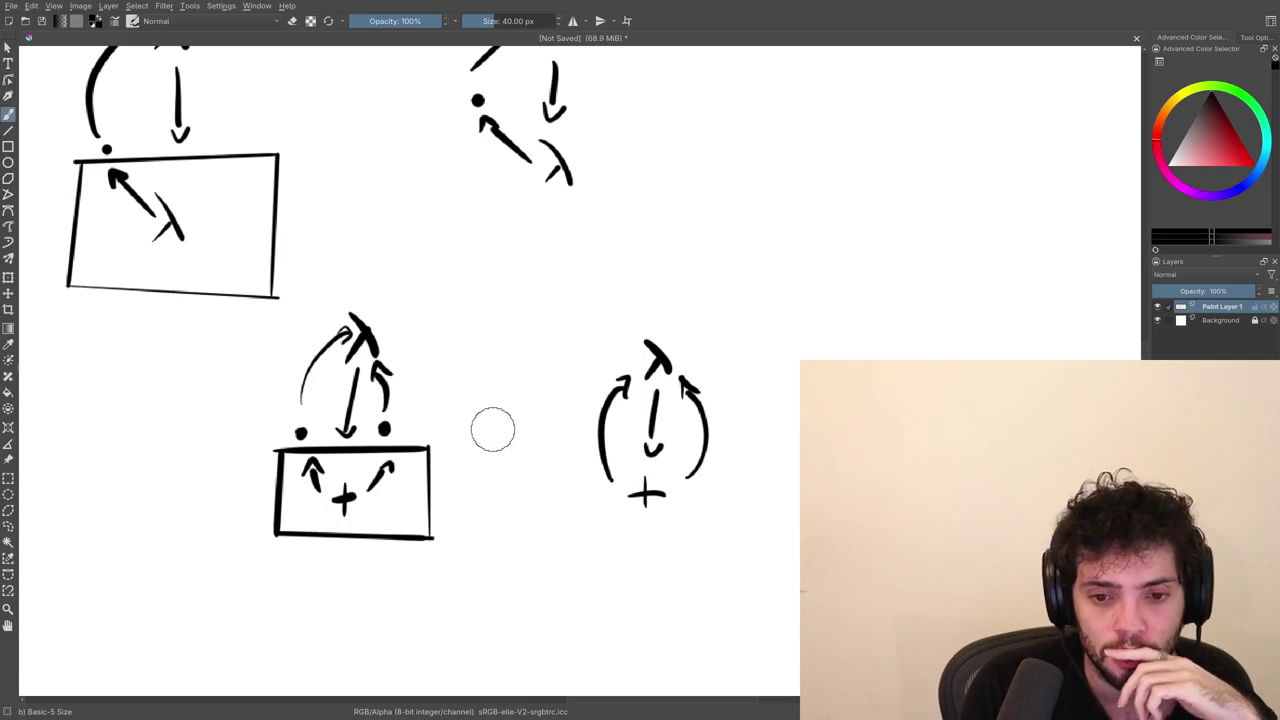
# Pan around the canvas to review the earlier + diagrams and find empty space below.
pyautogui.moveTo(523, 471)
pyautogui.mouseDown()
pyautogui.moveTo(586, 421)
pyautogui.moveTo(698, 422)
pyautogui.mouseUp()
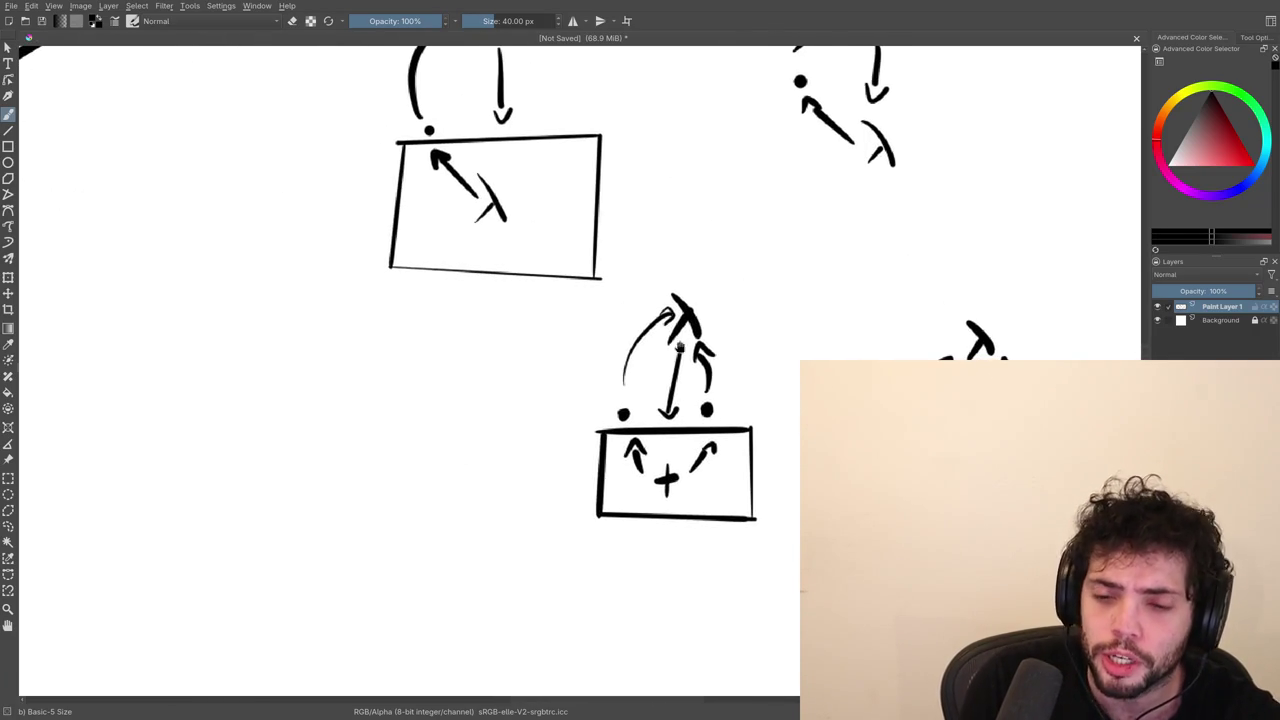
pyautogui.moveTo(630, 350); pyautogui.dragTo(676, 363)
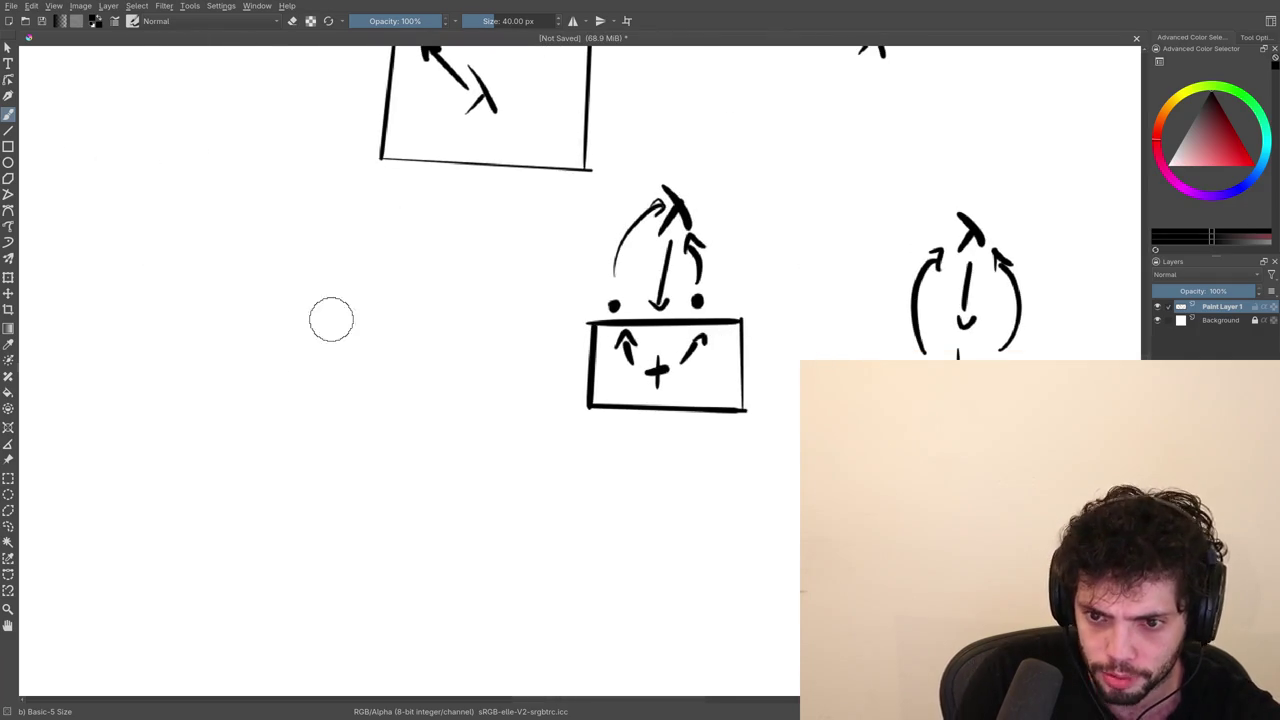
pyautogui.moveTo(563, 440); pyautogui.dragTo(479, 340)
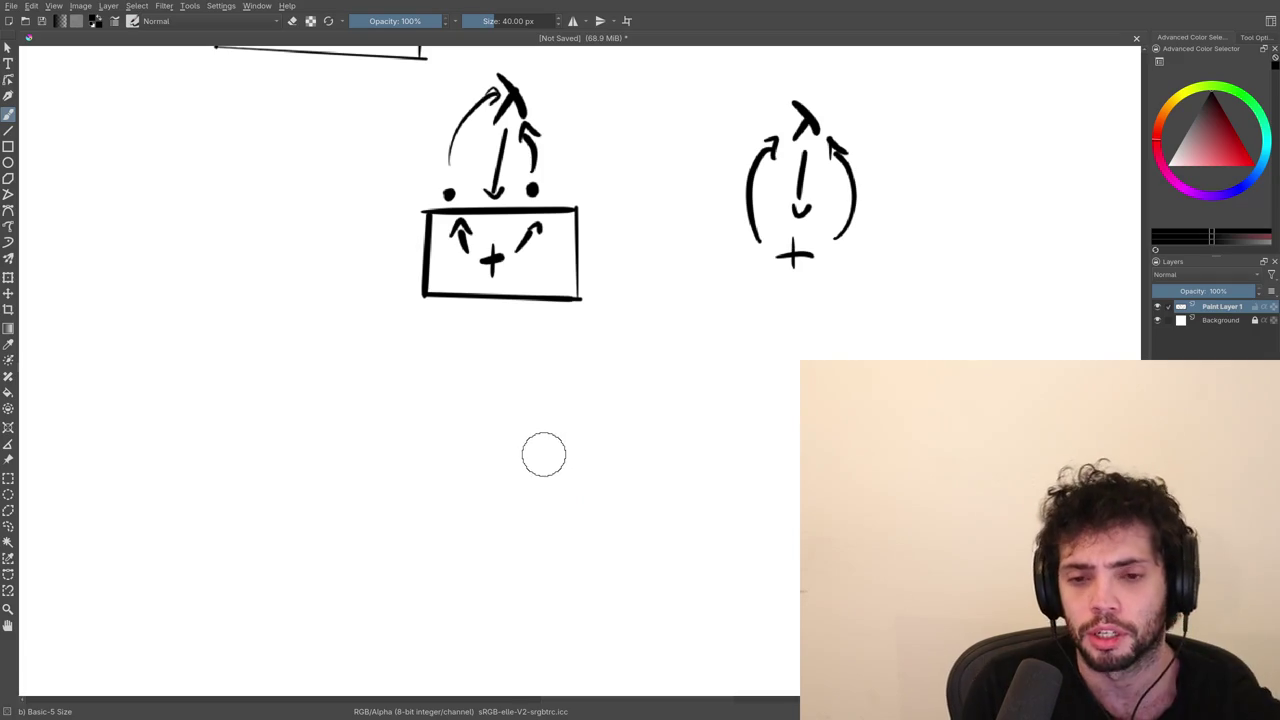
pyautogui.moveTo(565, 448)
pyautogui.mouseDown()
pyautogui.moveTo(509, 543)
pyautogui.moveTo(557, 506)
pyautogui.moveTo(563, 434)
pyautogui.moveTo(542, 478)
pyautogui.moveTo(564, 506)
pyautogui.mouseUp()
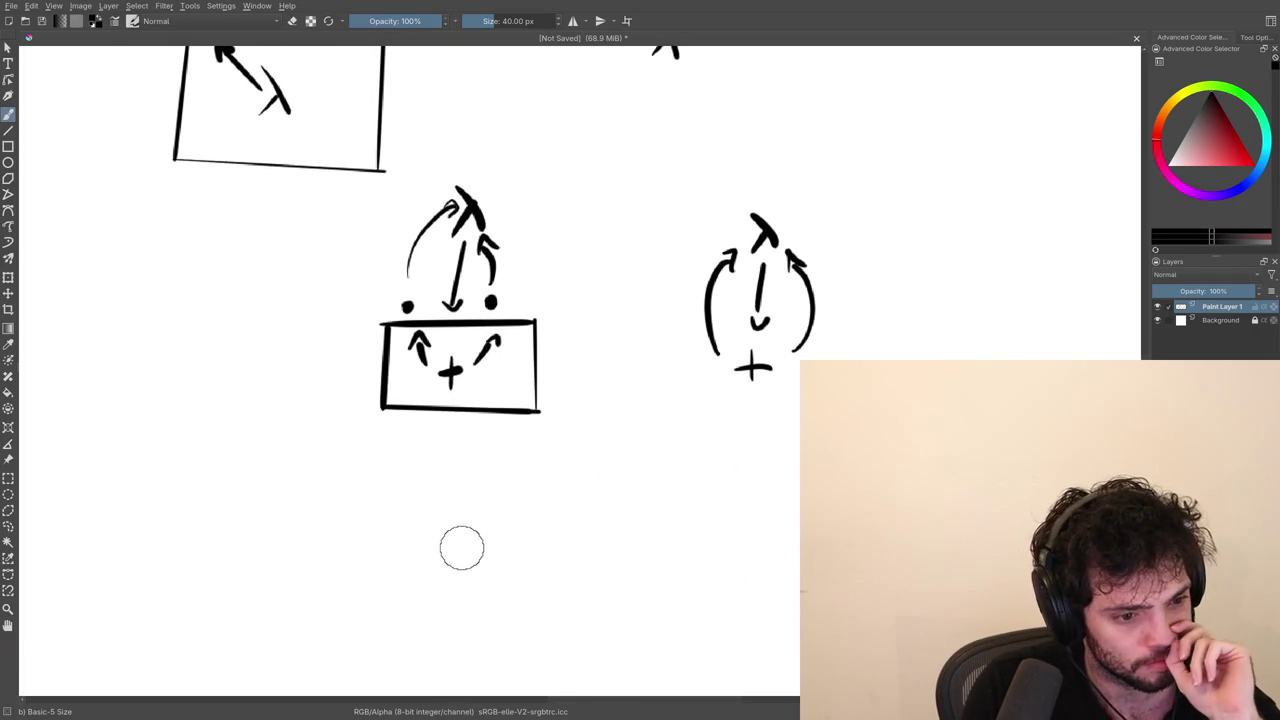
pyautogui.moveTo(420, 467)
pyautogui.mouseDown()
pyautogui.moveTo(573, 493)
pyautogui.moveTo(514, 483)
pyautogui.moveTo(539, 486)
pyautogui.mouseUp()
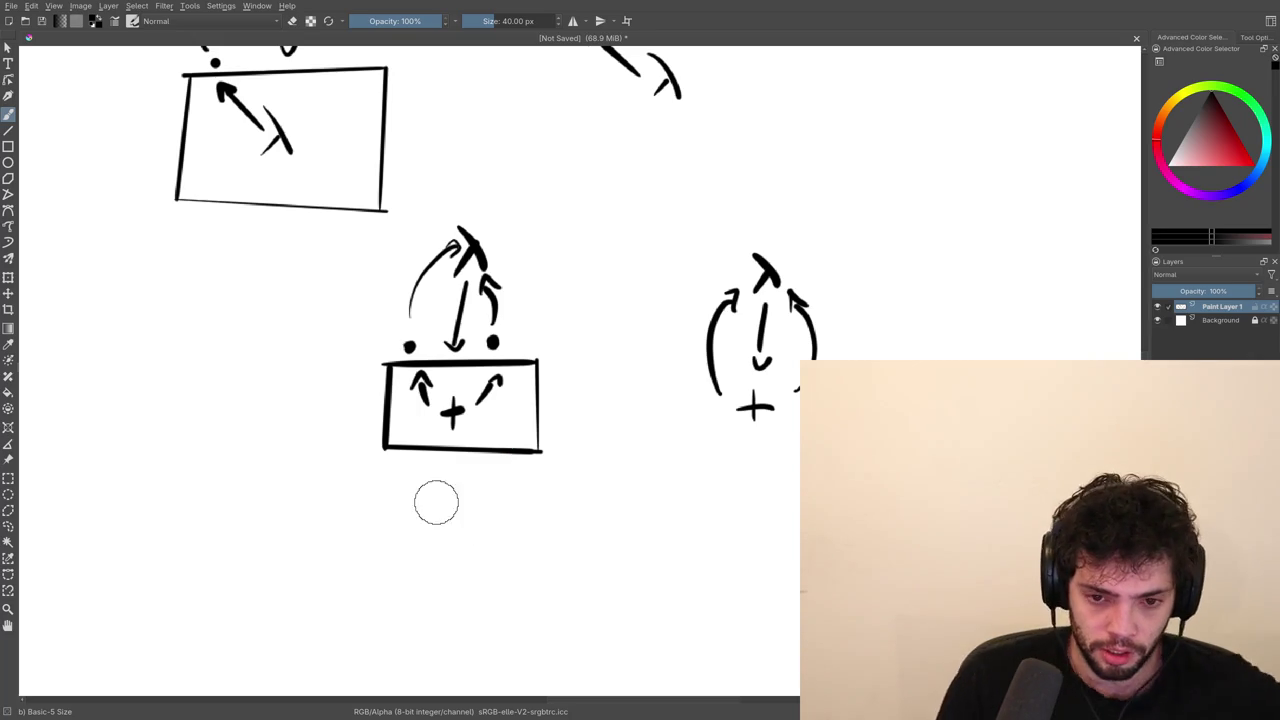
pyautogui.scroll(-3, 500, 490)
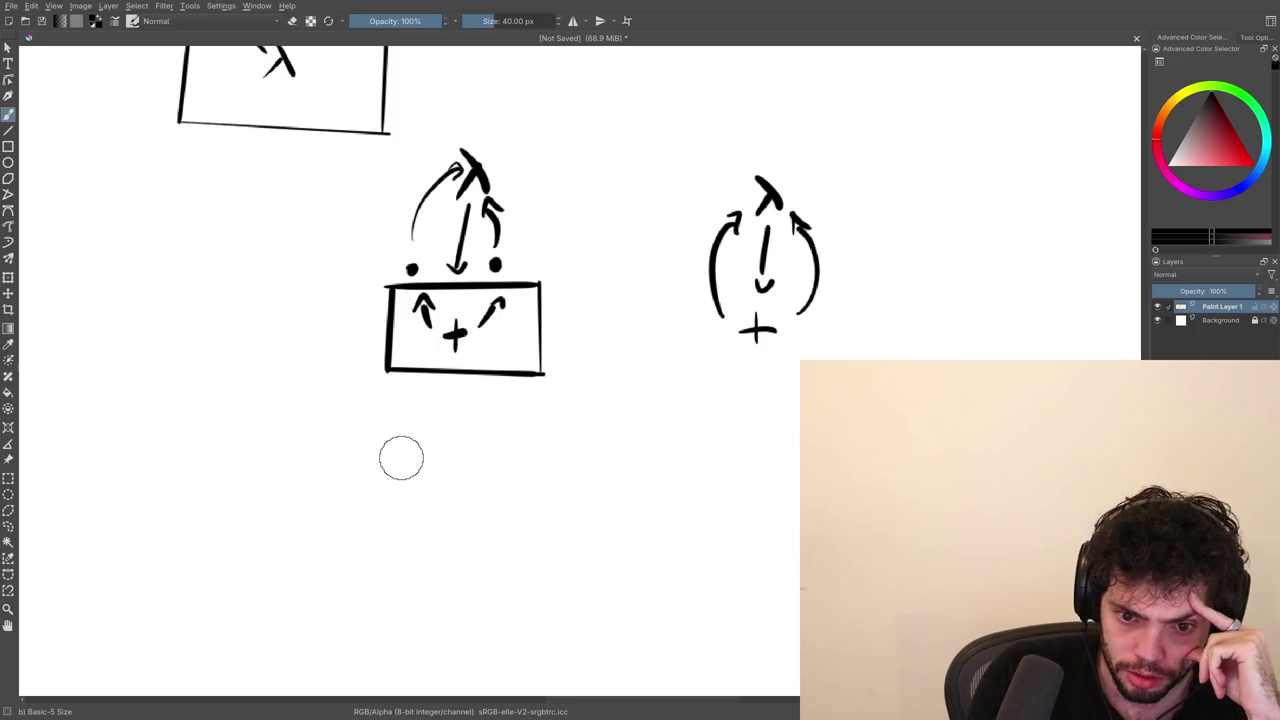
# Try a dot and a λ stroke on empty canvas, undoing both.
pyautogui.click(398, 465)
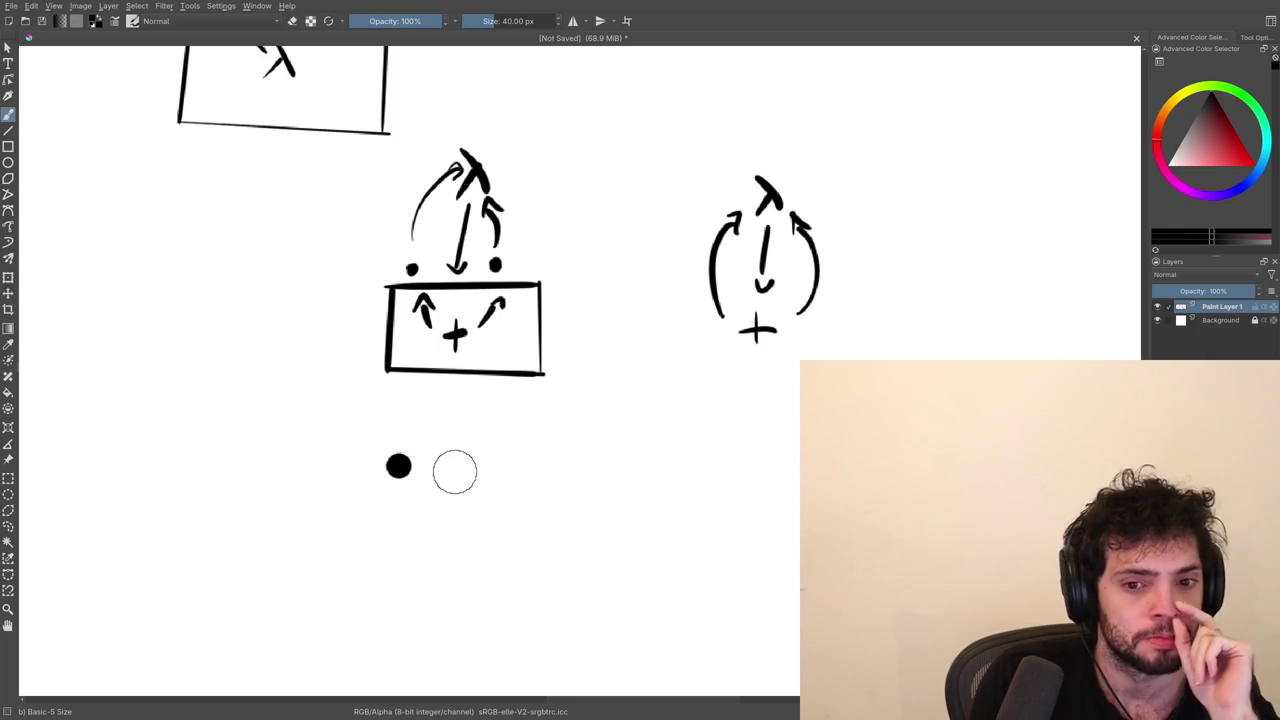
pyautogui.hotkey('ctrl', 'z')
pyautogui.moveTo(506, 400)
pyautogui.mouseDown()
pyautogui.moveTo(413, 390)
pyautogui.moveTo(425, 361)
pyautogui.mouseUp()
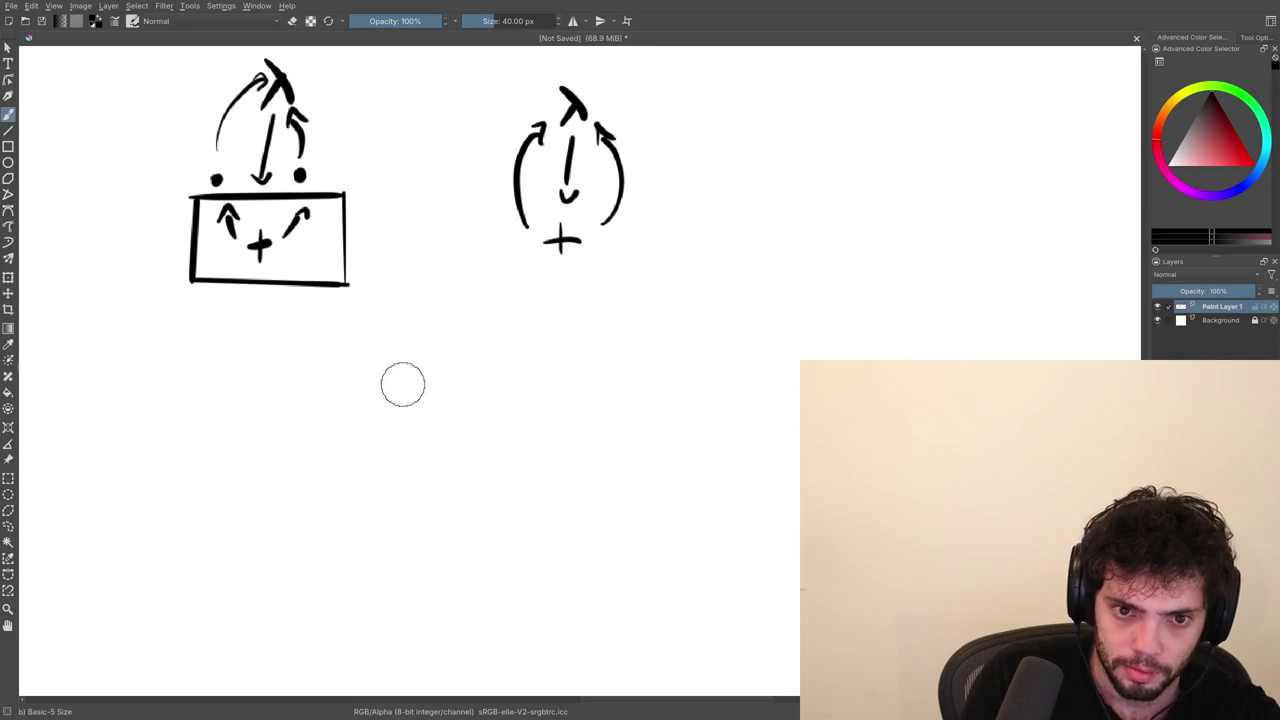
pyautogui.moveTo(445, 430); pyautogui.dragTo(415, 388)
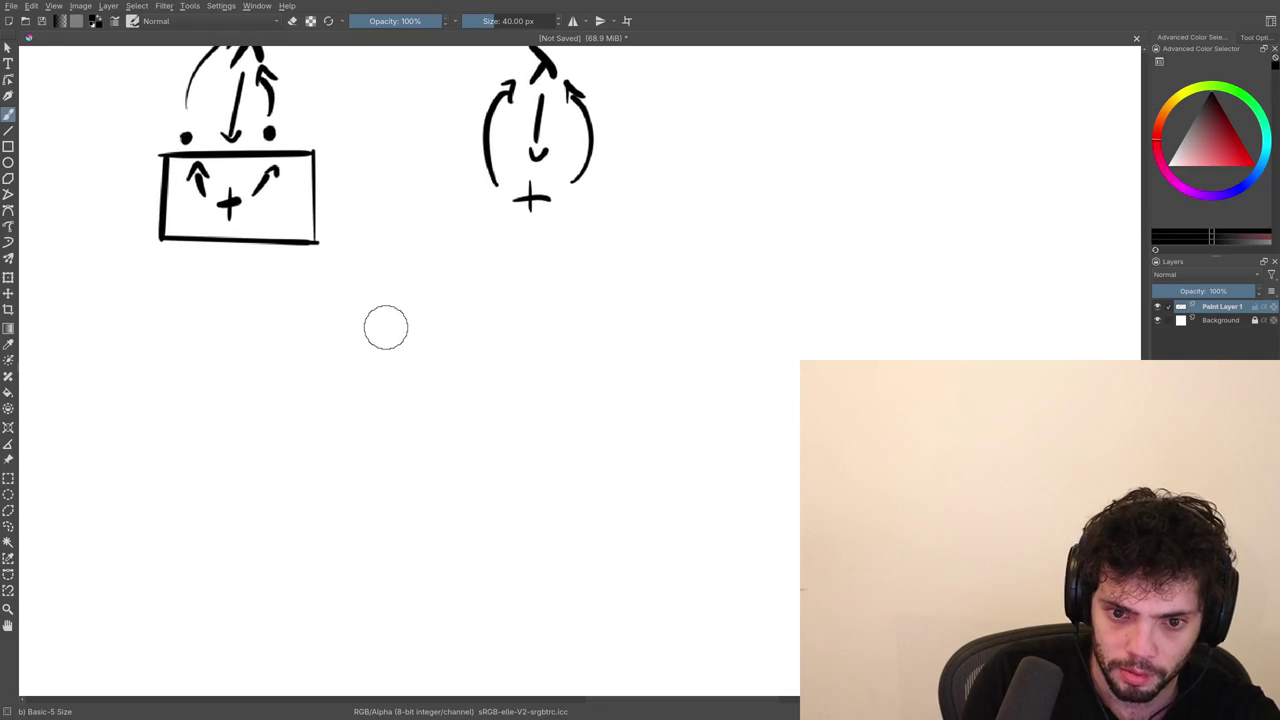
pyautogui.moveTo(386, 347); pyautogui.dragTo(414, 404)
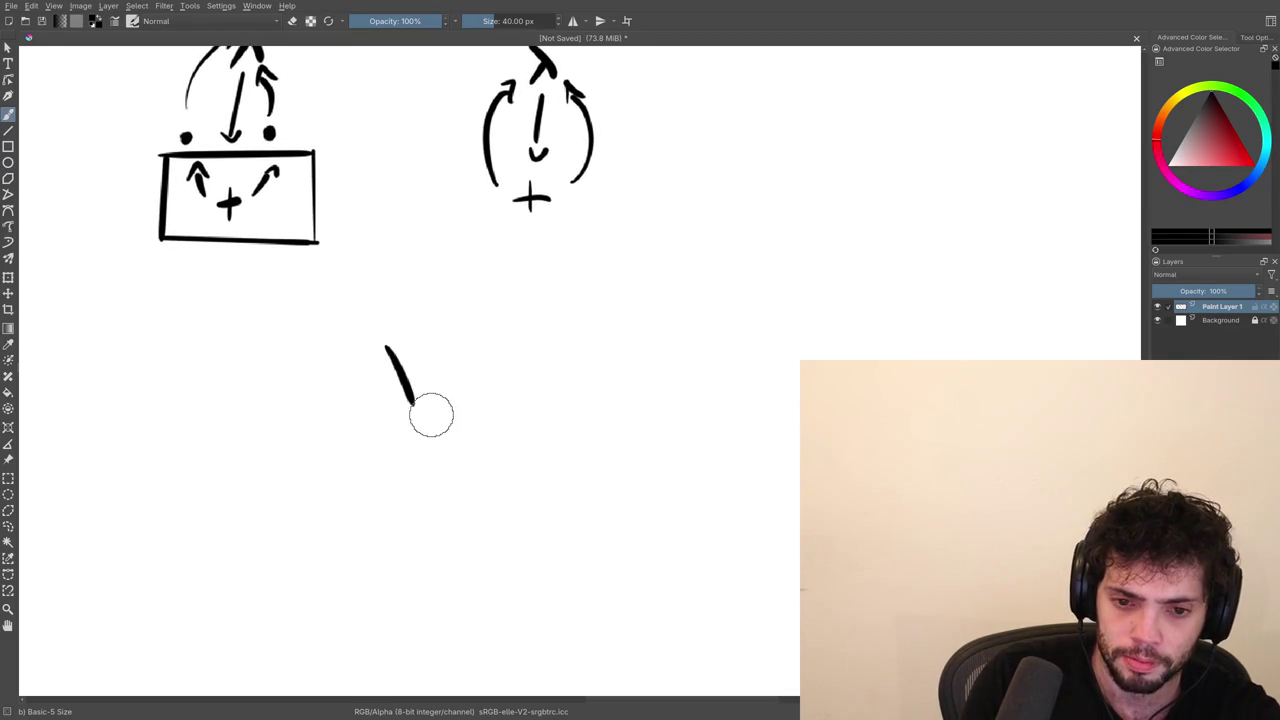
pyautogui.hotkey('ctrl', 'z')
# Draw arrows from the + up to the left and right dots, forming a V.
pyautogui.scroll(5, 455, 360)
pyautogui.hscroll(5, 455, 360)
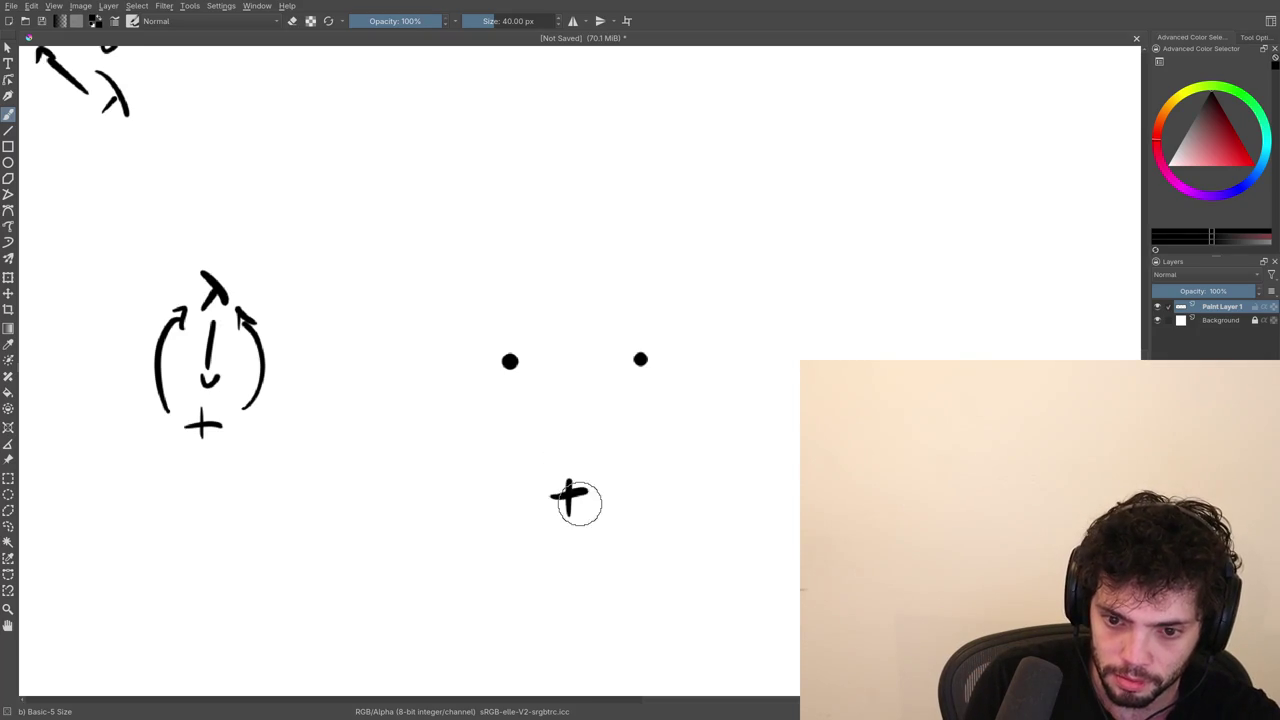
pyautogui.moveTo(541, 479); pyautogui.dragTo(513, 400)
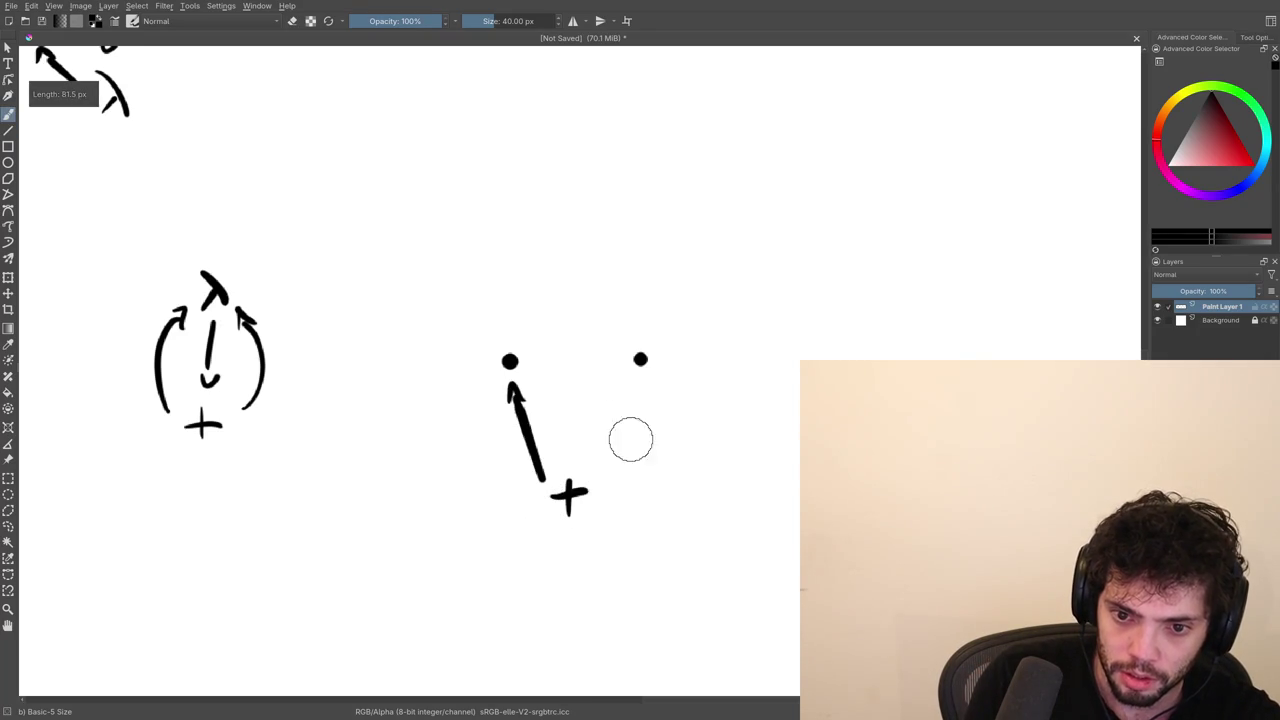
pyautogui.moveTo(588, 472); pyautogui.dragTo(626, 395)
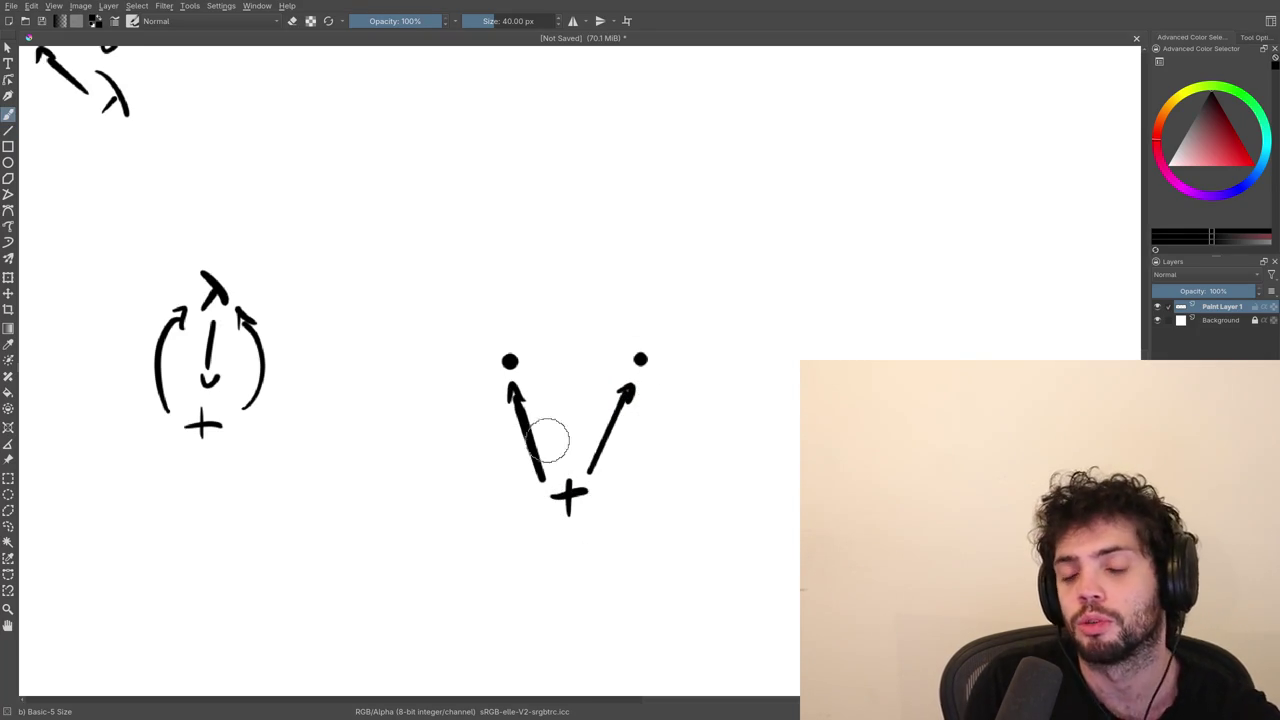
pyautogui.moveTo(566, 351)
pyautogui.mouseDown()
pyautogui.moveTo(558, 430)
pyautogui.moveTo(455, 365)
pyautogui.mouseUp()
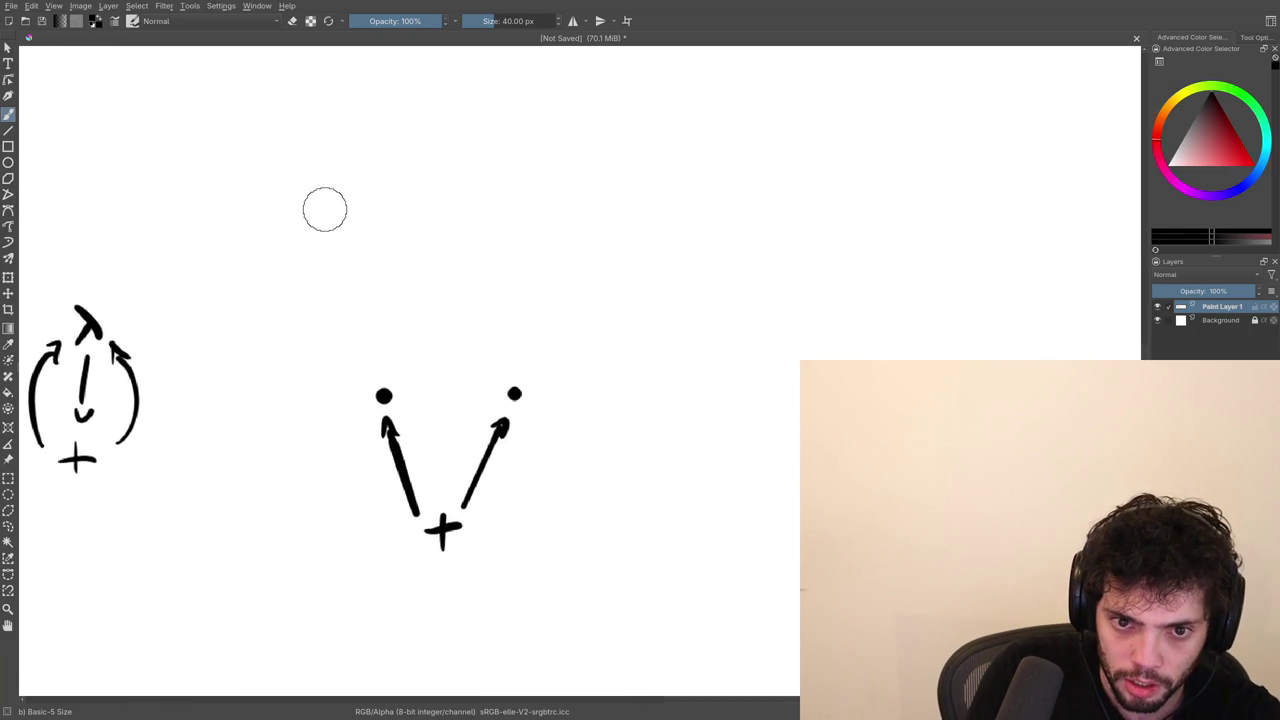
# Draw straight lines from the λ nodes down to the +, the right dot and the left dot.
pyautogui.moveTo(358, 214); pyautogui.dragTo(398, 201)
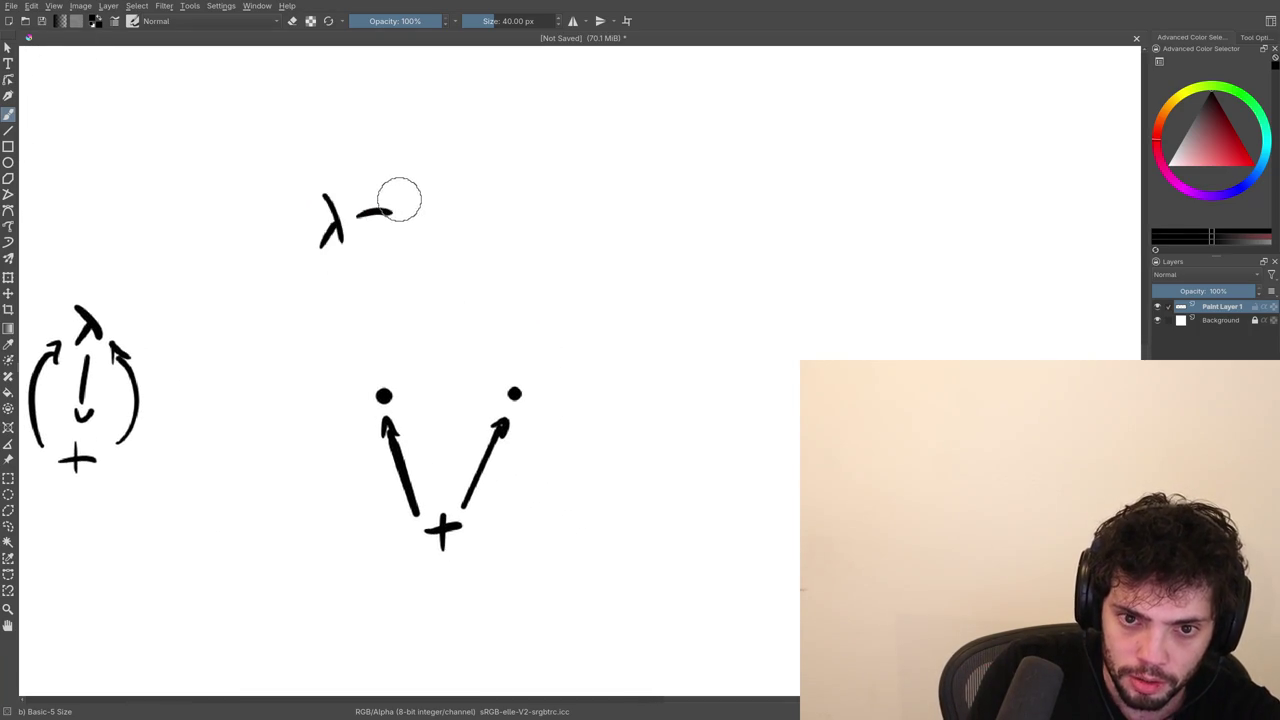
pyautogui.hotkey('ctrl', 'z')
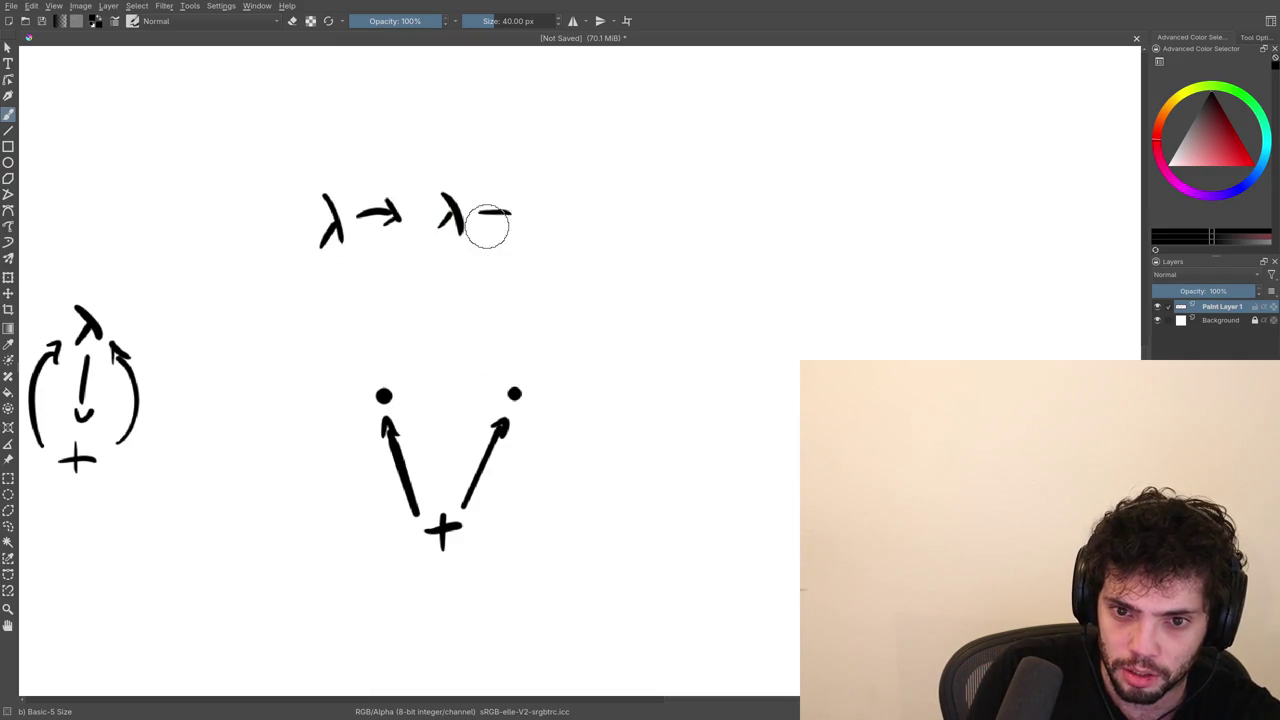
pyautogui.press('v')
pyautogui.moveTo(447, 257); pyautogui.dragTo(589, 268)
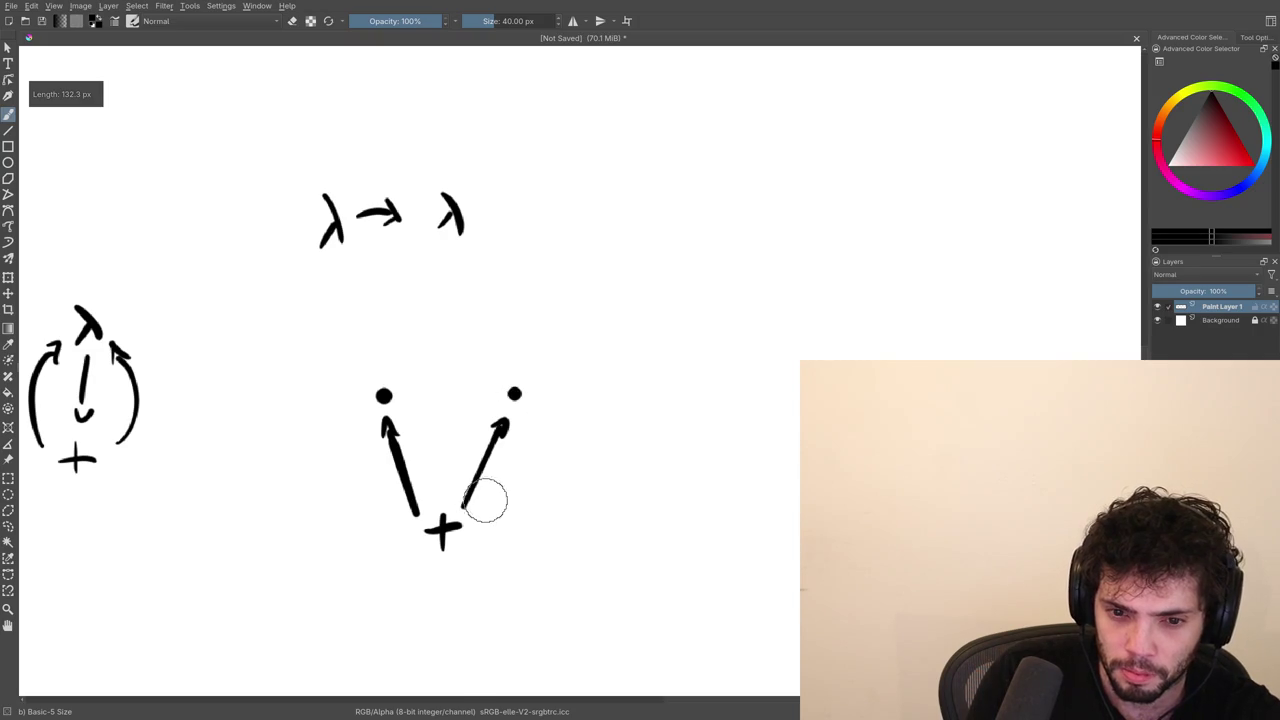
pyautogui.moveTo(453, 252); pyautogui.dragTo(441, 470)
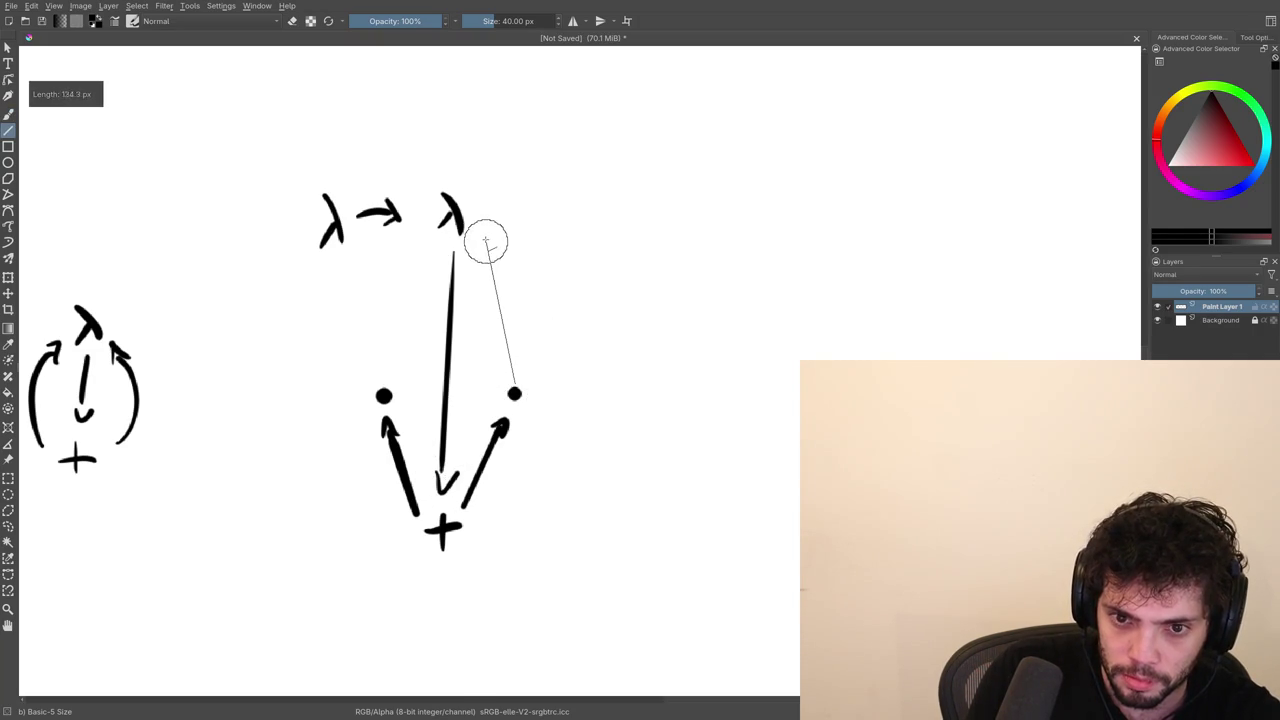
pyautogui.moveTo(483, 217); pyautogui.dragTo(513, 378)
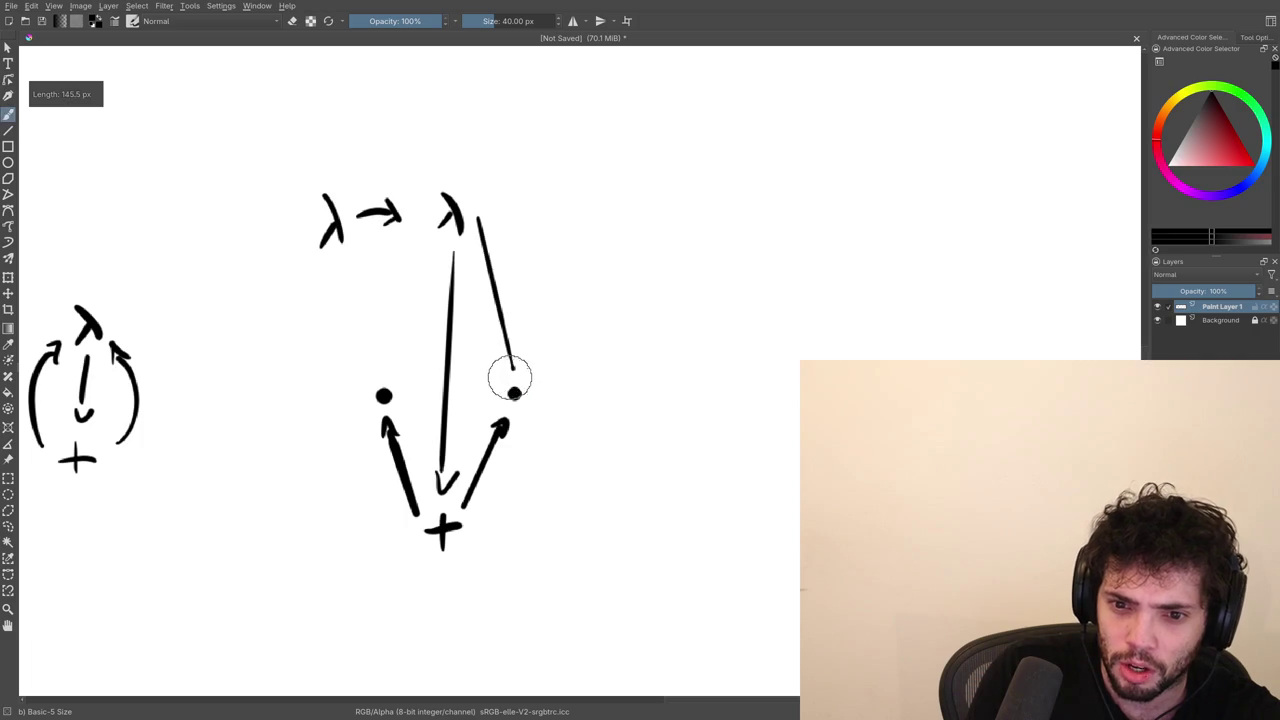
pyautogui.moveTo(337, 258); pyautogui.dragTo(378, 382)
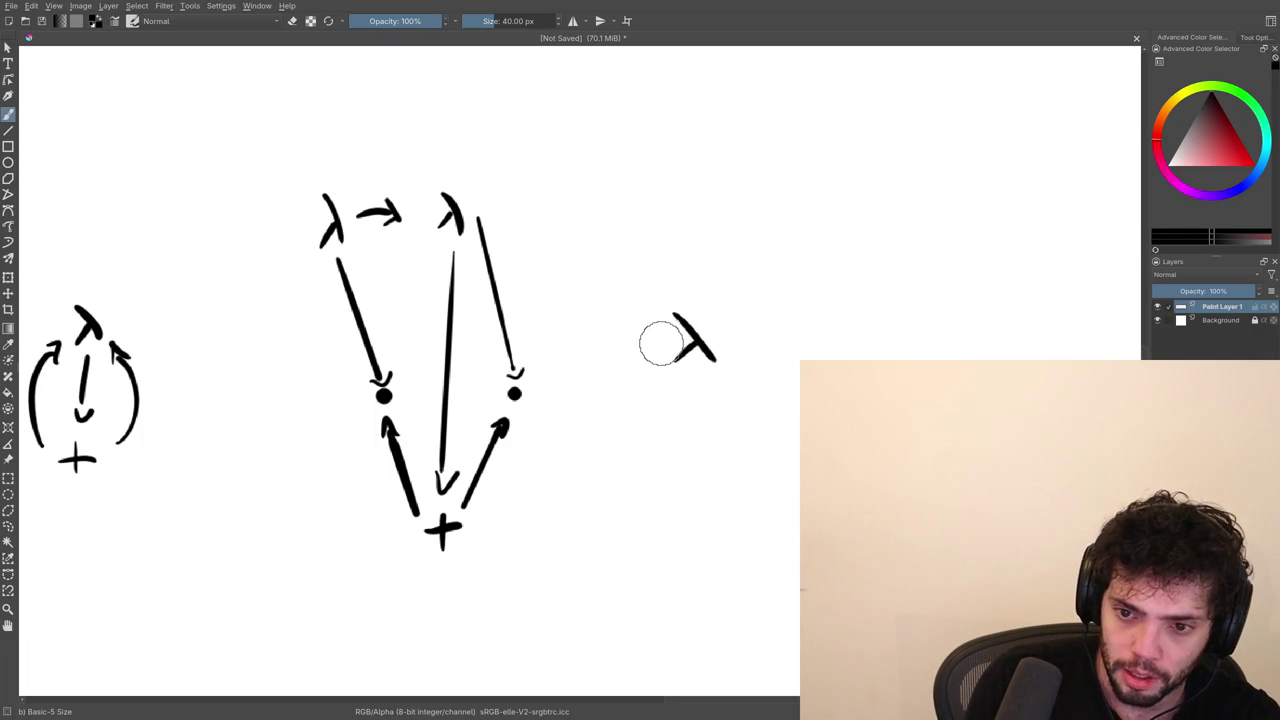
# Connect the right λ with lines to the right dot, the left dot and the +, redrawing bad lines.
pyautogui.moveTo(660, 344); pyautogui.dragTo(541, 378)
pyautogui.hotkey('ctrl', 'z')
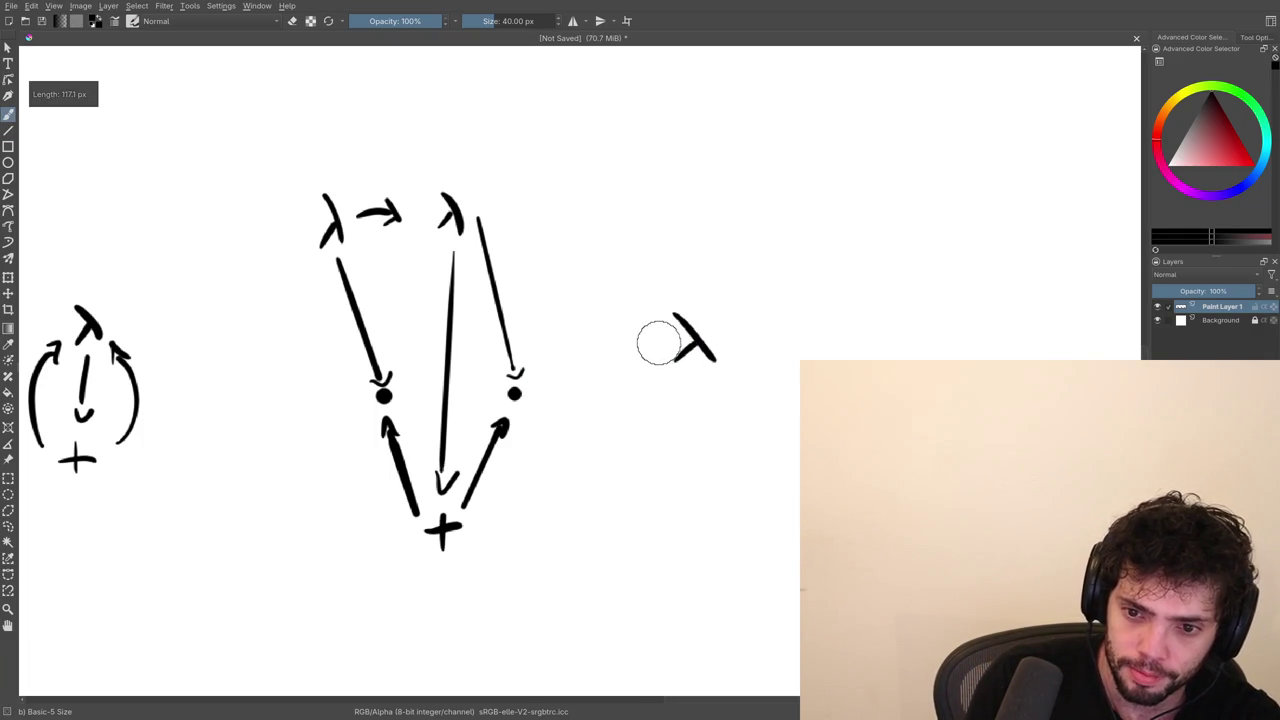
pyautogui.moveTo(657, 343); pyautogui.dragTo(549, 377)
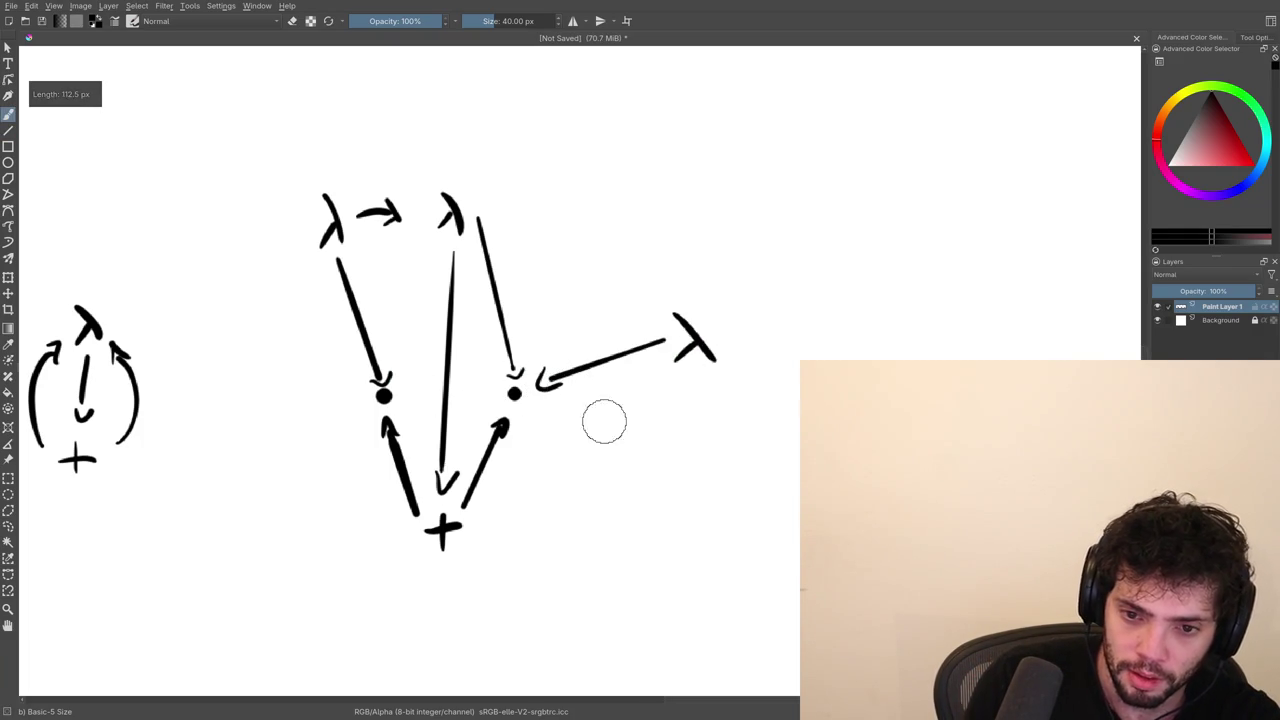
pyautogui.moveTo(655, 325)
pyautogui.mouseDown()
pyautogui.moveTo(423, 366)
pyautogui.moveTo(421, 393)
pyautogui.mouseUp()
pyautogui.press('b')
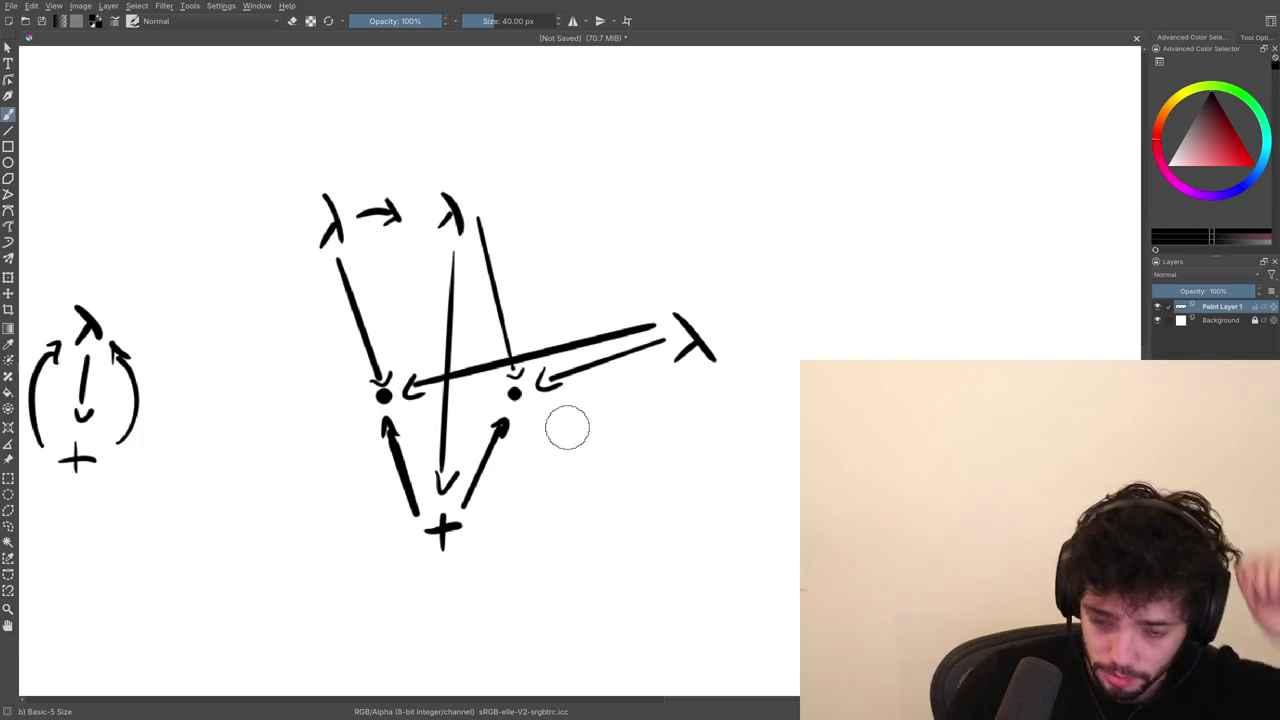
pyautogui.moveTo(587, 513); pyautogui.dragTo(456, 433)
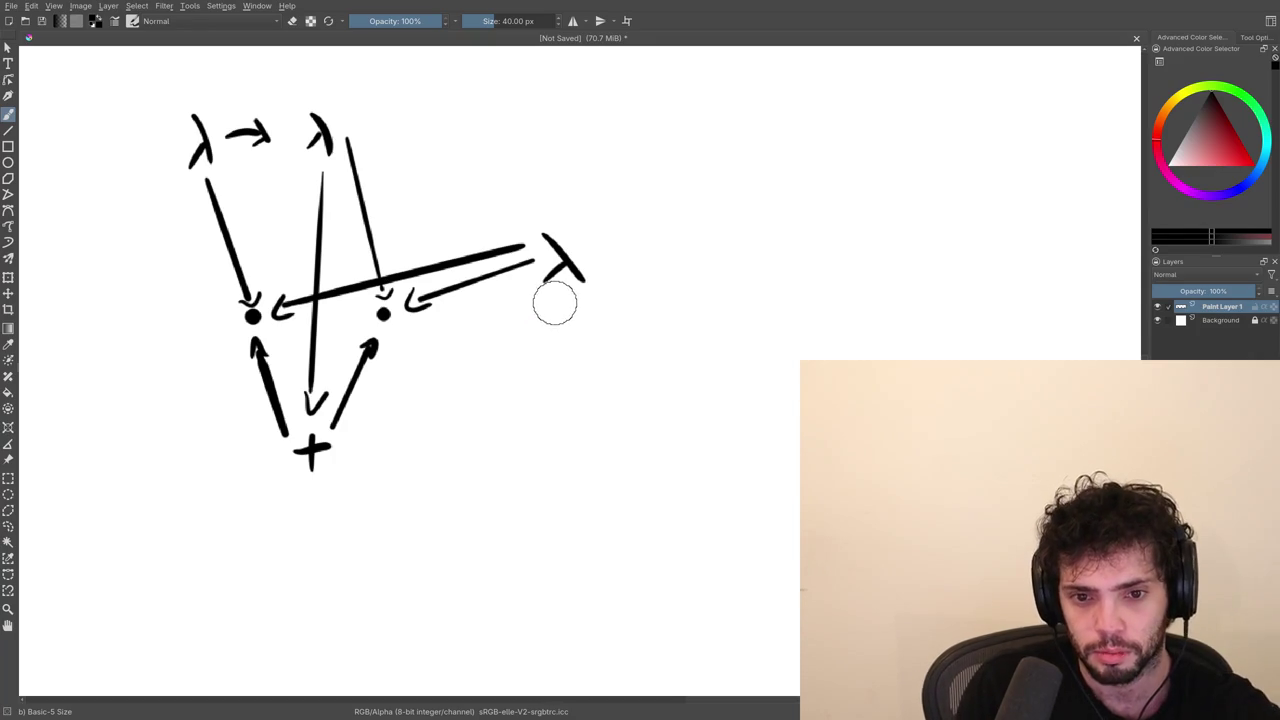
pyautogui.hotkey('ctrl', 'z')
pyautogui.hotkey('ctrl', 'z')
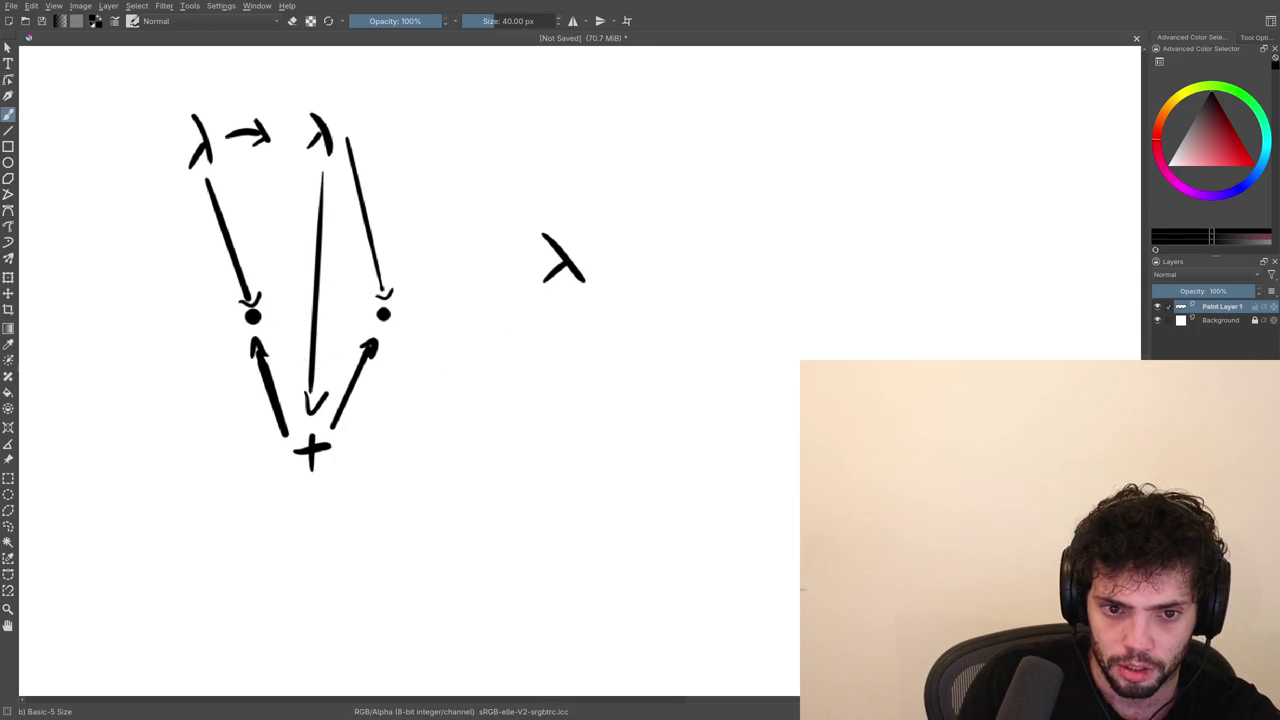
pyautogui.moveTo(283, 304); pyautogui.dragTo(524, 246)
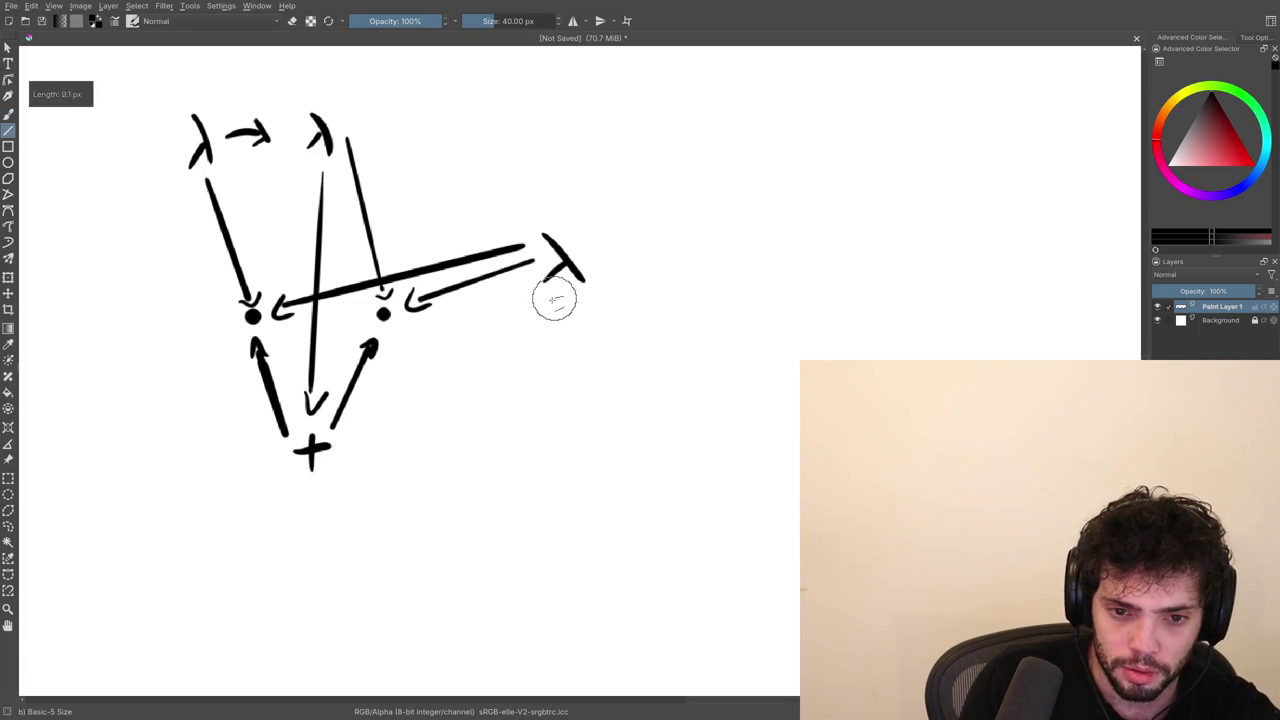
pyautogui.moveTo(563, 300); pyautogui.dragTo(350, 438)
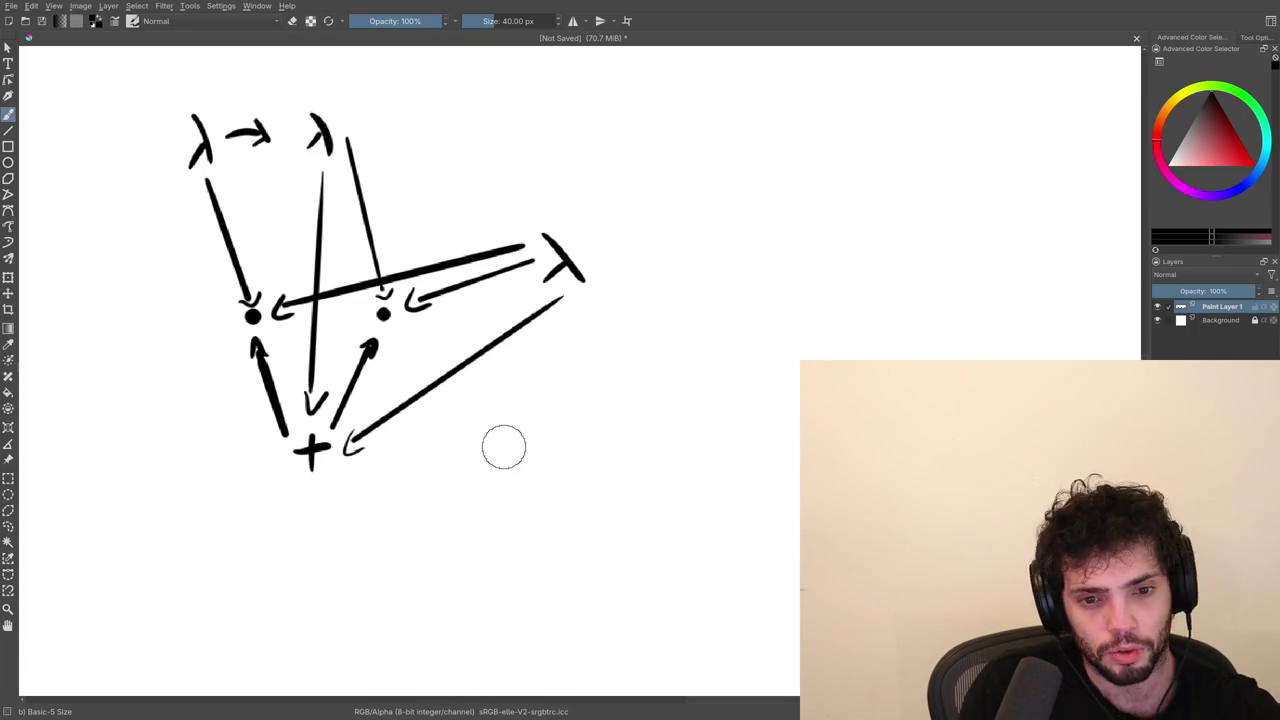
pyautogui.scroll(-3, 431, 500)
pyautogui.scroll(-1, 423, 371)
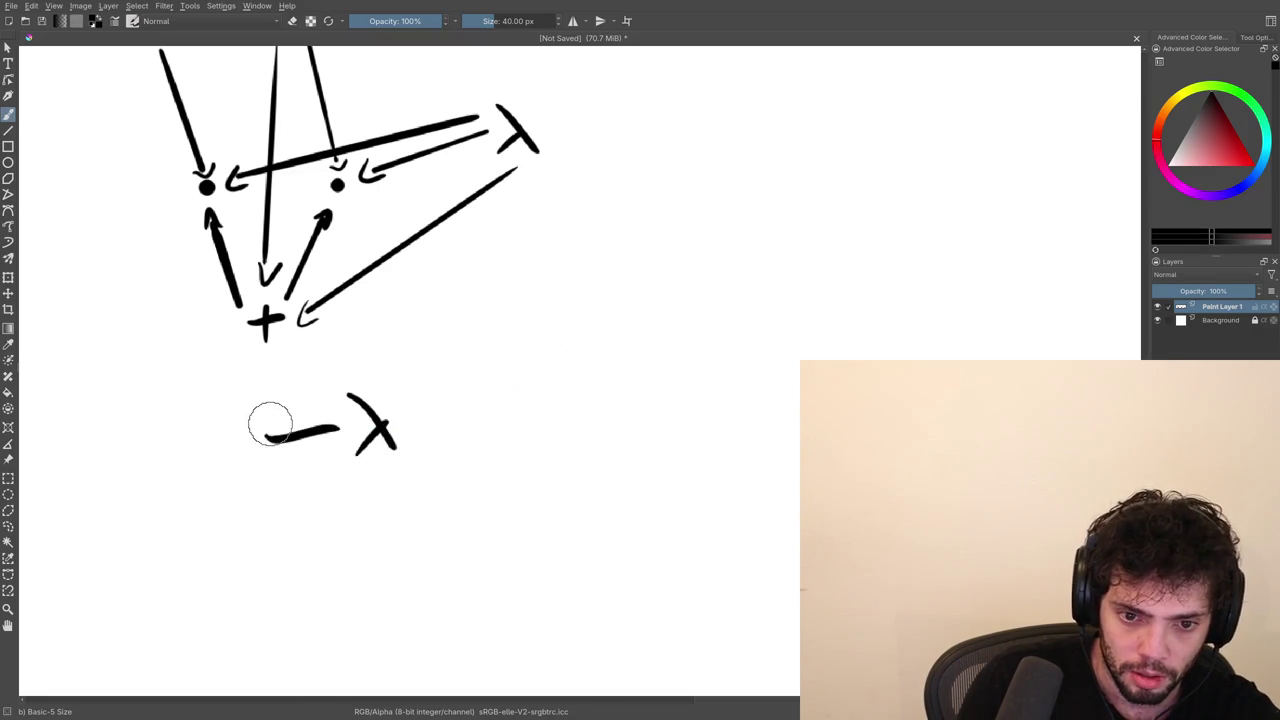
# Try straight lines up from the lower λ sketch, undoing each one.
pyautogui.hscroll(-2, 300, 470)
pyautogui.hscroll(-1, 350, 455)
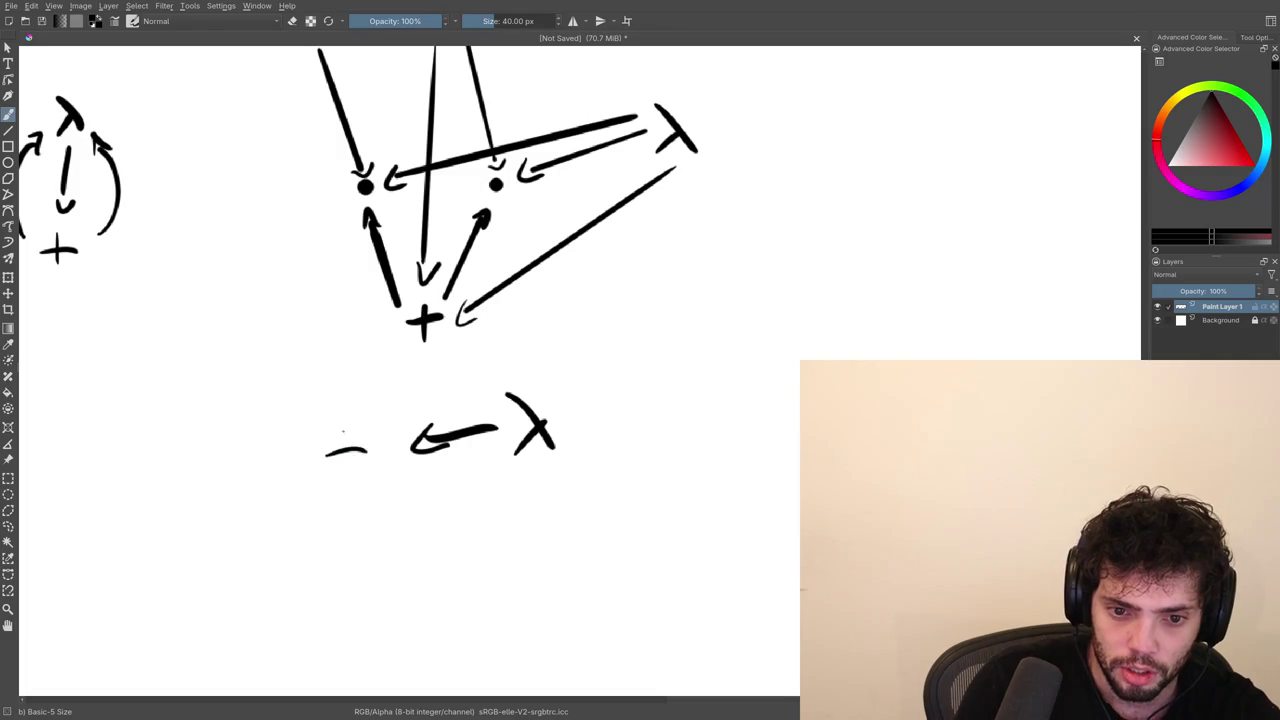
pyautogui.press('v')
pyautogui.moveTo(345, 462); pyautogui.dragTo(368, 262)
pyautogui.hotkey('ctrl', 'z')
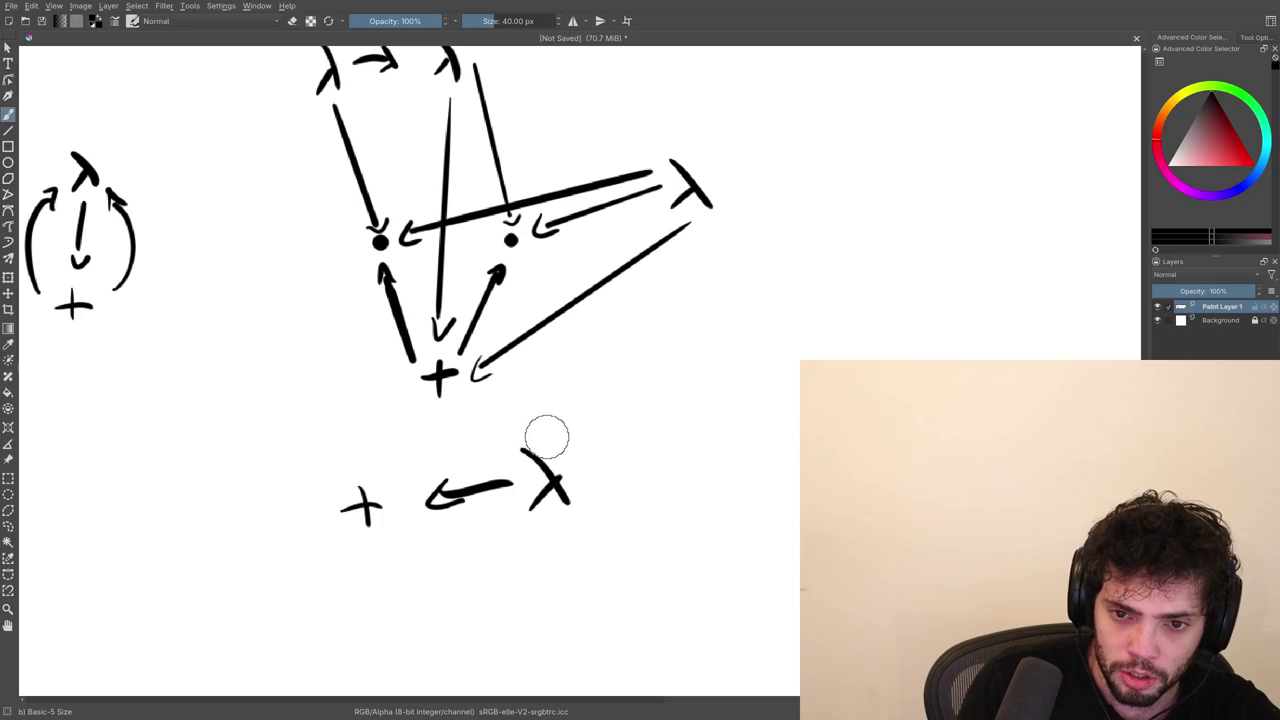
pyautogui.moveTo(584, 378); pyautogui.dragTo(532, 466)
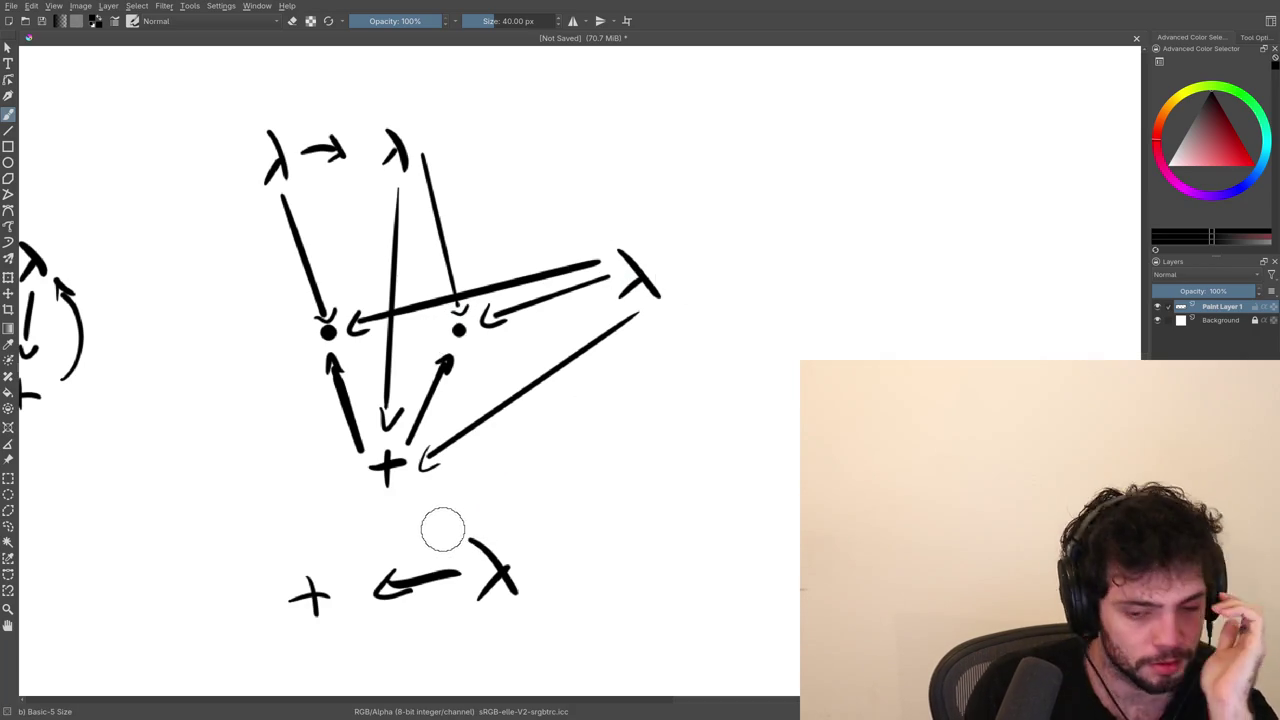
pyautogui.moveTo(362, 580); pyautogui.dragTo(395, 512)
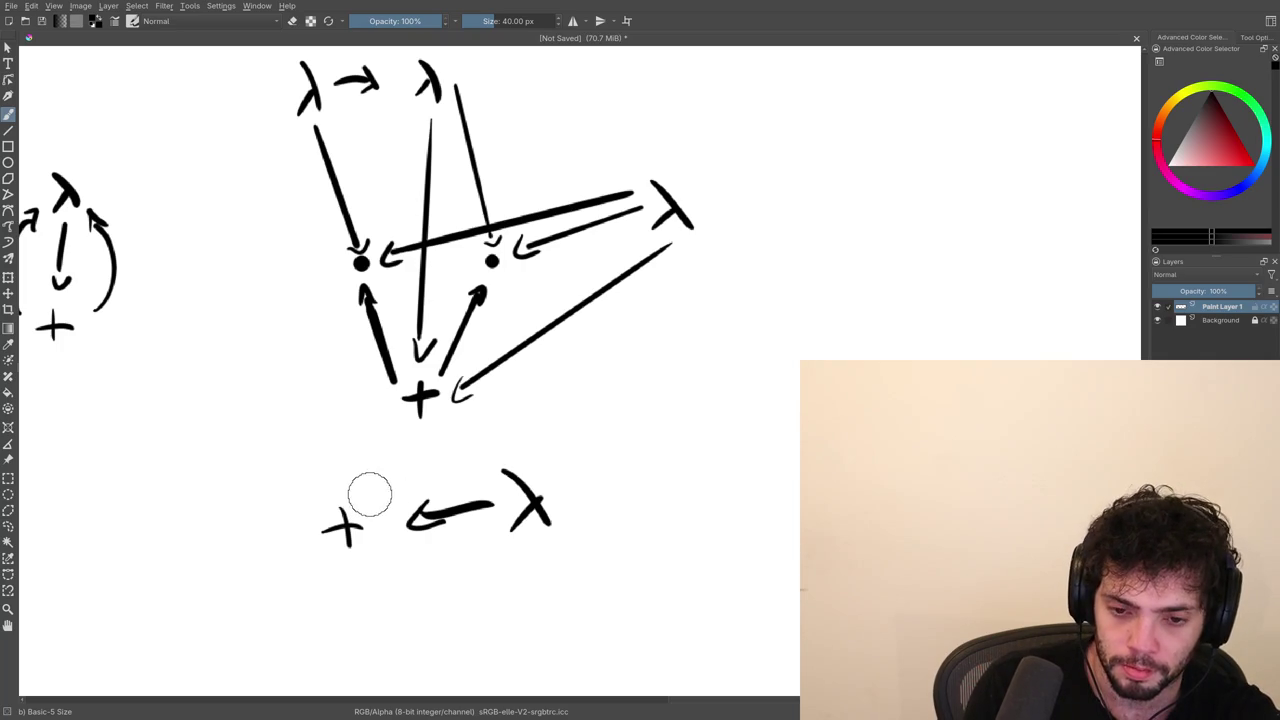
pyautogui.moveTo(362, 496); pyautogui.dragTo(497, 435)
pyautogui.hotkey('ctrl', 'z')
# Undo the lower + sketch's line to the left dot and its stray strokes.
pyautogui.moveTo(460, 570); pyautogui.dragTo(393, 463)
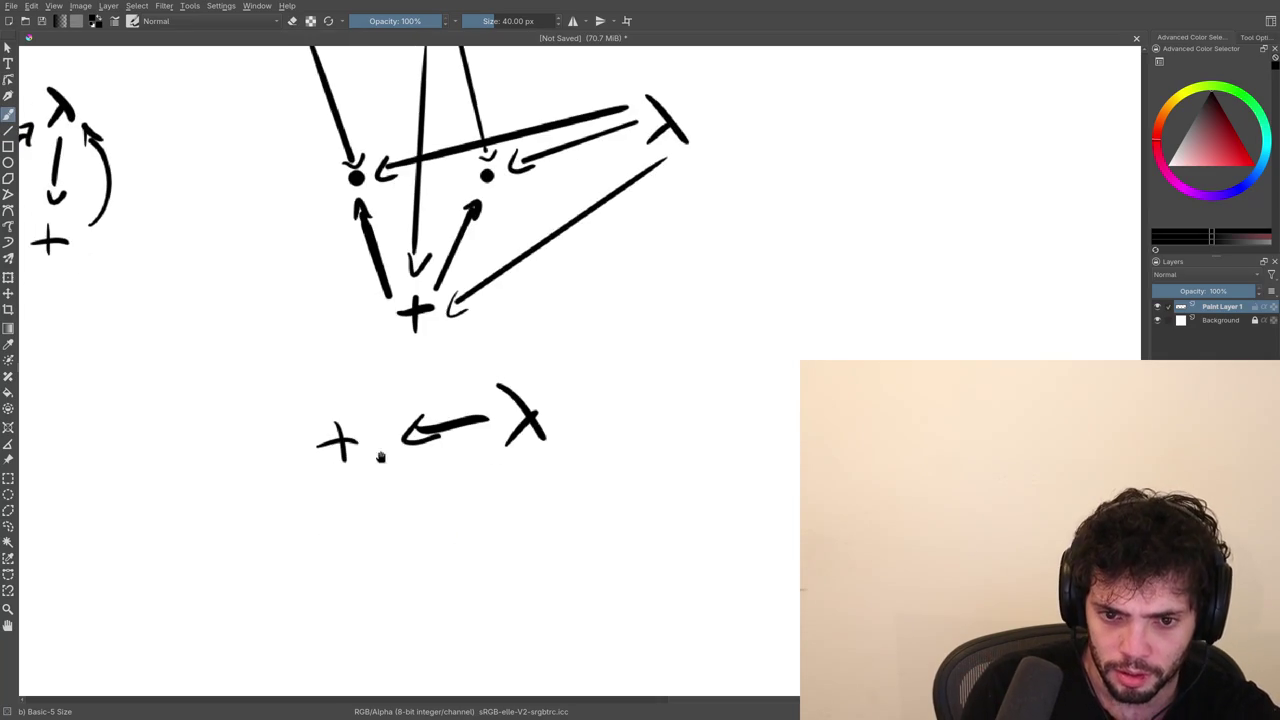
pyautogui.moveTo(315, 416); pyautogui.dragTo(337, 221)
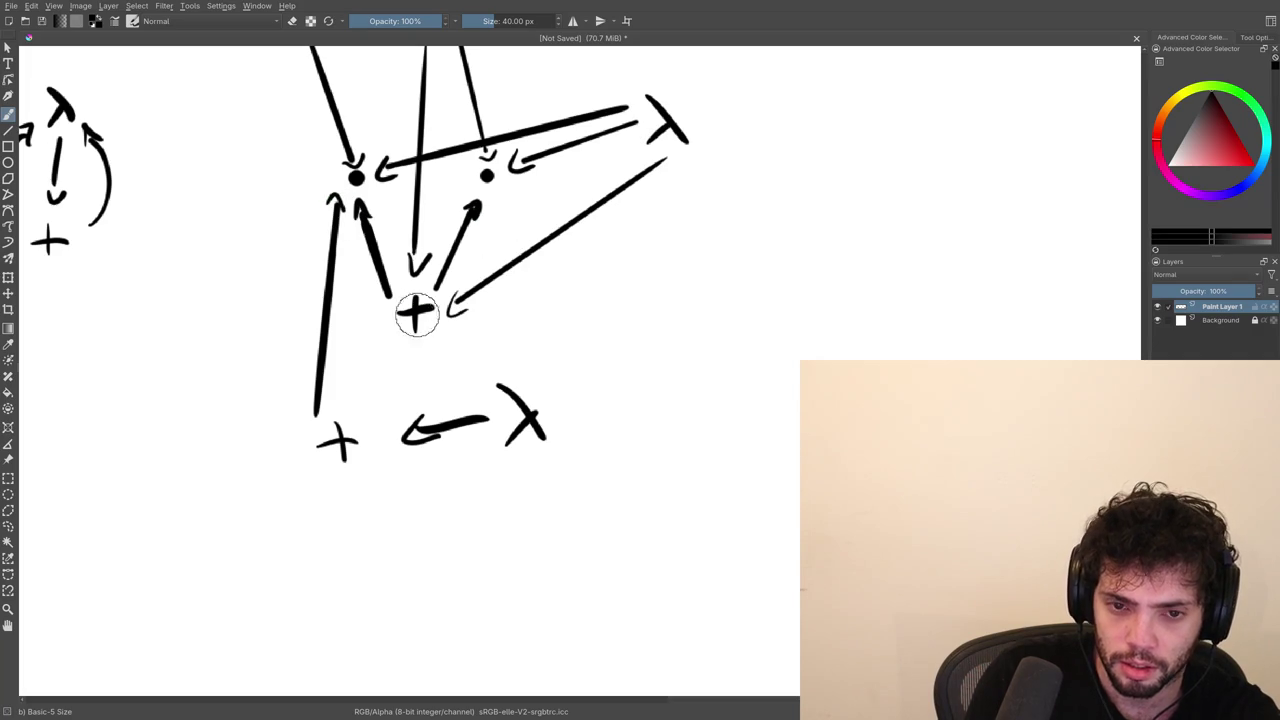
pyautogui.hotkey('ctrl', 'z')
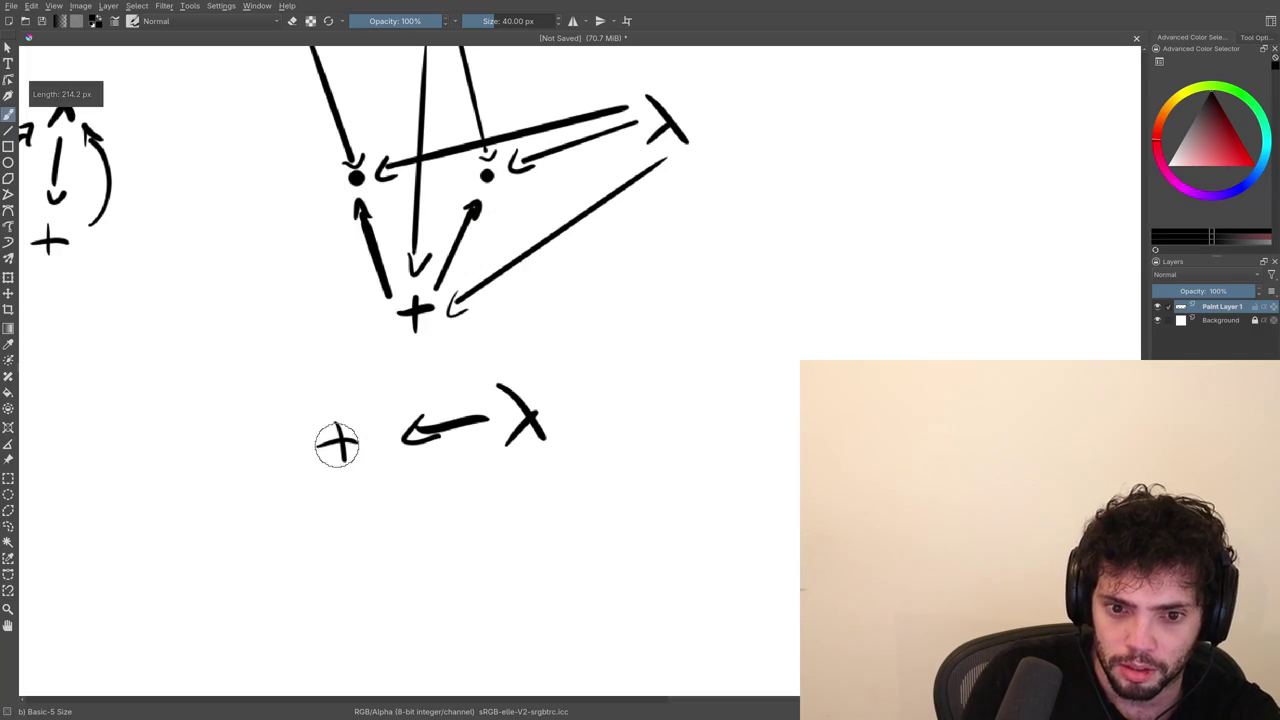
pyautogui.scroll(-1, 340, 490)
pyautogui.scroll(-2, 335, 420)
pyautogui.moveTo(335, 377); pyautogui.dragTo(315, 463)
pyautogui.hotkey('ctrl', 'z')
pyautogui.moveTo(335, 361); pyautogui.dragTo(331, 427)
pyautogui.hotkey('ctrl', 'z')
pyautogui.hotkey('ctrl', 'z')
pyautogui.hotkey('ctrl', 'z')
# Draw a new + node in empty canvas below the main diagram.
pyautogui.moveTo(776, 267)
pyautogui.mouseDown()
pyautogui.moveTo(467, 282)
pyautogui.moveTo(623, 314)
pyautogui.mouseUp()
pyautogui.moveTo(336, 329)
pyautogui.mouseDown()
pyautogui.moveTo(531, 363)
pyautogui.moveTo(594, 289)
pyautogui.mouseUp()
pyautogui.moveTo(442, 434); pyautogui.dragTo(473, 326)
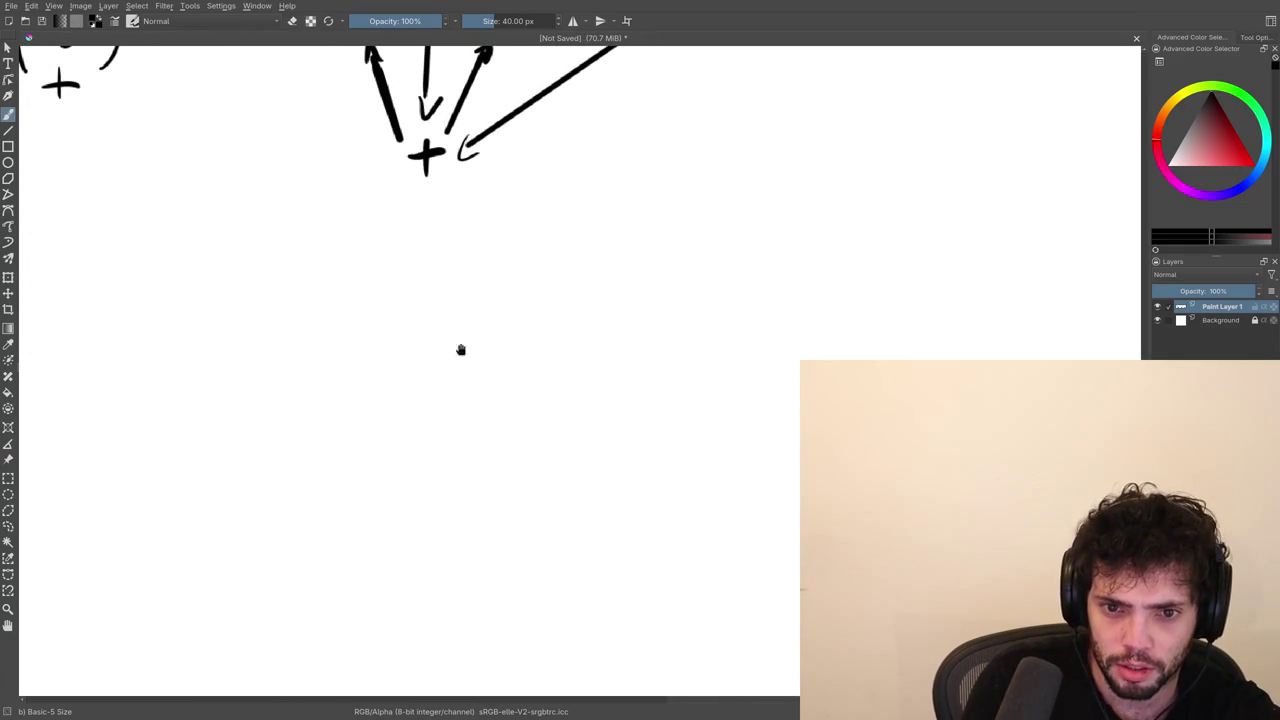
pyautogui.hotkey('ctrl', 'z')
pyautogui.hotkey('ctrl', 'z')
pyautogui.moveTo(435, 374); pyautogui.dragTo(437, 428)
pyautogui.moveTo(423, 404); pyautogui.dragTo(463, 397)
# Place a dot up-left of the new + and clear the misplaced arrow stroke.
pyautogui.hotkey('ctrl', 'z')
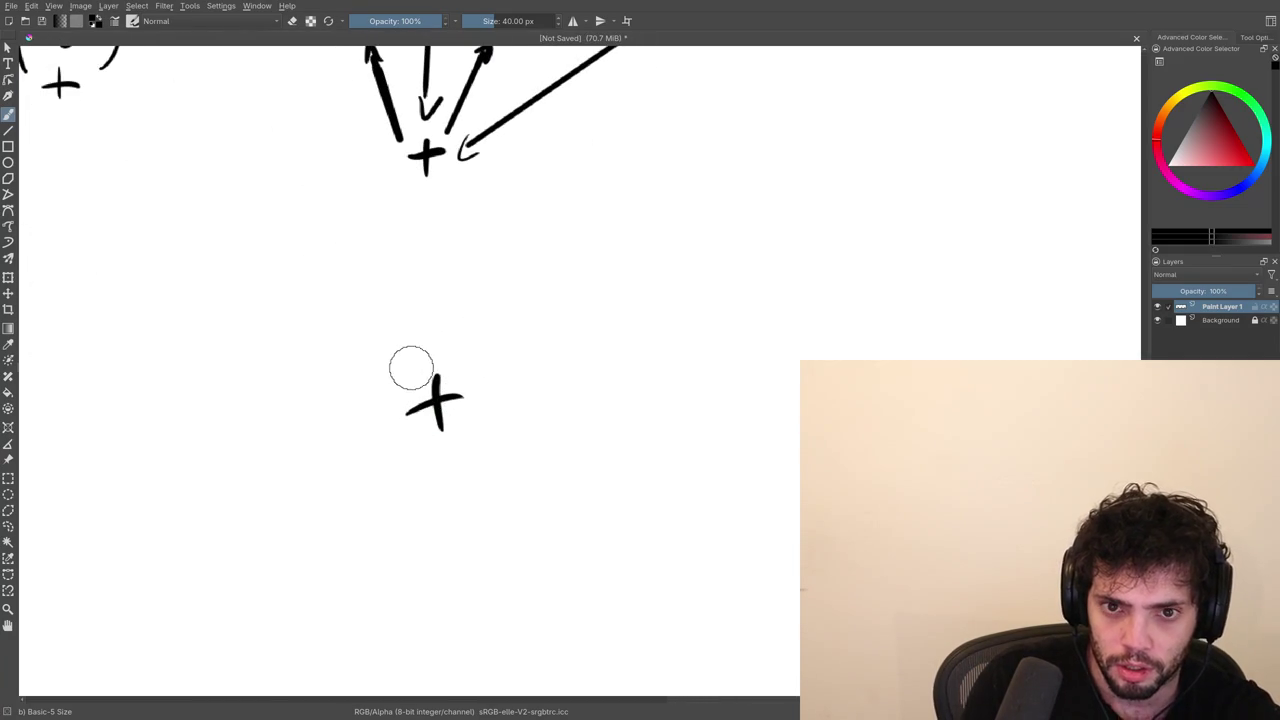
pyautogui.click(366, 325)
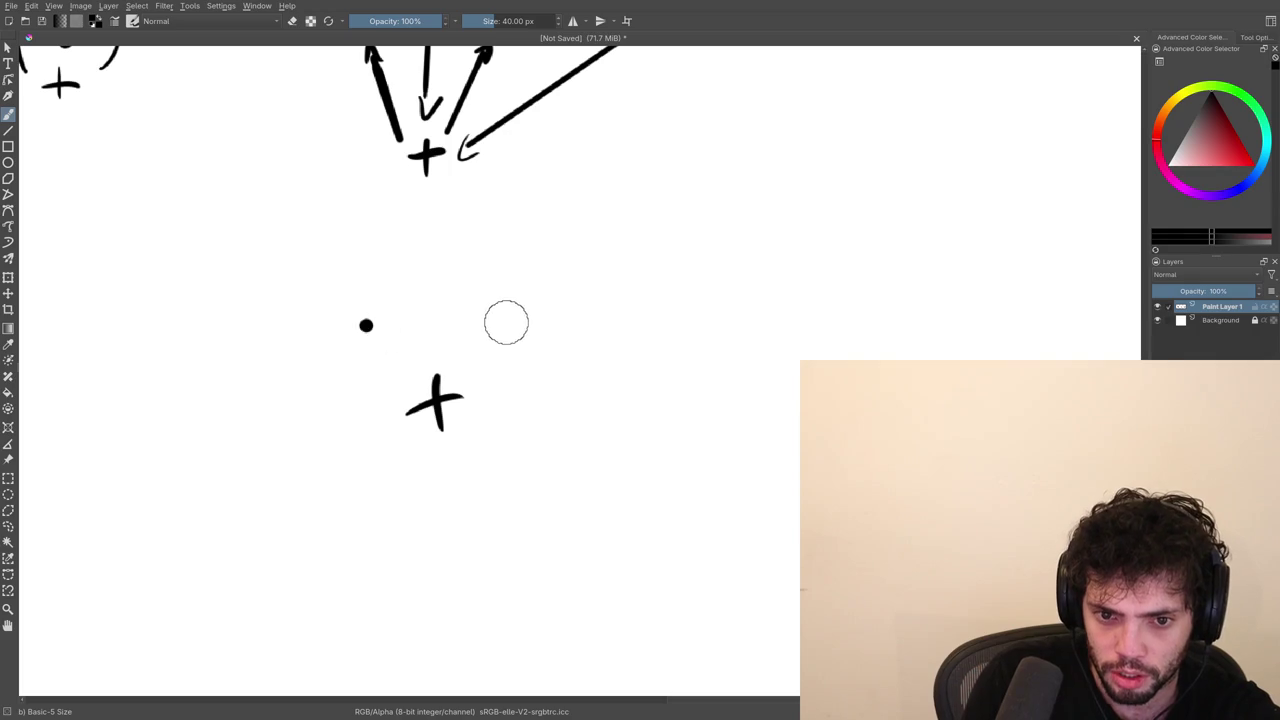
pyautogui.moveTo(366, 332)
pyautogui.mouseDown()
pyautogui.moveTo(410, 386)
pyautogui.moveTo(385, 349)
pyautogui.mouseUp()
pyautogui.hotkey('ctrl', 'z')
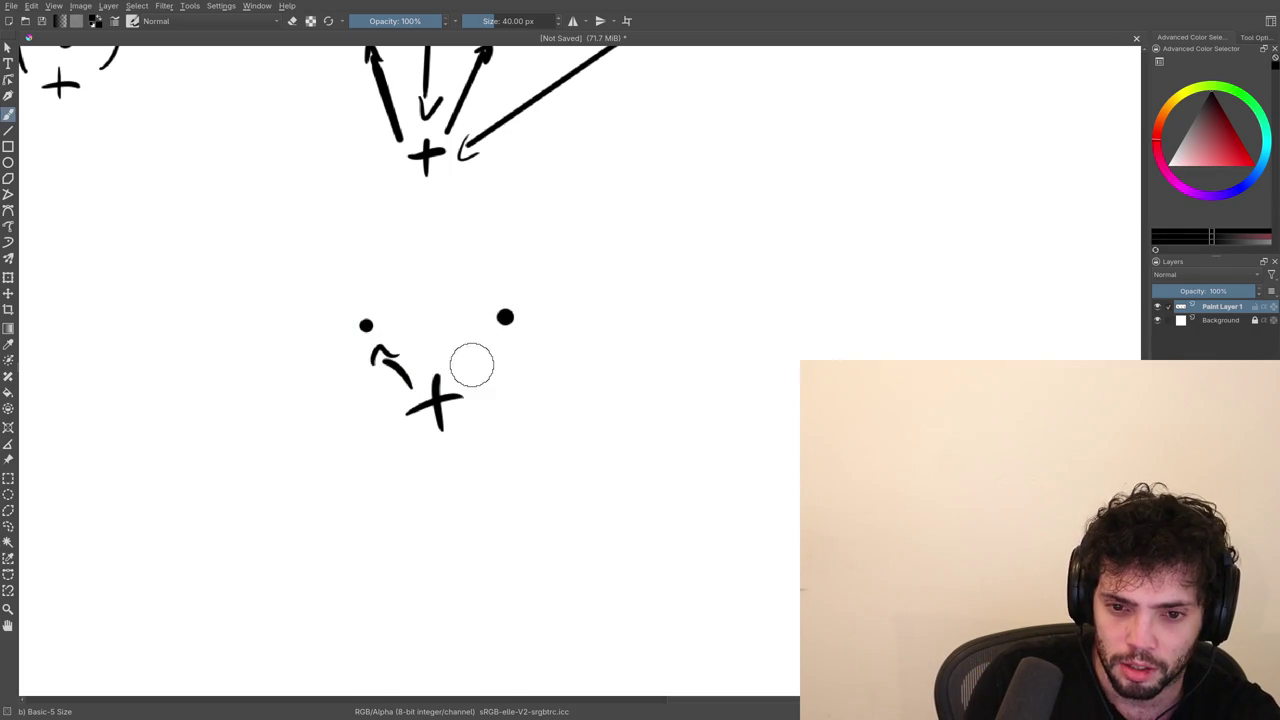
pyautogui.moveTo(522, 366); pyautogui.dragTo(376, 433)
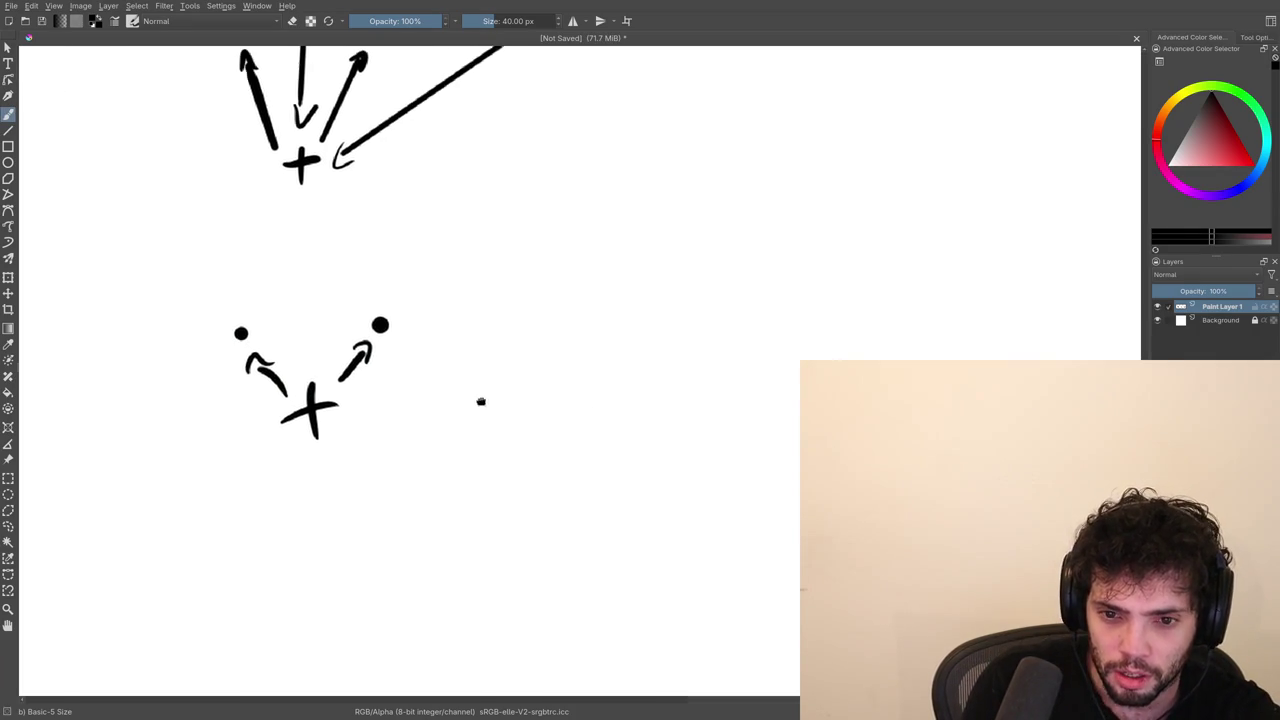
# Draw a λ right of the + and a bent line from the left dot ending in an arrowhead.
pyautogui.moveTo(565, 316); pyautogui.dragTo(570, 395)
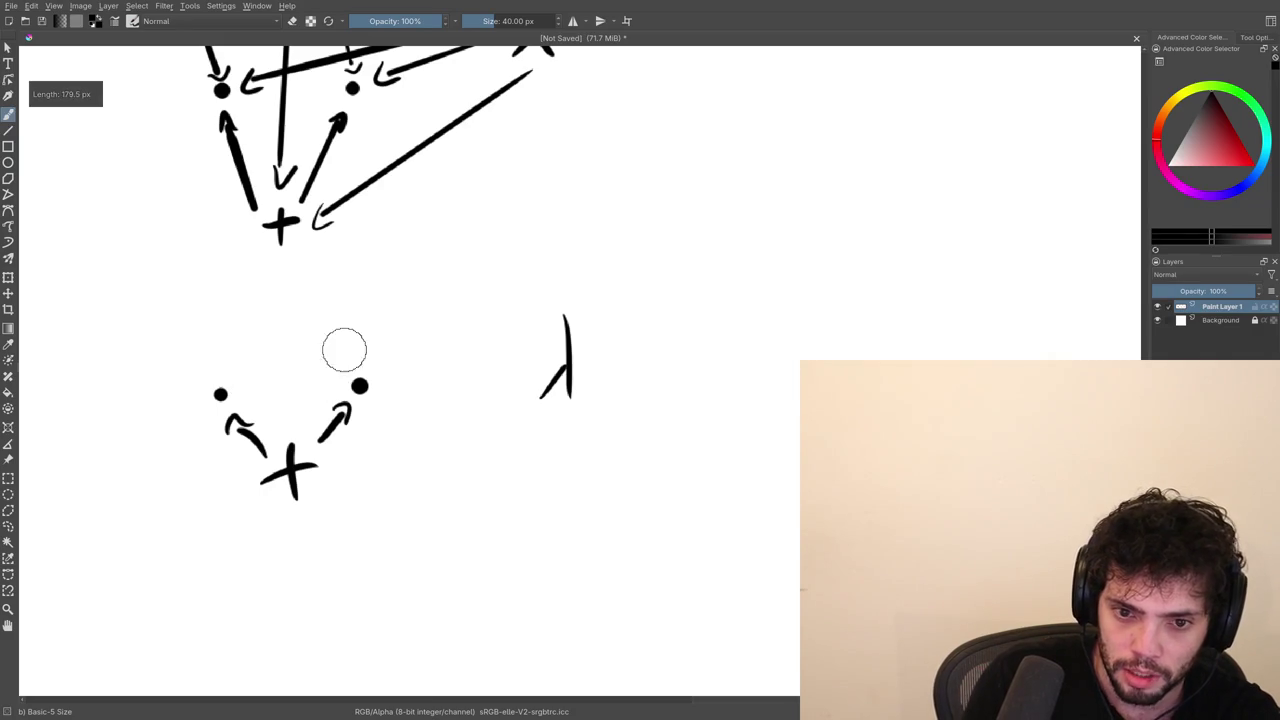
pyautogui.moveTo(243, 377)
pyautogui.mouseDown()
pyautogui.moveTo(382, 307)
pyautogui.moveTo(545, 350)
pyautogui.mouseUp()
pyautogui.hotkey('ctrl', 'z')
pyautogui.hotkey('ctrl', 'z')
pyautogui.hotkey('ctrl', 'shift', 'z')
pyautogui.hotkey('ctrl', 'shift', 'z')
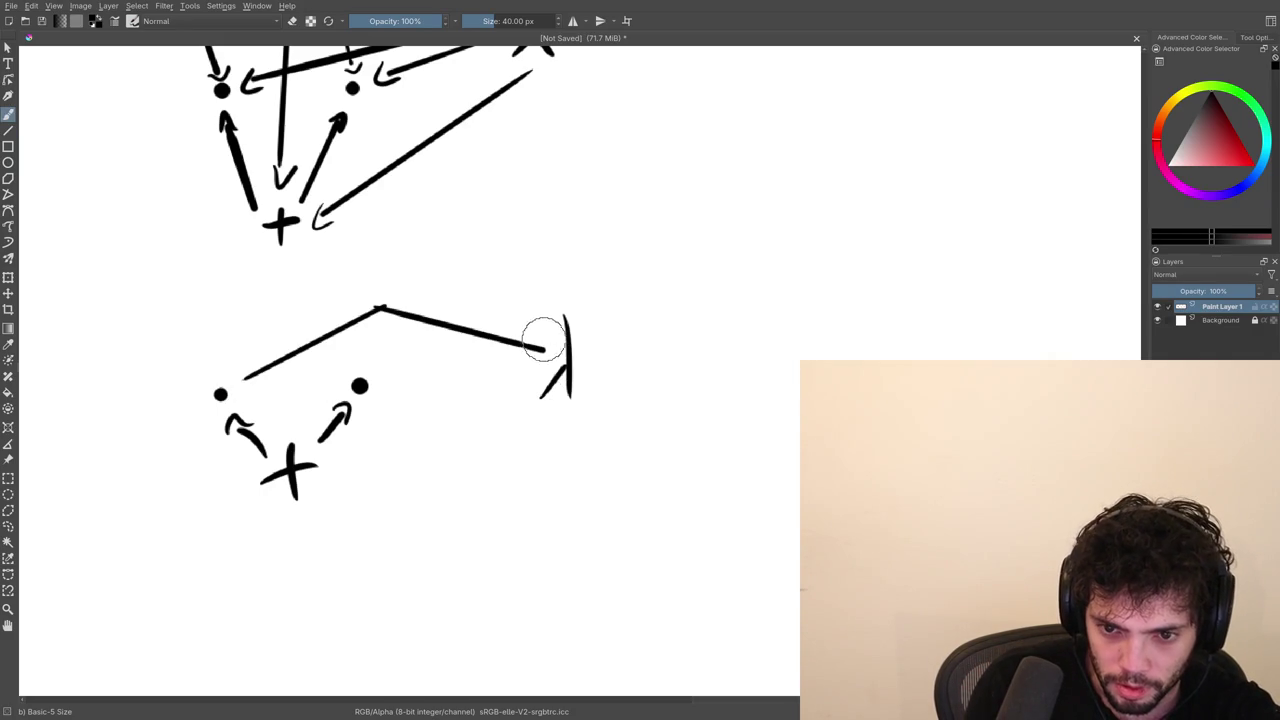
pyautogui.hotkey('ctrl', 'z')
pyautogui.hotkey('ctrl', 'z')
pyautogui.hotkey('ctrl', 'shift', 'z')
pyautogui.moveTo(521, 346); pyautogui.dragTo(545, 358)
# Draw another + below the first group.
pyautogui.moveTo(581, 422)
pyautogui.mouseDown()
pyautogui.moveTo(566, 397)
pyautogui.moveTo(361, 410)
pyautogui.mouseUp()
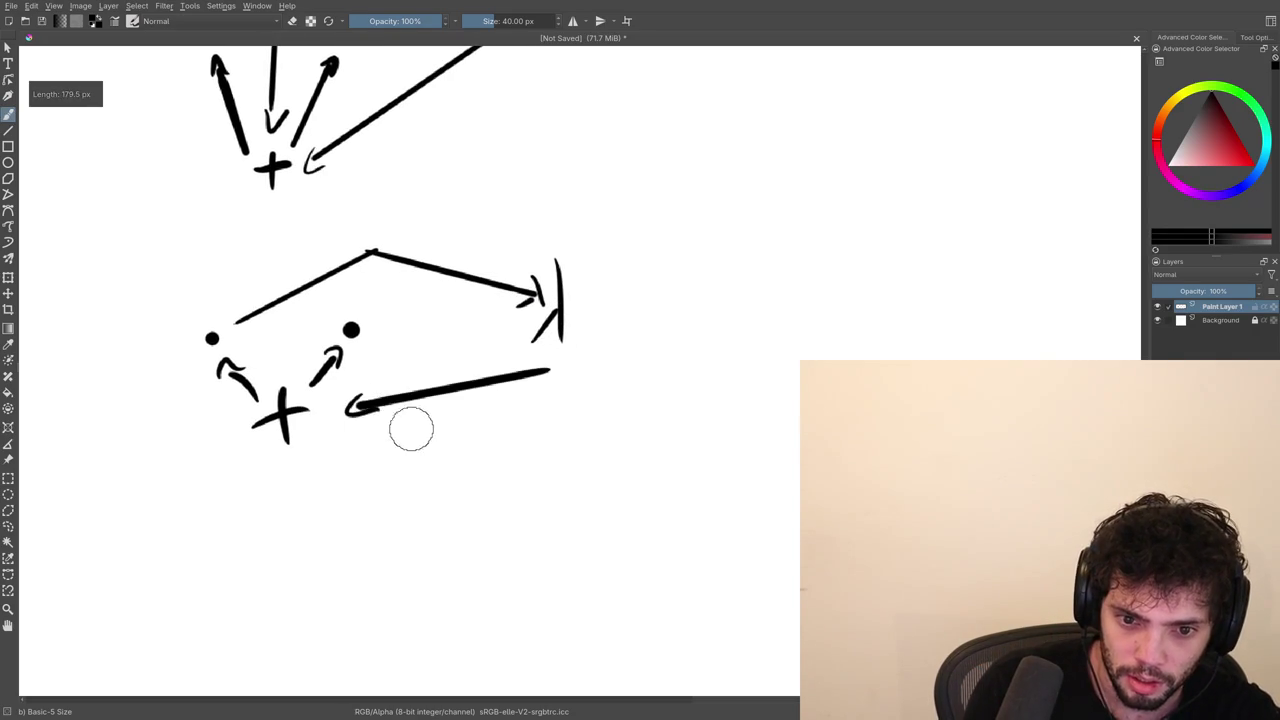
pyautogui.moveTo(510, 475); pyautogui.dragTo(533, 400)
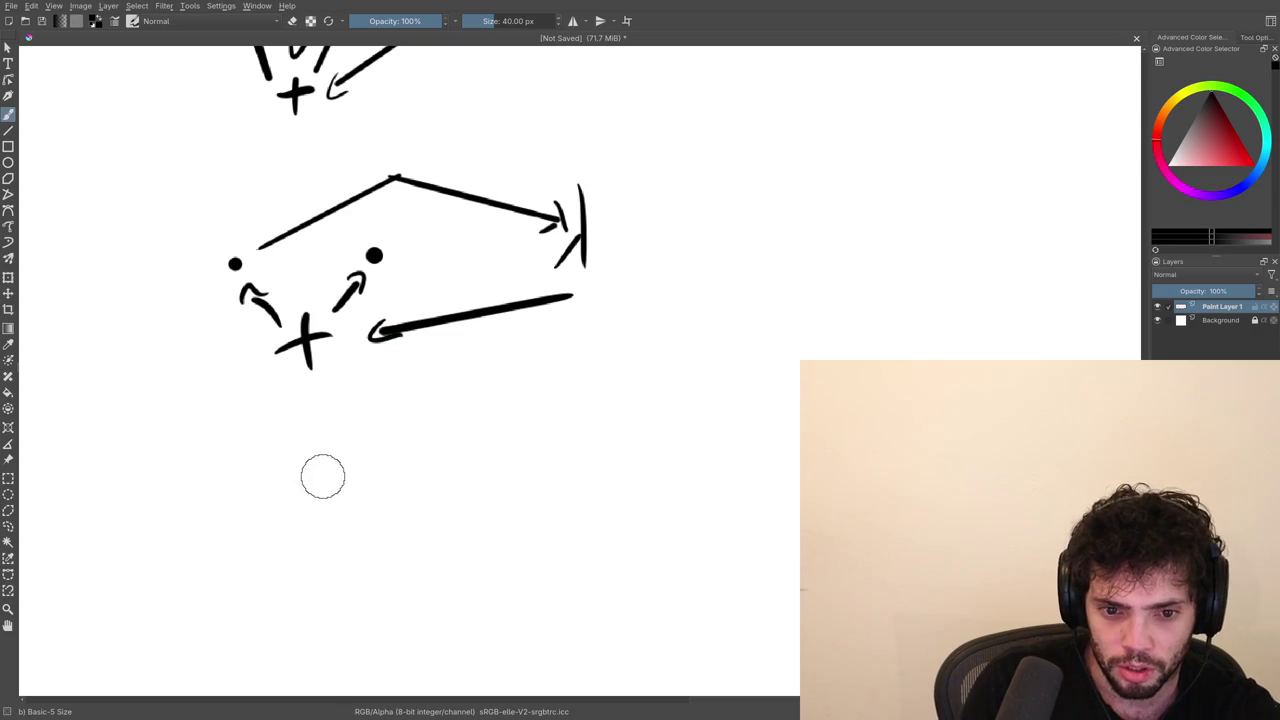
pyautogui.moveTo(346, 475)
pyautogui.mouseDown()
pyautogui.moveTo(340, 403)
pyautogui.moveTo(297, 473)
pyautogui.moveTo(367, 331)
pyautogui.mouseUp()
pyautogui.moveTo(286, 462); pyautogui.dragTo(291, 414)
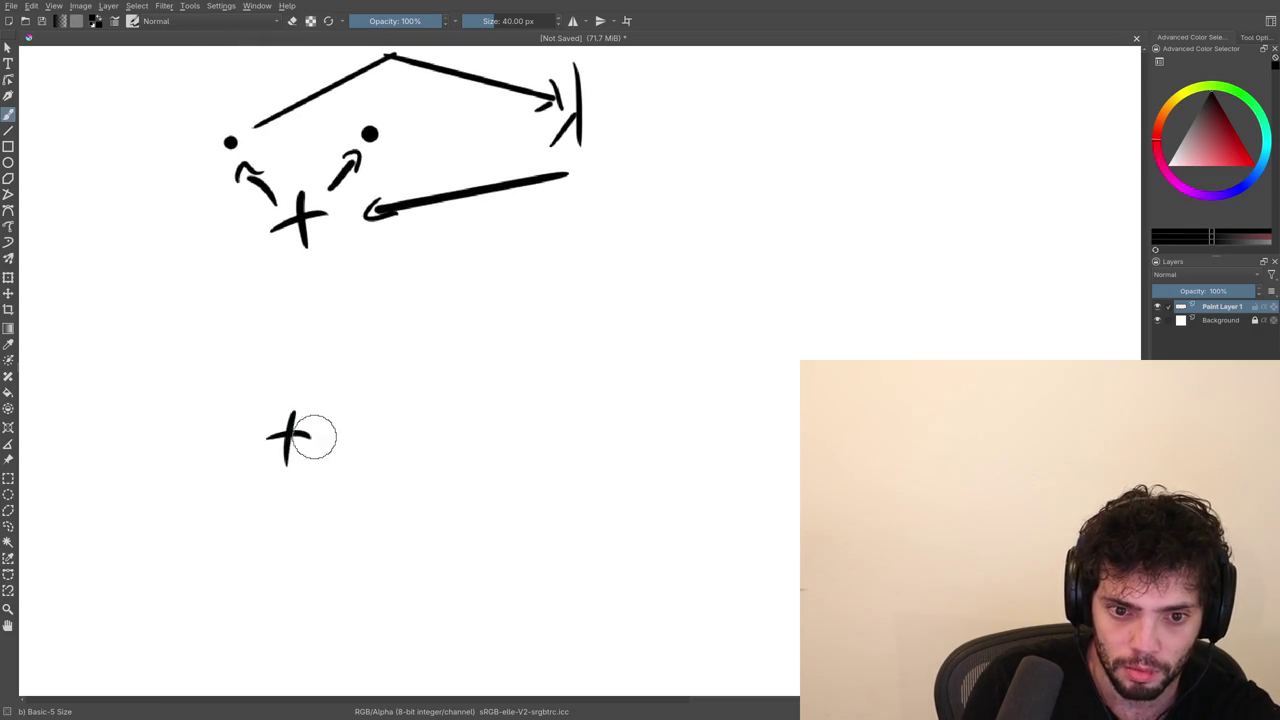
# Erase the bent arrowhead and draw straight arrows from the λ to both dots.
pyautogui.moveTo(319, 404); pyautogui.dragTo(344, 371)
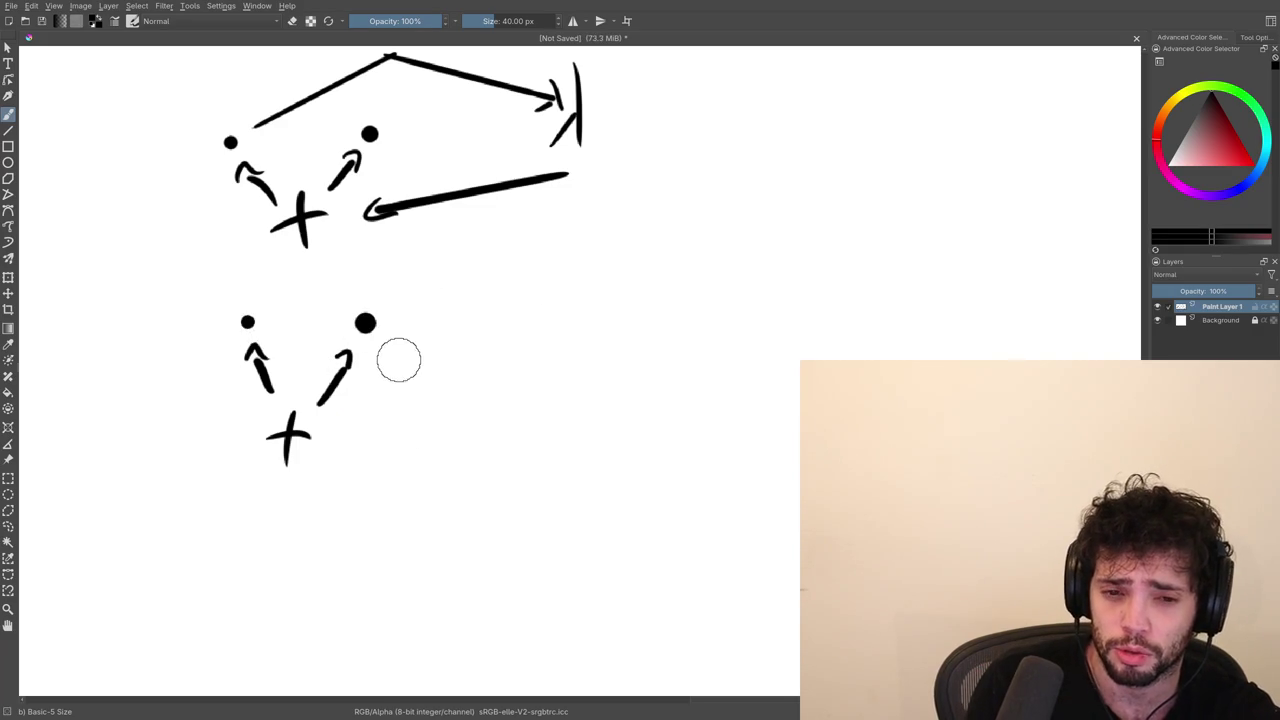
pyautogui.moveTo(499, 219); pyautogui.dragTo(465, 351)
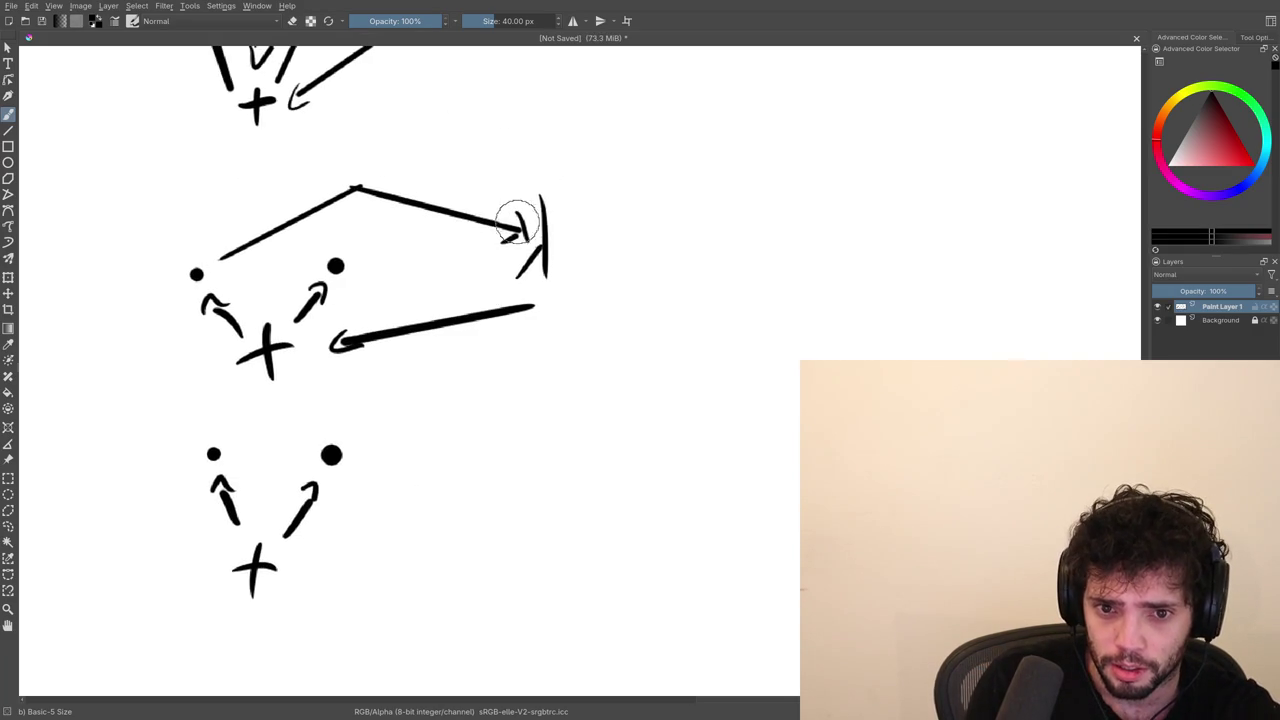
pyautogui.moveTo(522, 235)
pyautogui.mouseDown()
pyautogui.moveTo(512, 220)
pyautogui.moveTo(340, 189)
pyautogui.moveTo(231, 260)
pyautogui.mouseUp()
pyautogui.press('e')
pyautogui.moveTo(527, 232); pyautogui.dragTo(365, 255)
pyautogui.moveTo(530, 212); pyautogui.dragTo(217, 263)
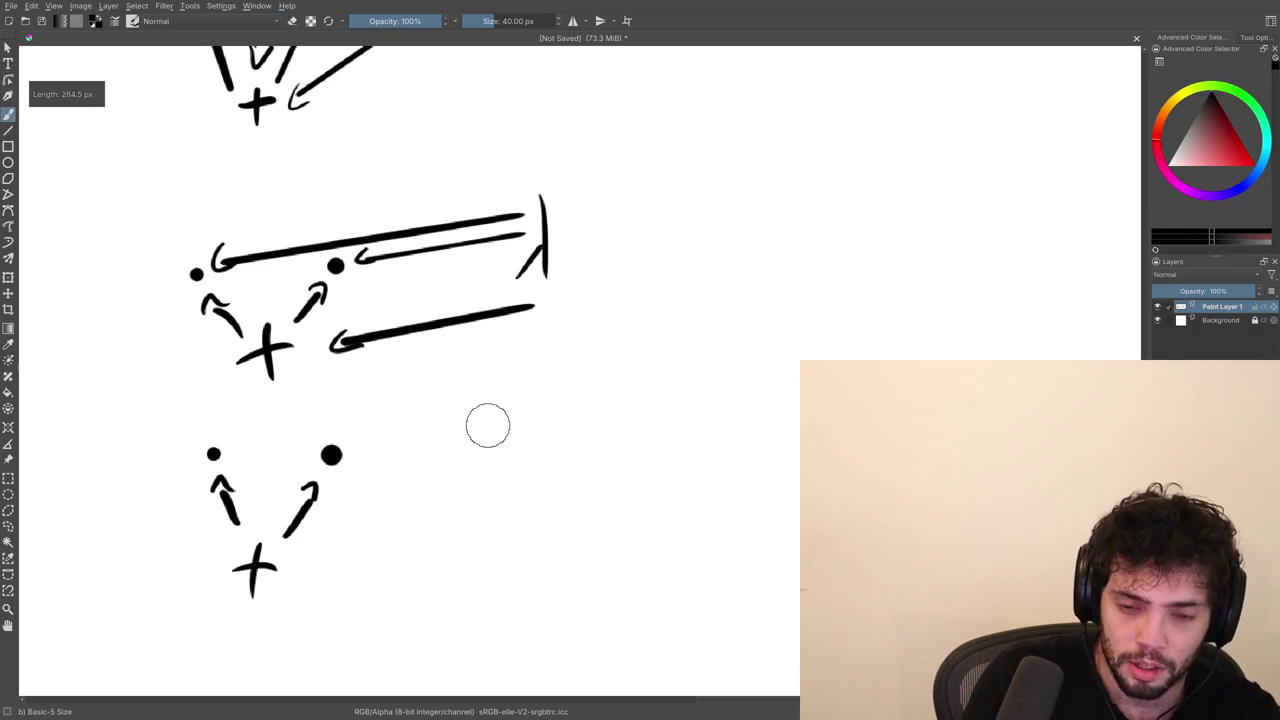
# Try connecting lines in the lower group, then erase that whole lower sketch.
pyautogui.moveTo(471, 513); pyautogui.dragTo(486, 427)
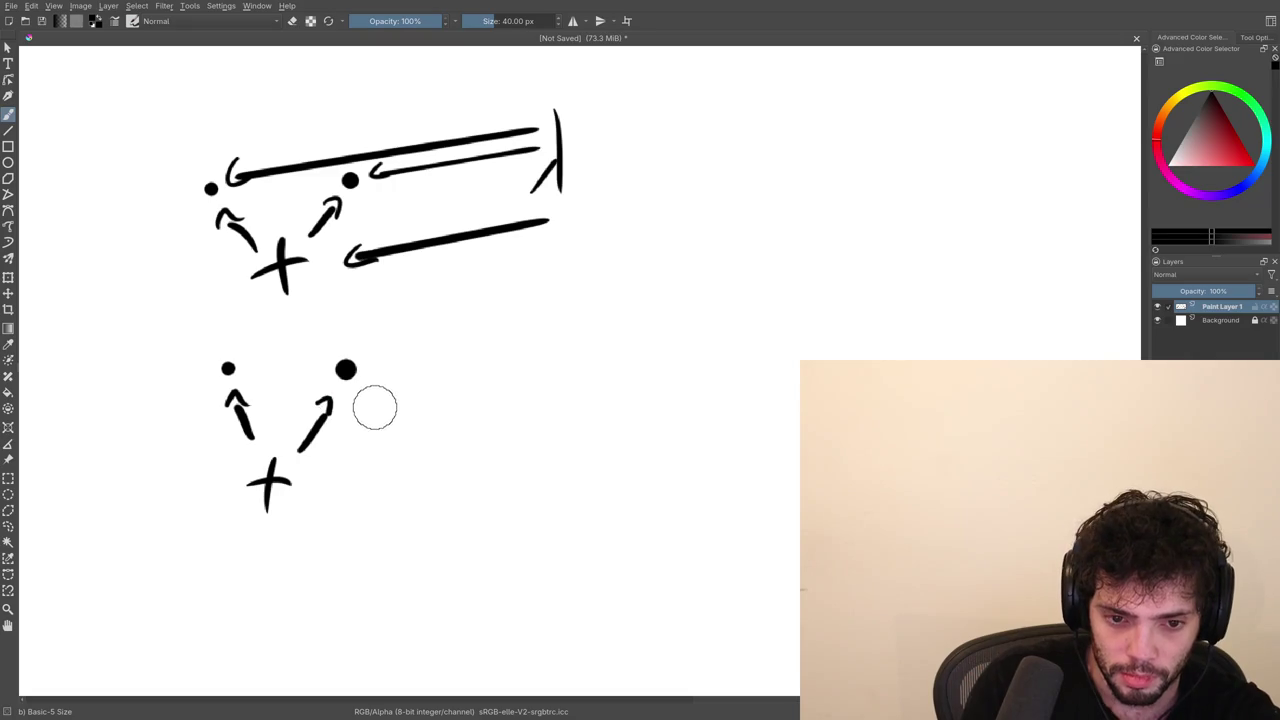
pyautogui.moveTo(457, 435)
pyautogui.mouseDown()
pyautogui.moveTo(486, 408)
pyautogui.moveTo(483, 349)
pyautogui.moveTo(420, 434)
pyautogui.mouseUp()
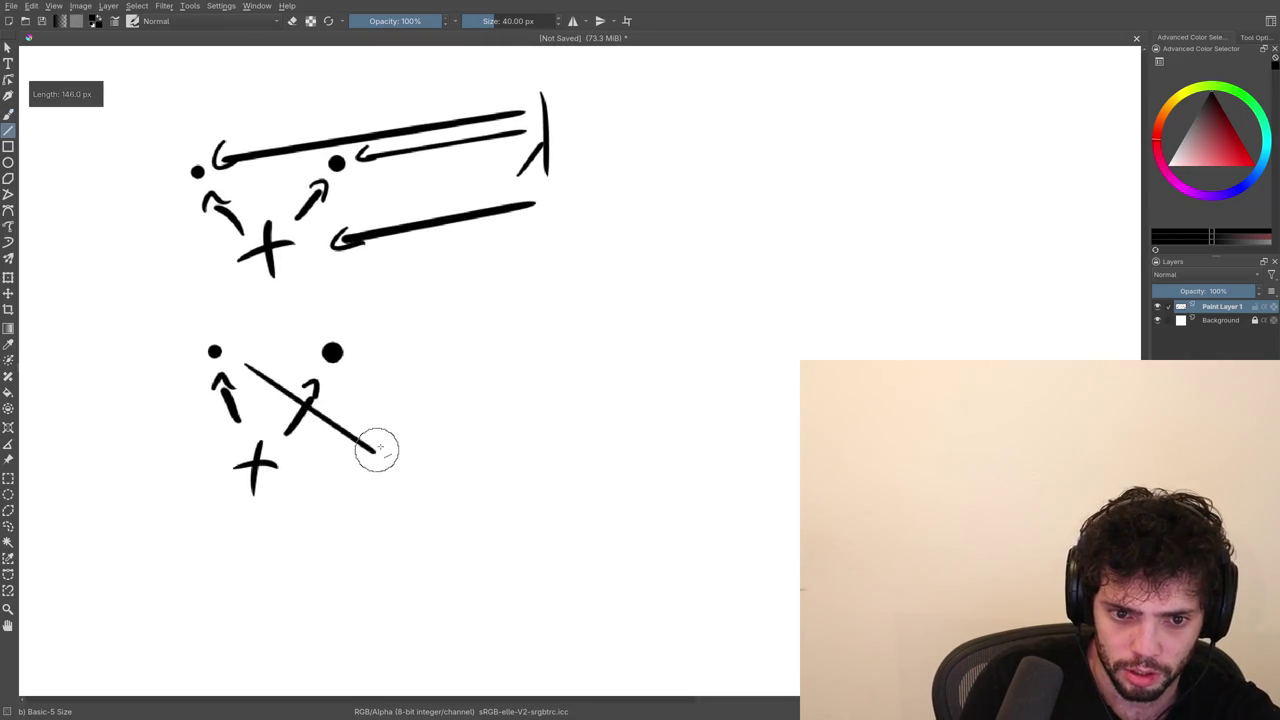
pyautogui.moveTo(479, 393); pyautogui.dragTo(506, 432)
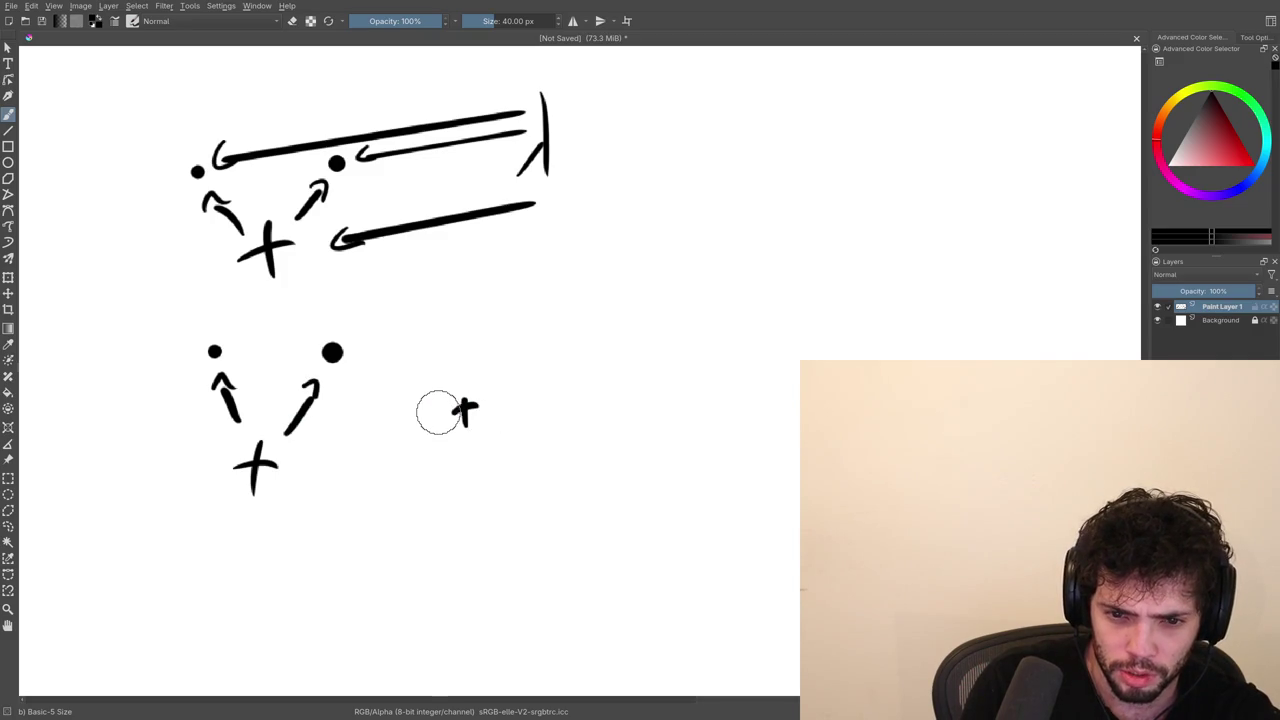
pyautogui.moveTo(437, 417); pyautogui.dragTo(360, 380)
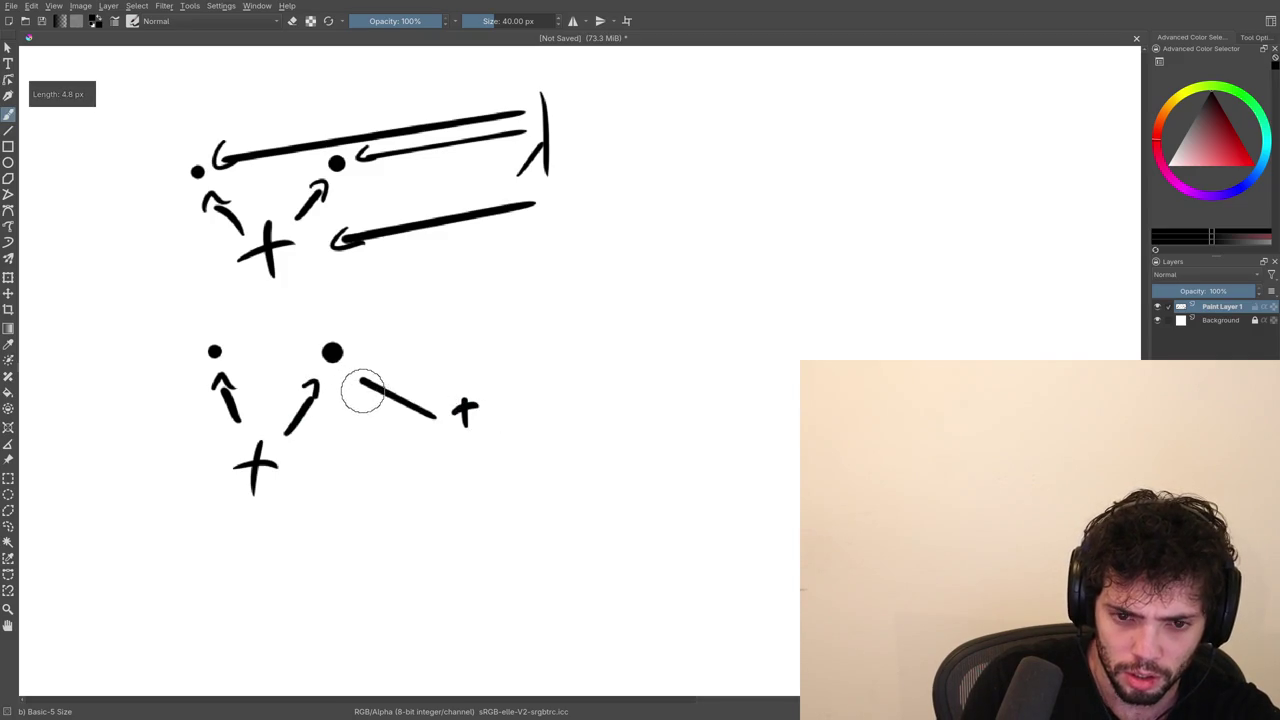
pyautogui.moveTo(456, 380); pyautogui.dragTo(244, 358)
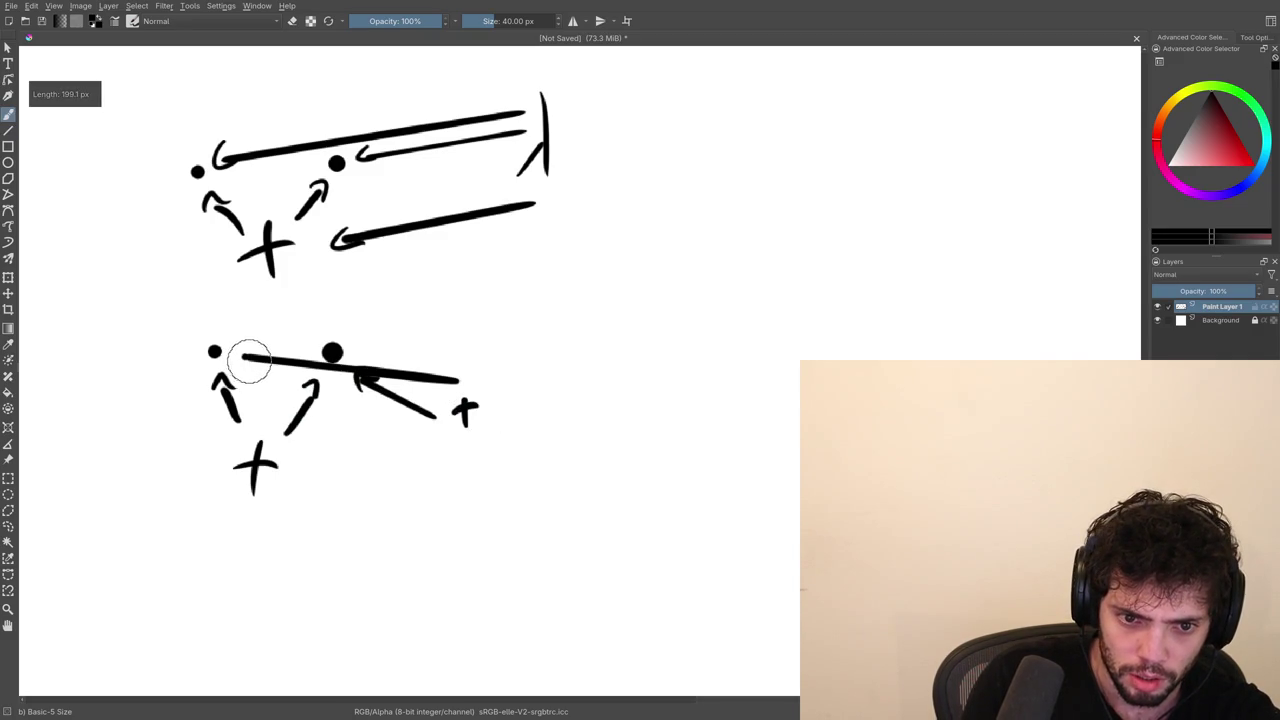
pyautogui.hotkey('ctrl', 'z')
pyautogui.hotkey('ctrl', 'z')
pyautogui.hotkey('ctrl', 'z')
pyautogui.hotkey('ctrl', 'z')
pyautogui.hotkey('ctrl', 'z')
pyautogui.hotkey('ctrl', 'z')
pyautogui.hotkey('ctrl', 'shift', 'z')
pyautogui.press('e')
pyautogui.moveTo(291, 472)
pyautogui.mouseDown()
pyautogui.moveTo(234, 457)
pyautogui.moveTo(329, 360)
pyautogui.moveTo(249, 420)
pyautogui.mouseUp()
# Add an arrowhead below the + and discard a stray stroke and misplaced dot.
pyautogui.press('e')
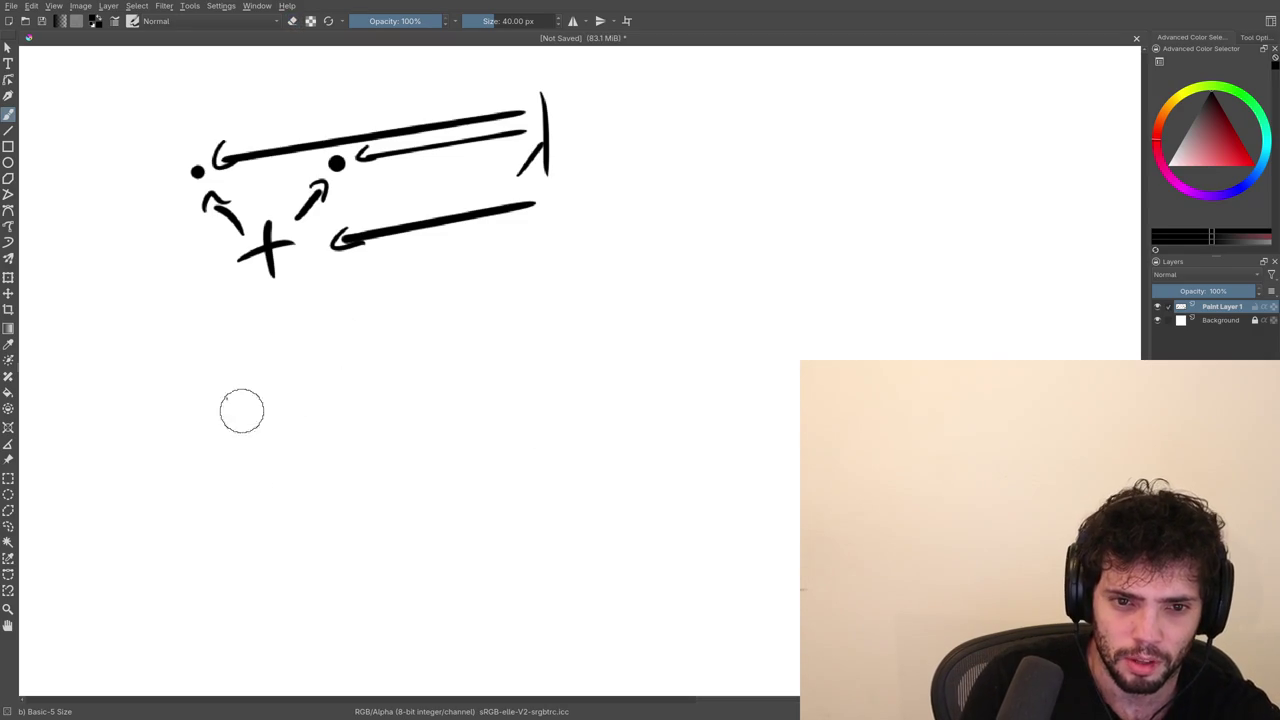
pyautogui.press('e')
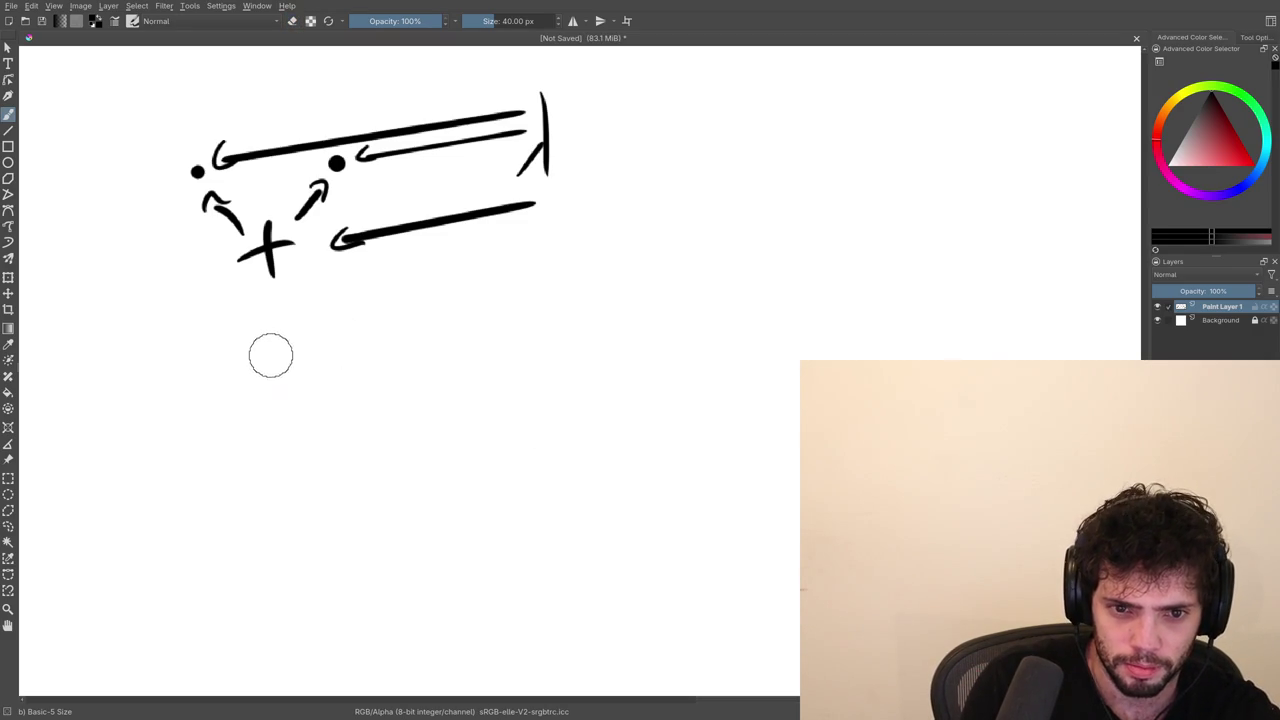
pyautogui.scroll(-3, 295, 400)
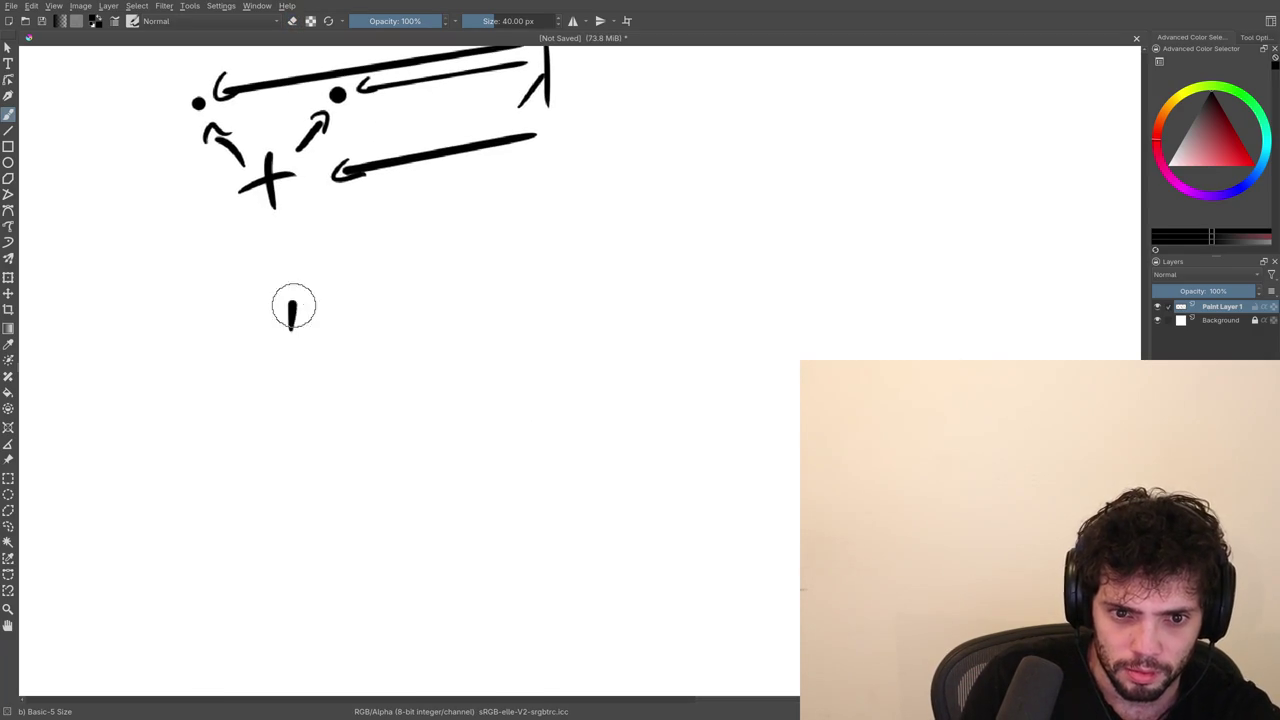
pyautogui.moveTo(269, 358); pyautogui.dragTo(242, 400)
pyautogui.hotkey('ctrl', 'z')
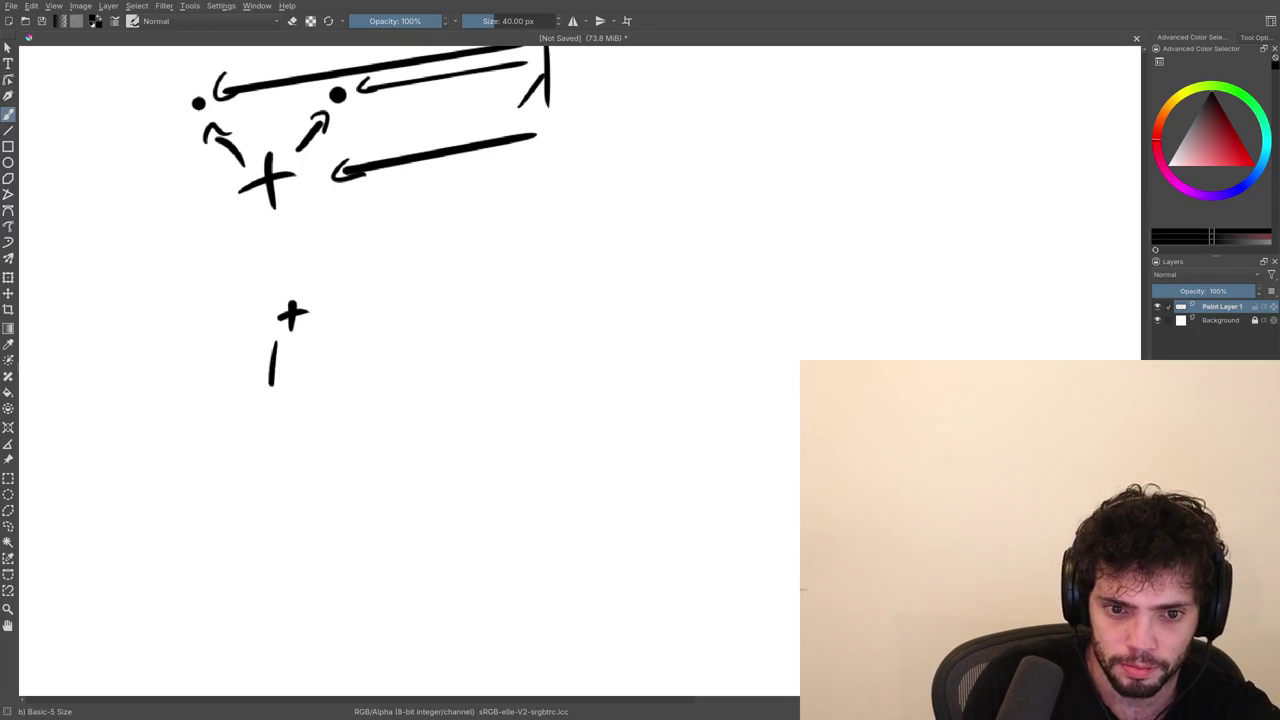
pyautogui.moveTo(266, 384); pyautogui.dragTo(280, 392)
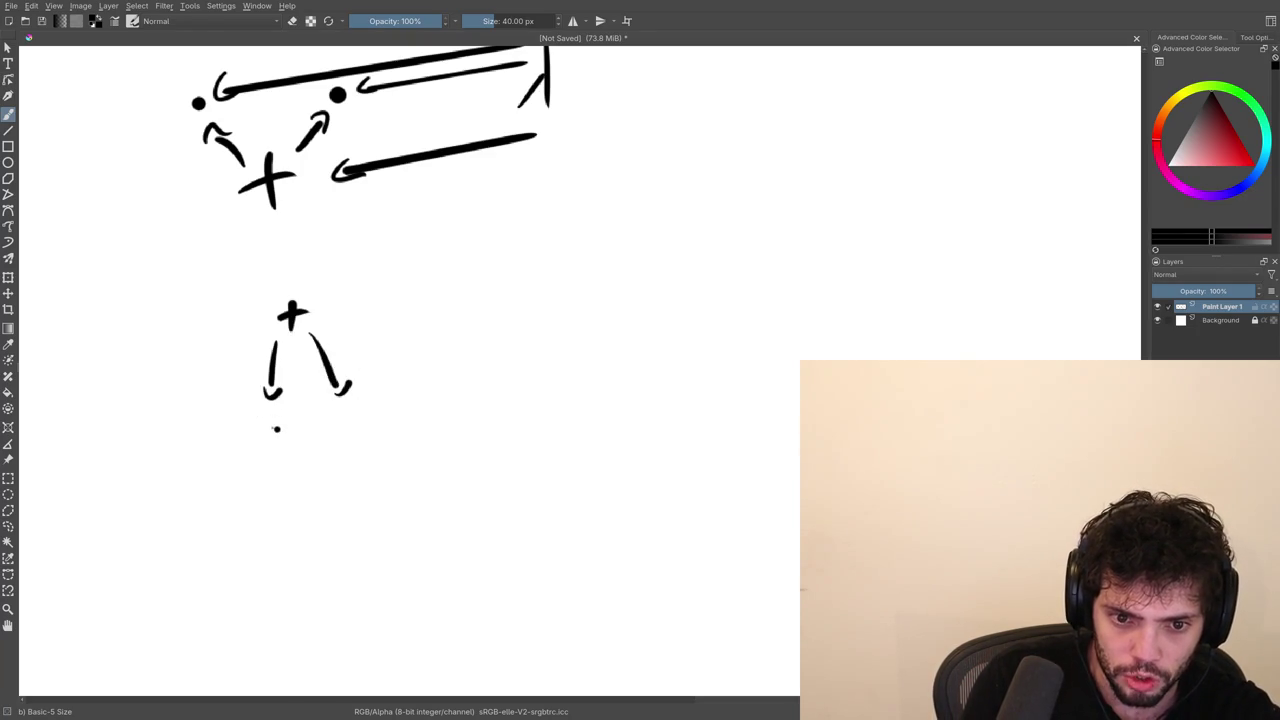
pyautogui.click(346, 420)
pyautogui.hotkey('ctrl', 'z')
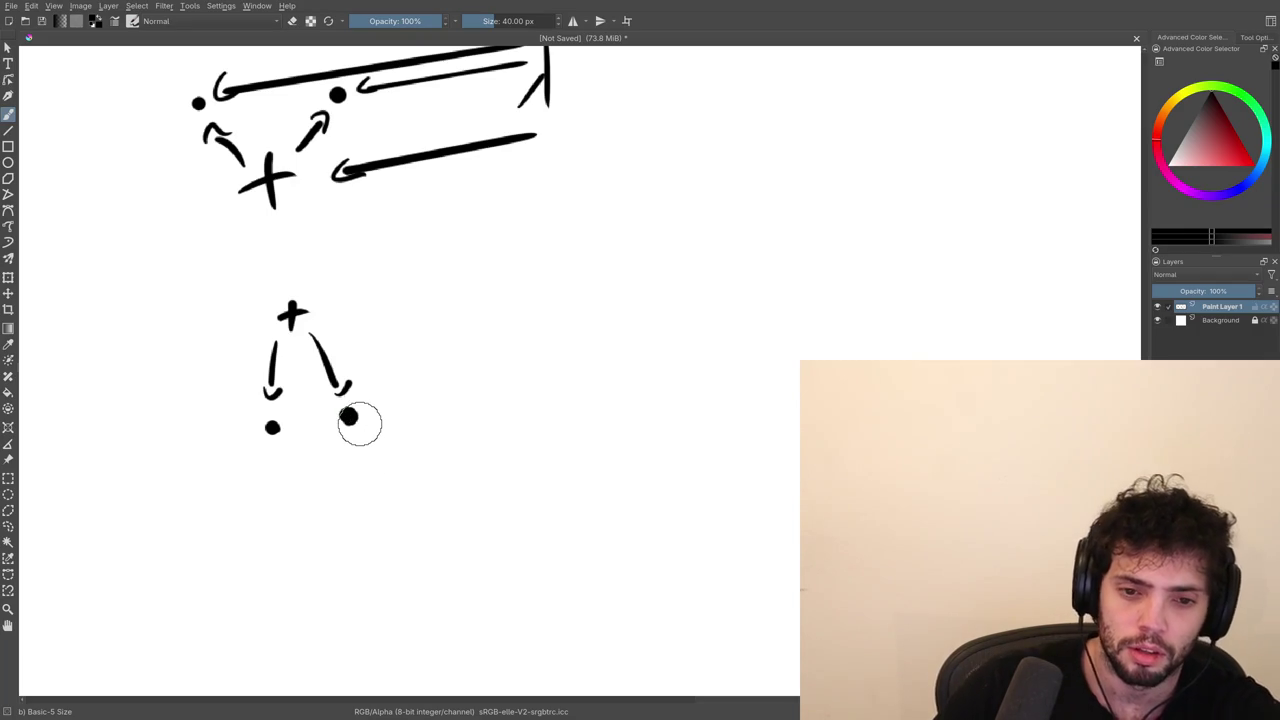
# Draw lines joining the lower + to the left and right dots.
pyautogui.moveTo(322, 493)
pyautogui.mouseDown()
pyautogui.moveTo(300, 426)
pyautogui.moveTo(369, 367)
pyautogui.mouseUp()
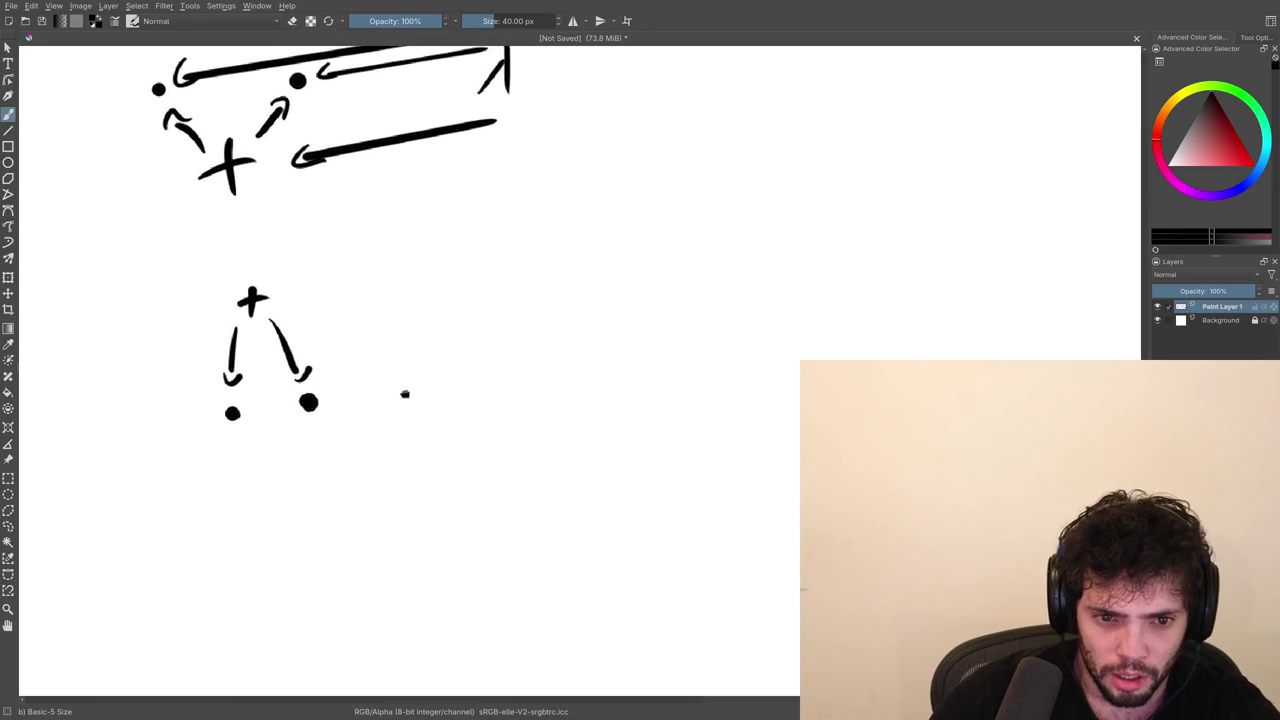
pyautogui.moveTo(311, 399); pyautogui.dragTo(315, 375)
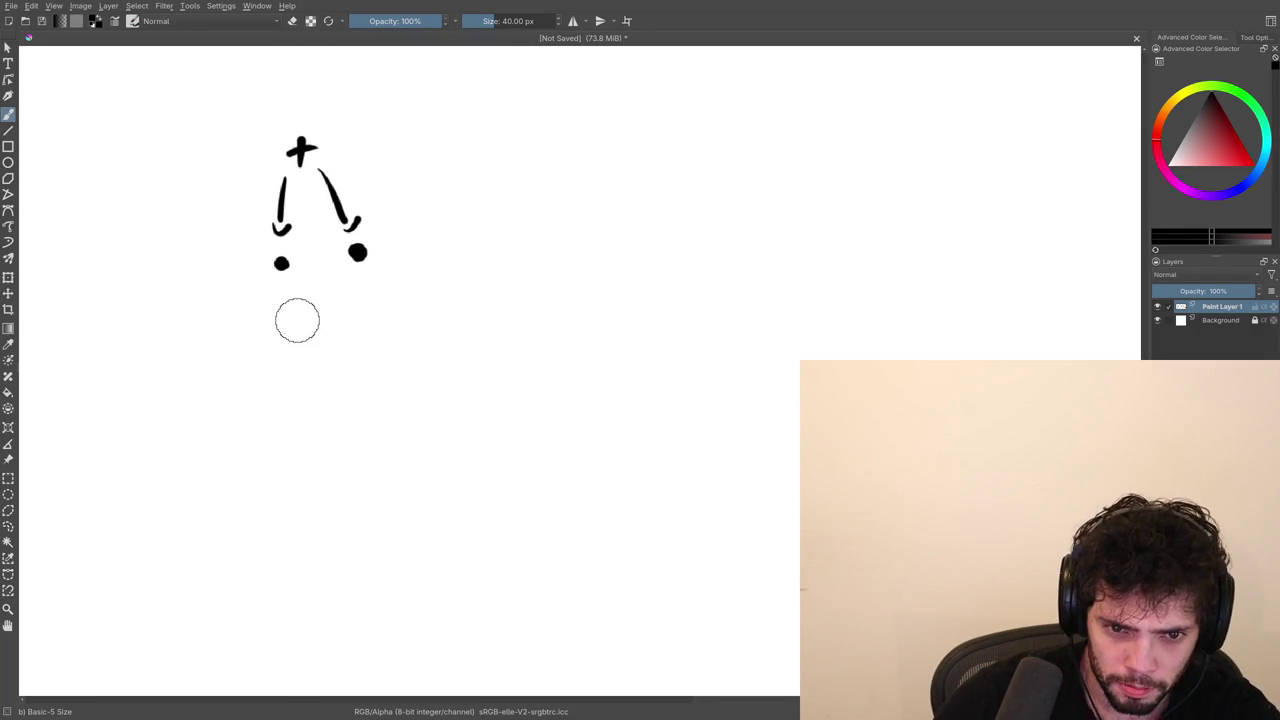
pyautogui.hotkey('ctrl', 'z')
pyautogui.moveTo(277, 383); pyautogui.dragTo(281, 296)
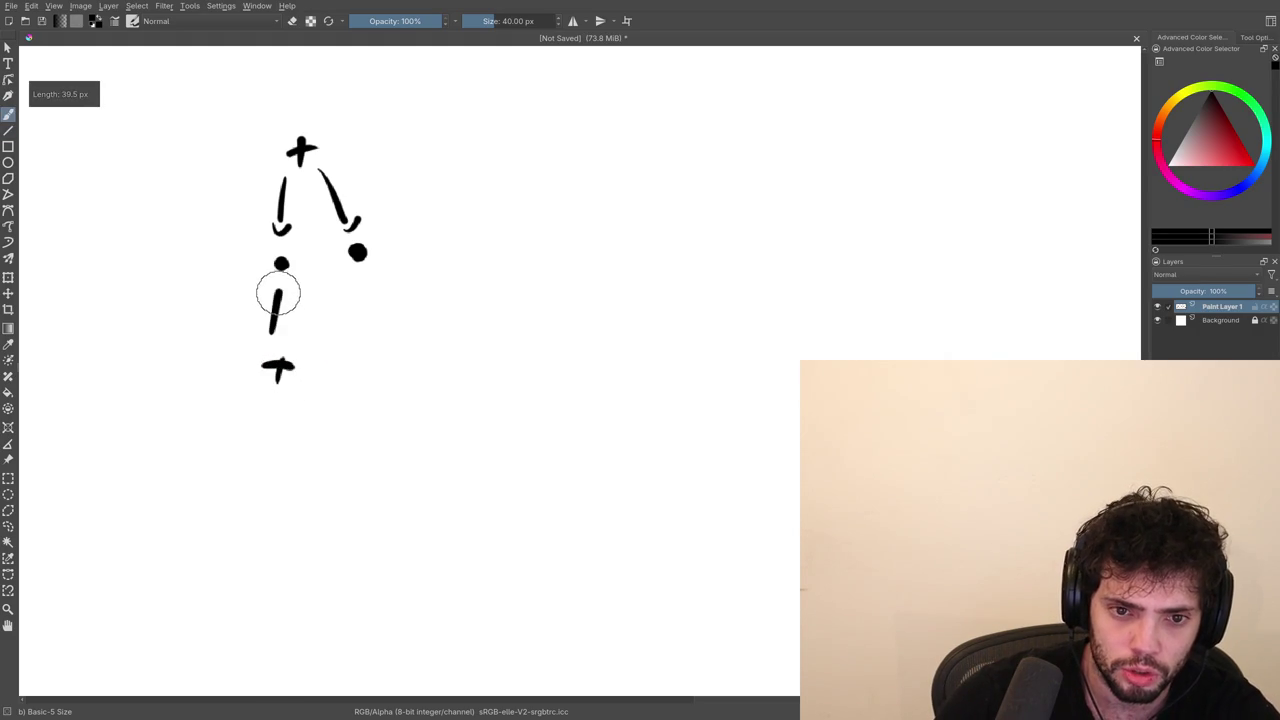
pyautogui.moveTo(294, 341); pyautogui.dragTo(348, 280)
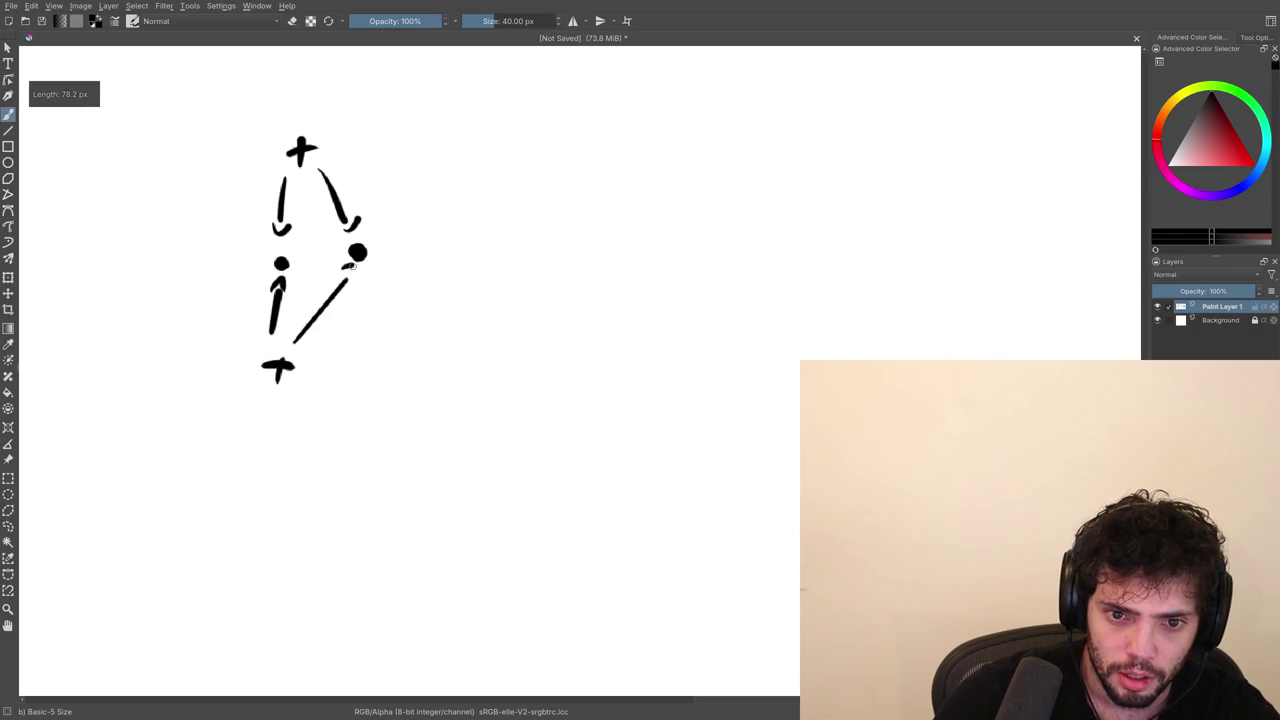
# Draw a λ to the right with arrows reaching the right and left dots.
pyautogui.moveTo(444, 318); pyautogui.dragTo(432, 376)
pyautogui.hotkey('ctrl', 'z')
pyautogui.moveTo(431, 312); pyautogui.dragTo(458, 376)
pyautogui.moveTo(420, 364)
pyautogui.mouseDown()
pyautogui.moveTo(442, 347)
pyautogui.moveTo(318, 368)
pyautogui.moveTo(340, 373)
pyautogui.mouseUp()
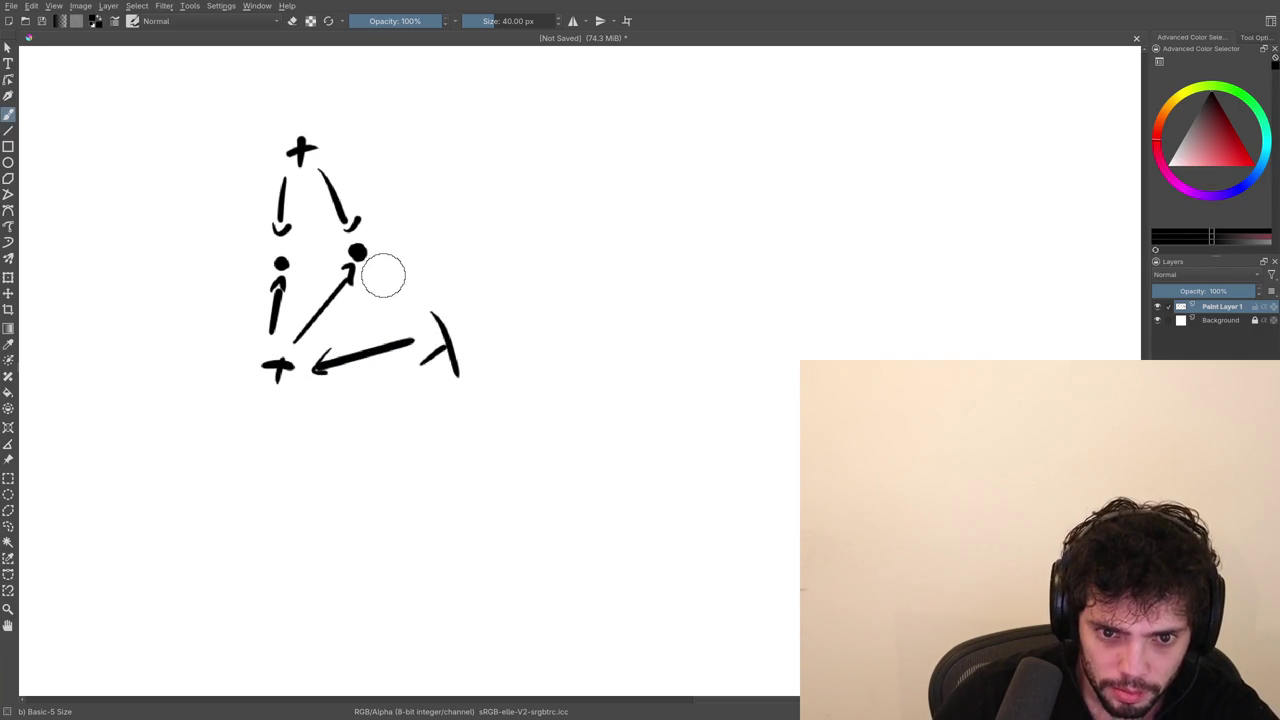
pyautogui.moveTo(375, 270)
pyautogui.mouseDown()
pyautogui.moveTo(415, 306)
pyautogui.moveTo(381, 273)
pyautogui.mouseUp()
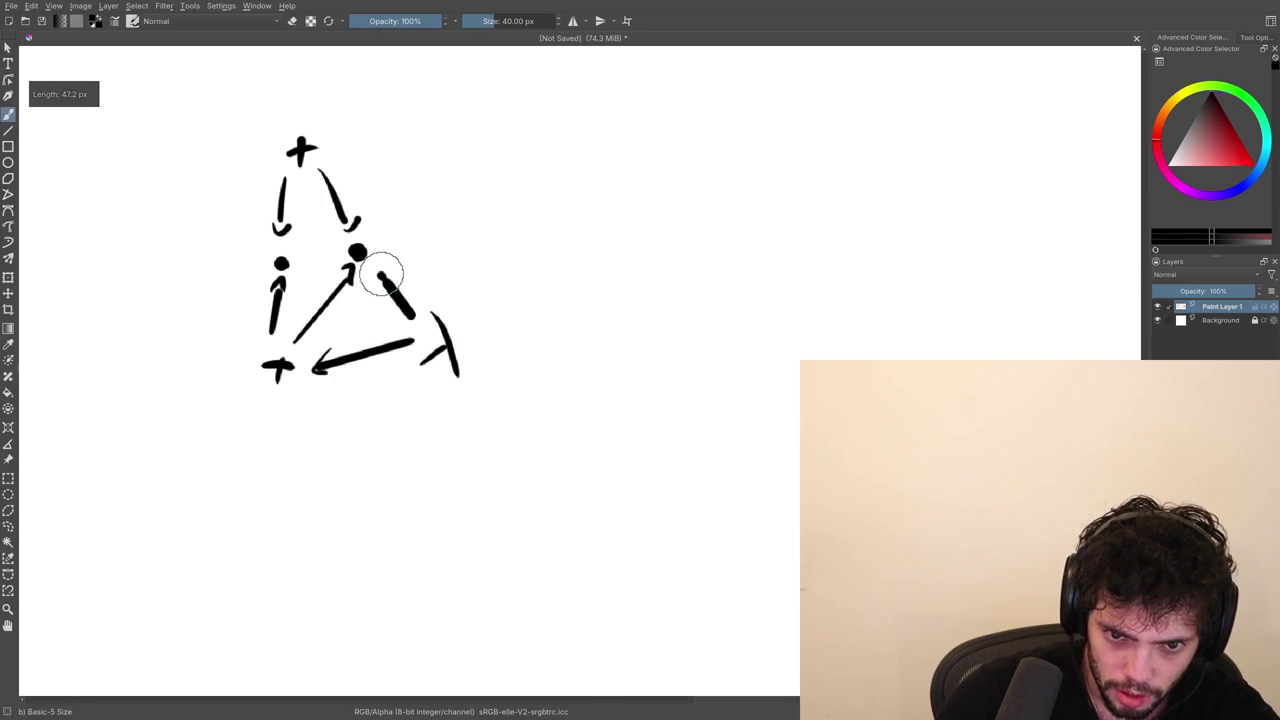
pyautogui.moveTo(414, 322)
pyautogui.mouseDown()
pyautogui.moveTo(377, 271)
pyautogui.moveTo(392, 283)
pyautogui.mouseUp()
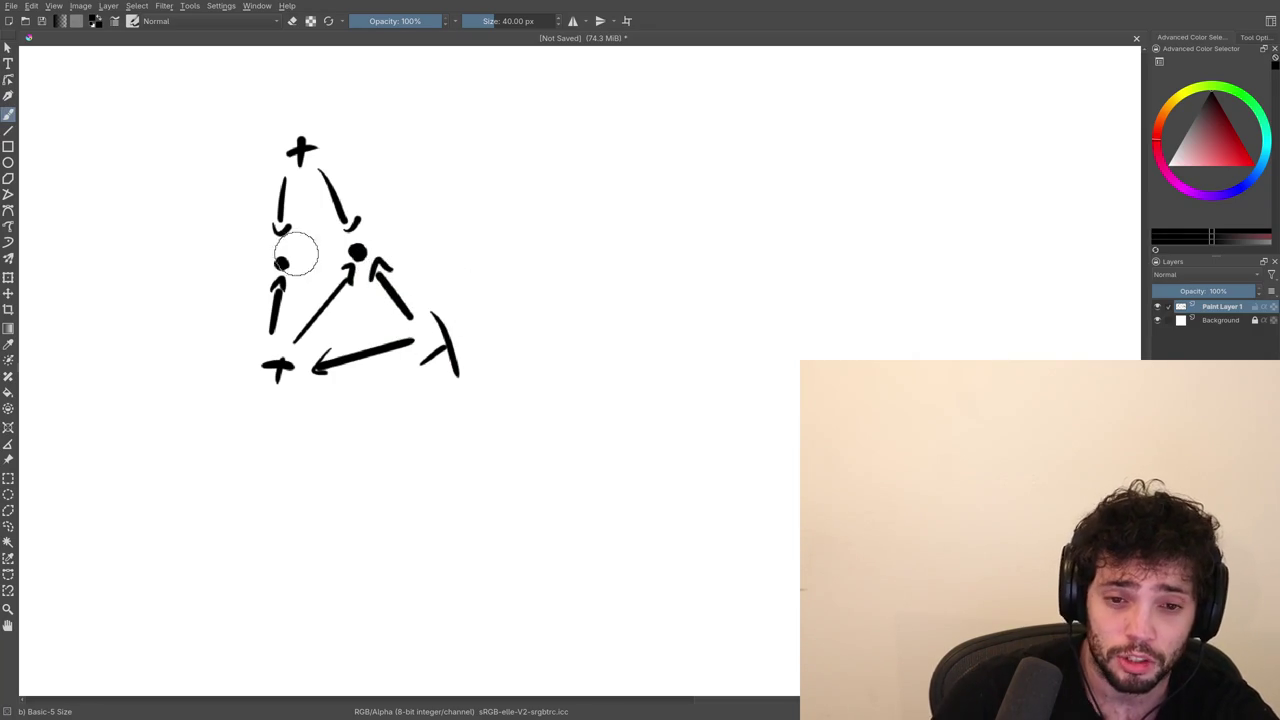
pyautogui.moveTo(428, 322); pyautogui.dragTo(305, 277)
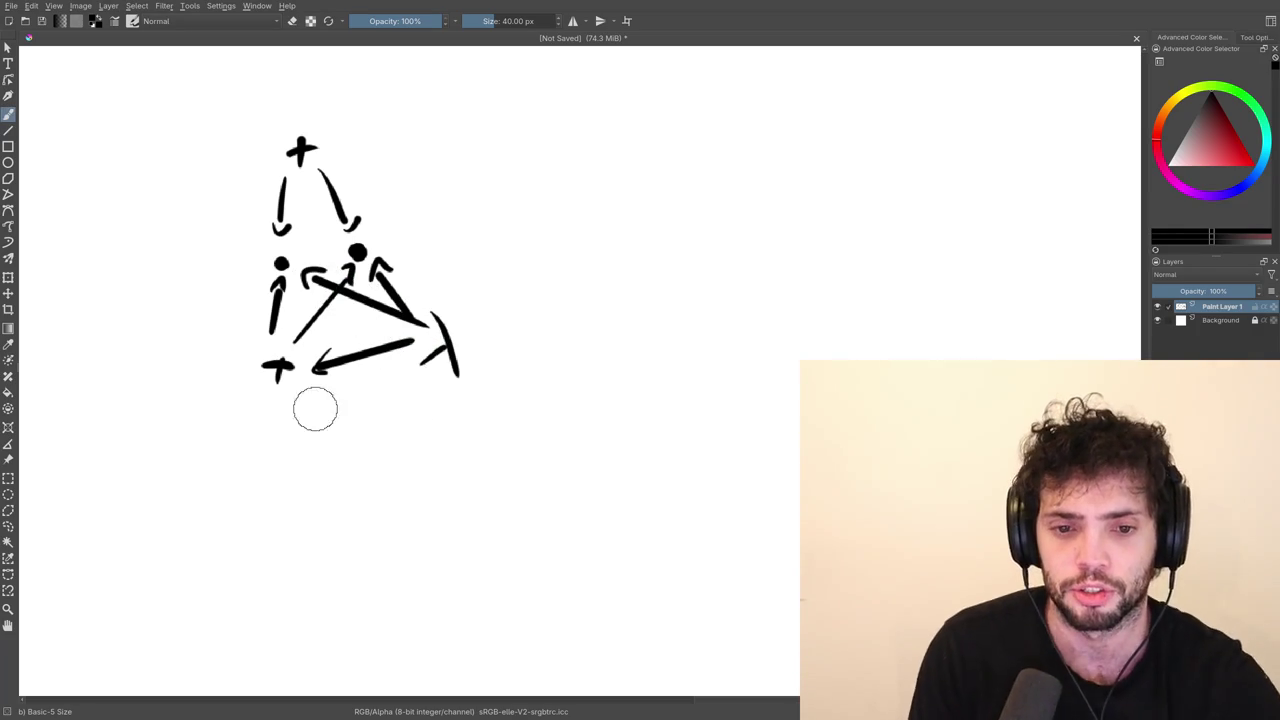
# Erase the misdrawn curved stroke and start a new + off to the right.
pyautogui.press('e')
pyautogui.moveTo(313, 280); pyautogui.dragTo(342, 280)
pyautogui.press('e')
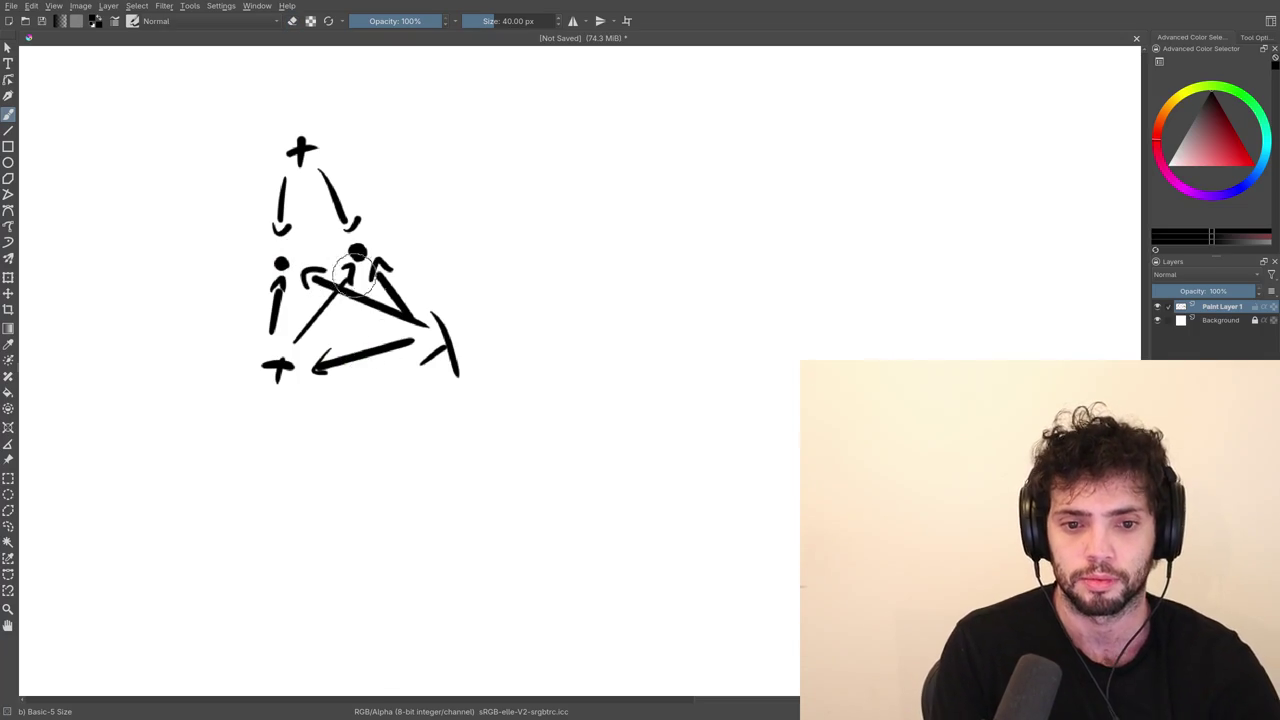
pyautogui.moveTo(517, 340); pyautogui.dragTo(354, 441)
pyautogui.moveTo(438, 244)
pyautogui.mouseDown()
pyautogui.moveTo(470, 240)
pyautogui.moveTo(415, 313)
pyautogui.mouseUp()
pyautogui.hotkey('ctrl', 'z')
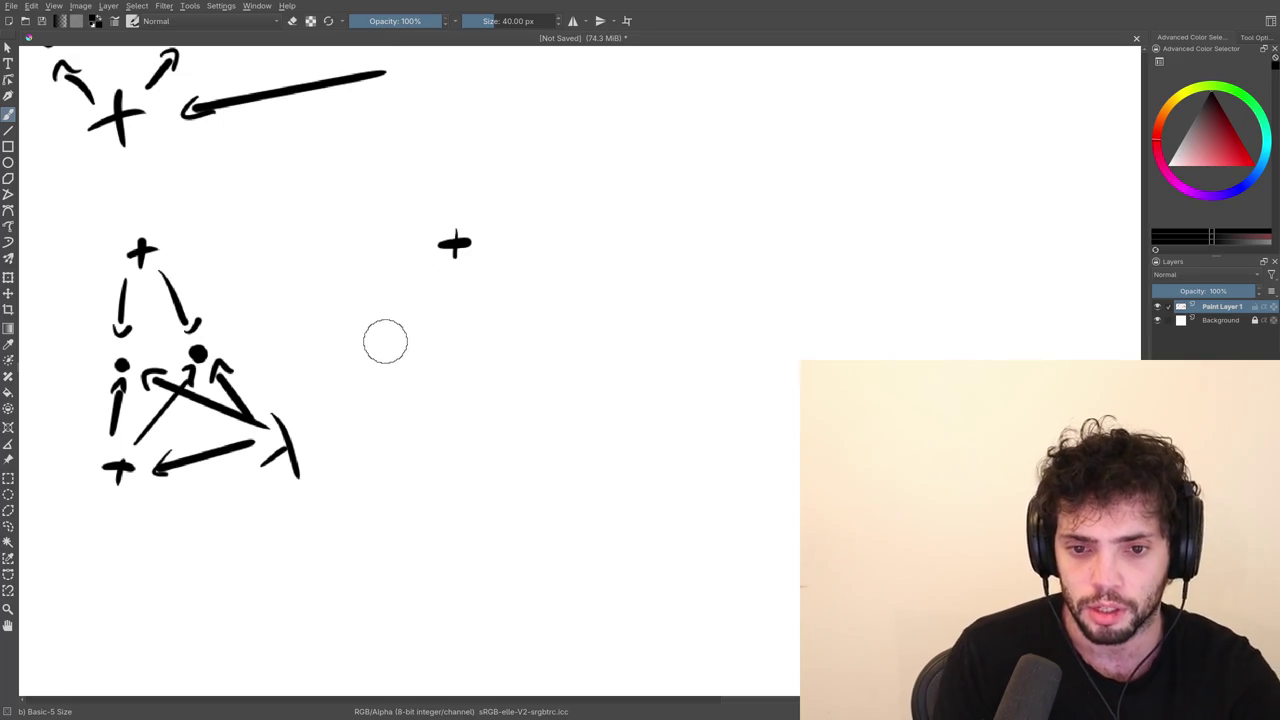
# Restore the + strokes and add an arrowhead at the lower end of its arrow.
pyautogui.hotkey('ctrl', 'z')
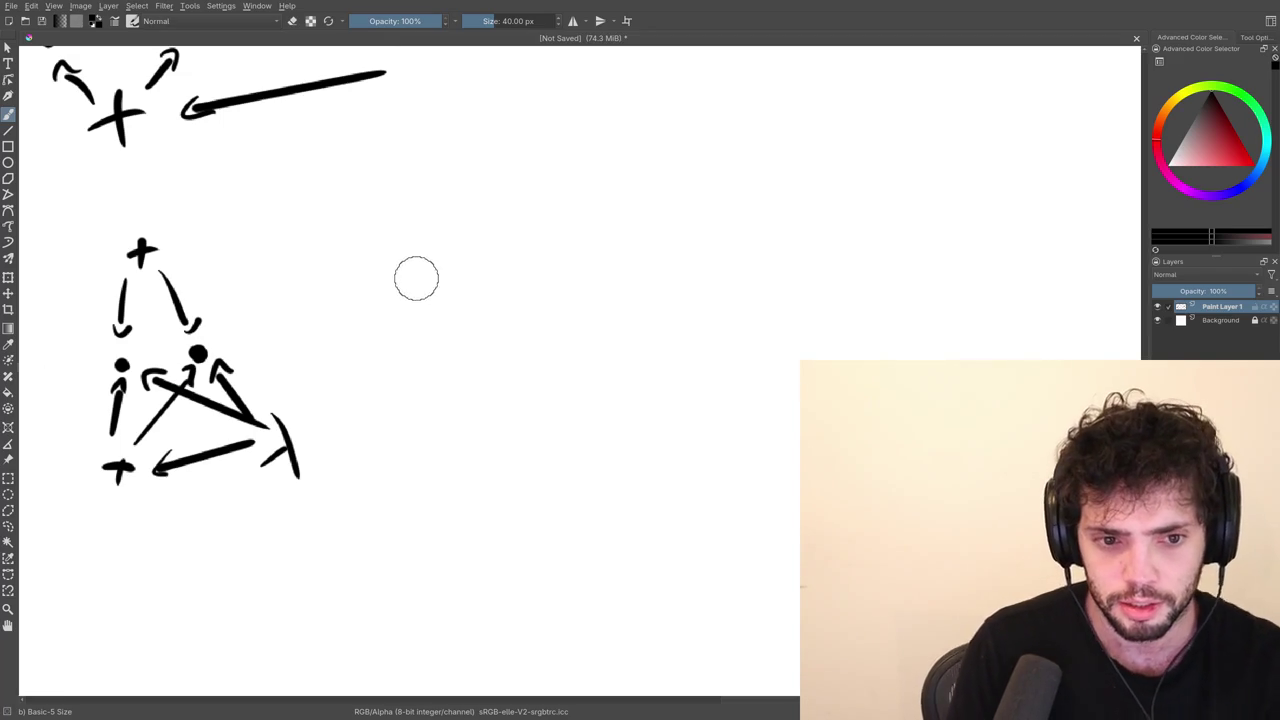
pyautogui.hotkey('ctrl', 'shift', 'z')
pyautogui.hotkey('ctrl', 'shift', 'z')
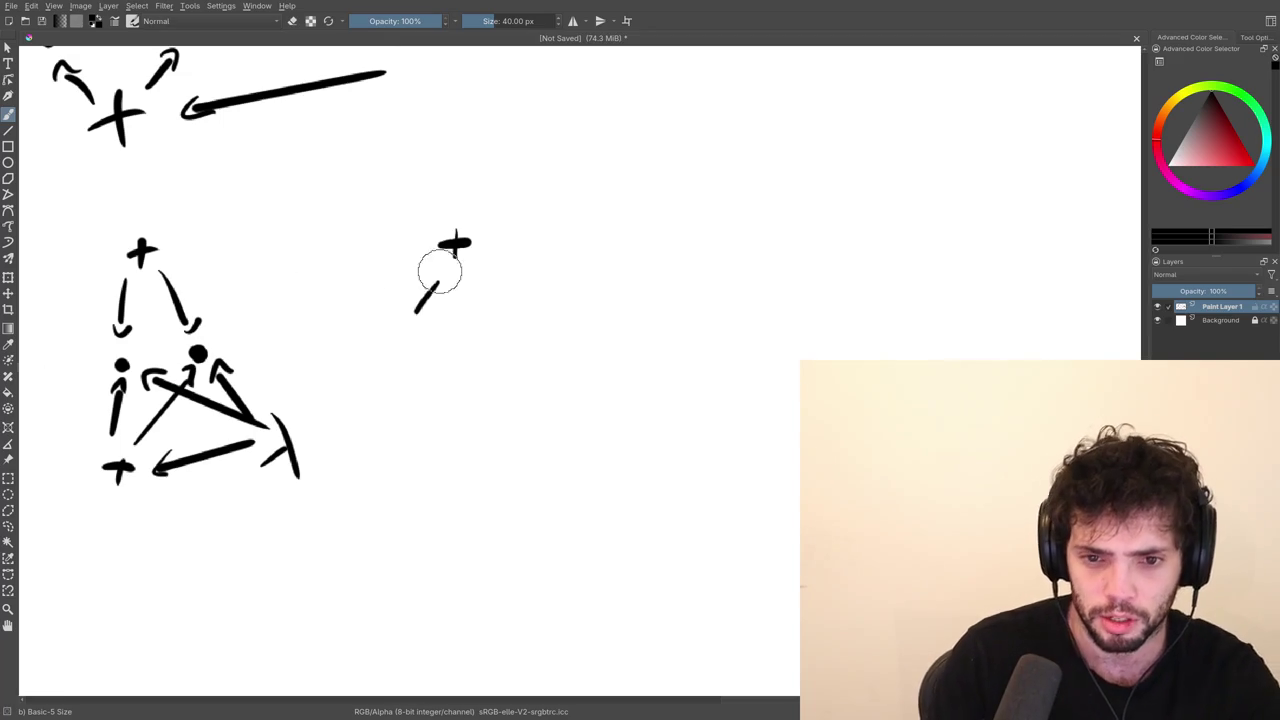
pyautogui.moveTo(417, 307); pyautogui.dragTo(412, 325)
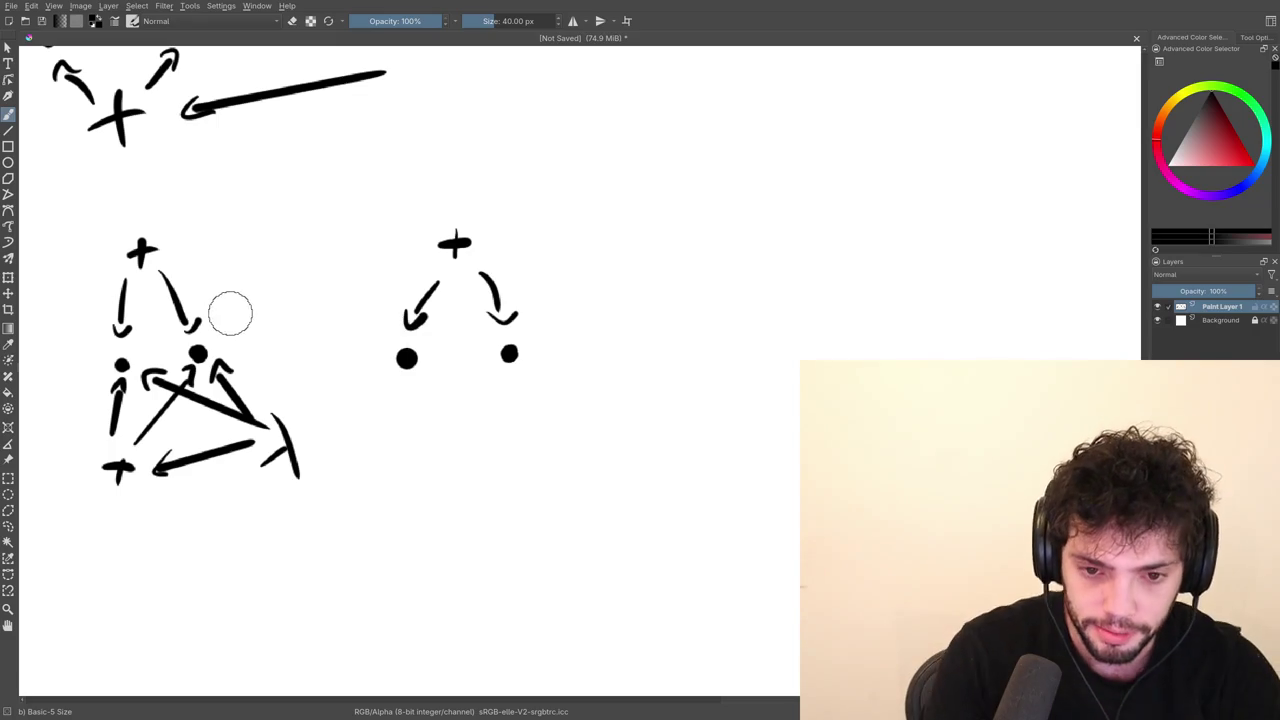
pyautogui.scroll(-1, 478, 371)
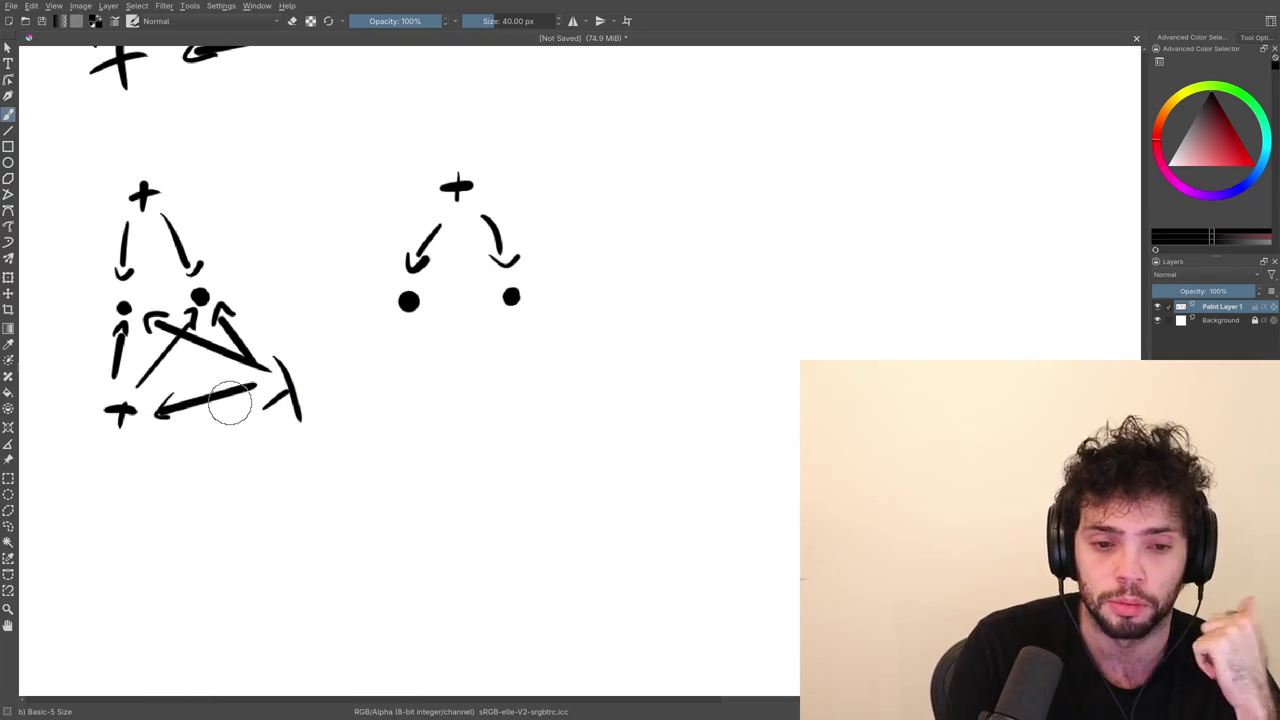
pyautogui.moveTo(467, 401); pyautogui.dragTo(399, 291)
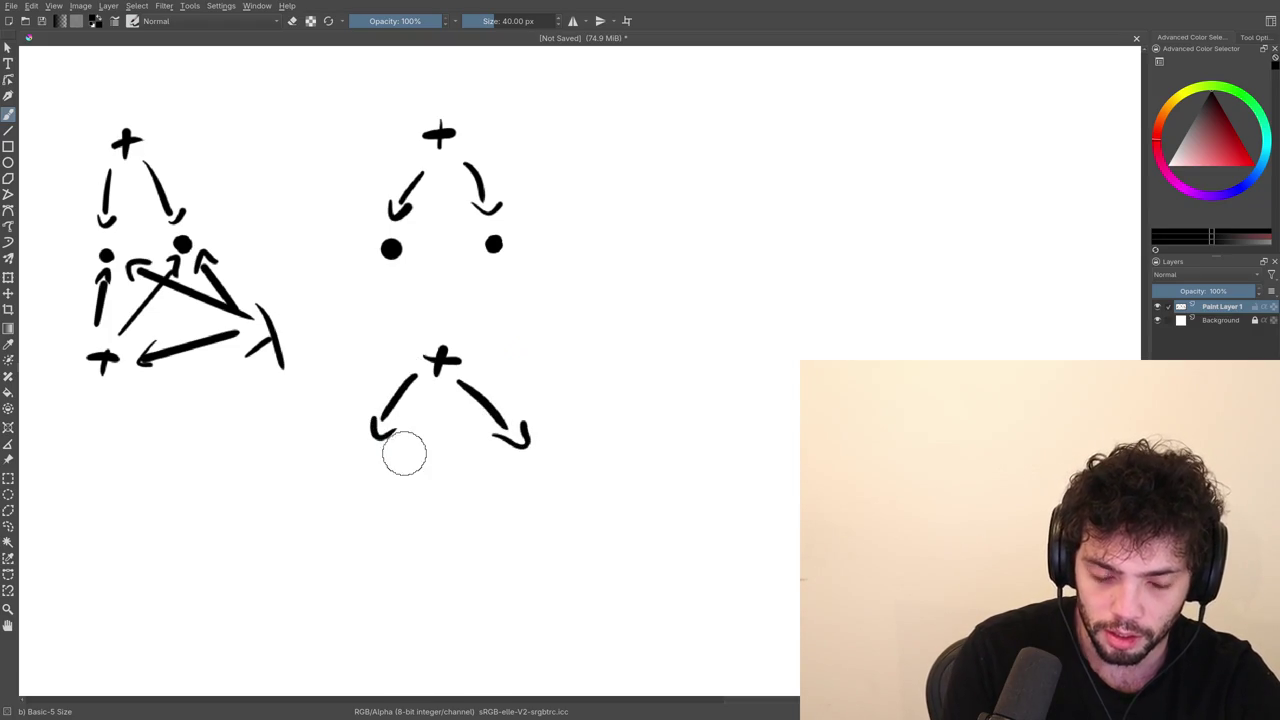
pyautogui.scroll(-3, 442, 485)
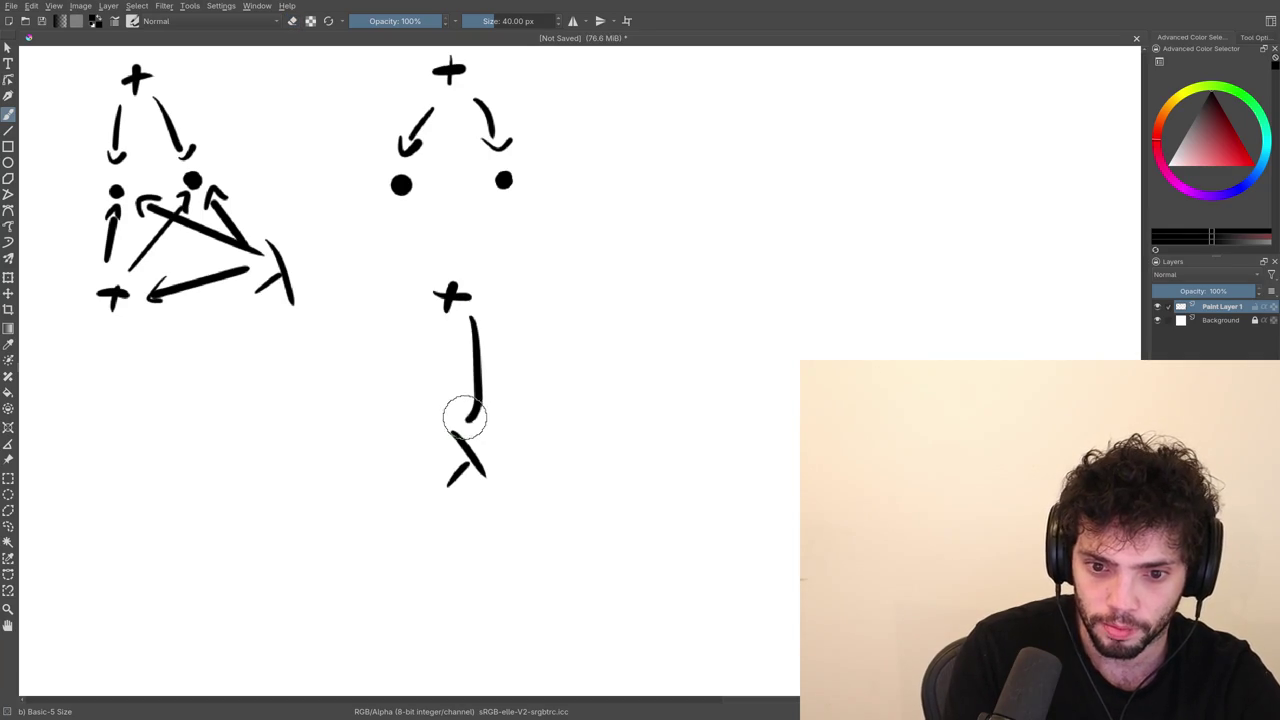
# Draw two straight lines from the lower + down to the λ beneath it.
pyautogui.press('v')
pyautogui.moveTo(469, 318); pyautogui.dragTo(486, 424)
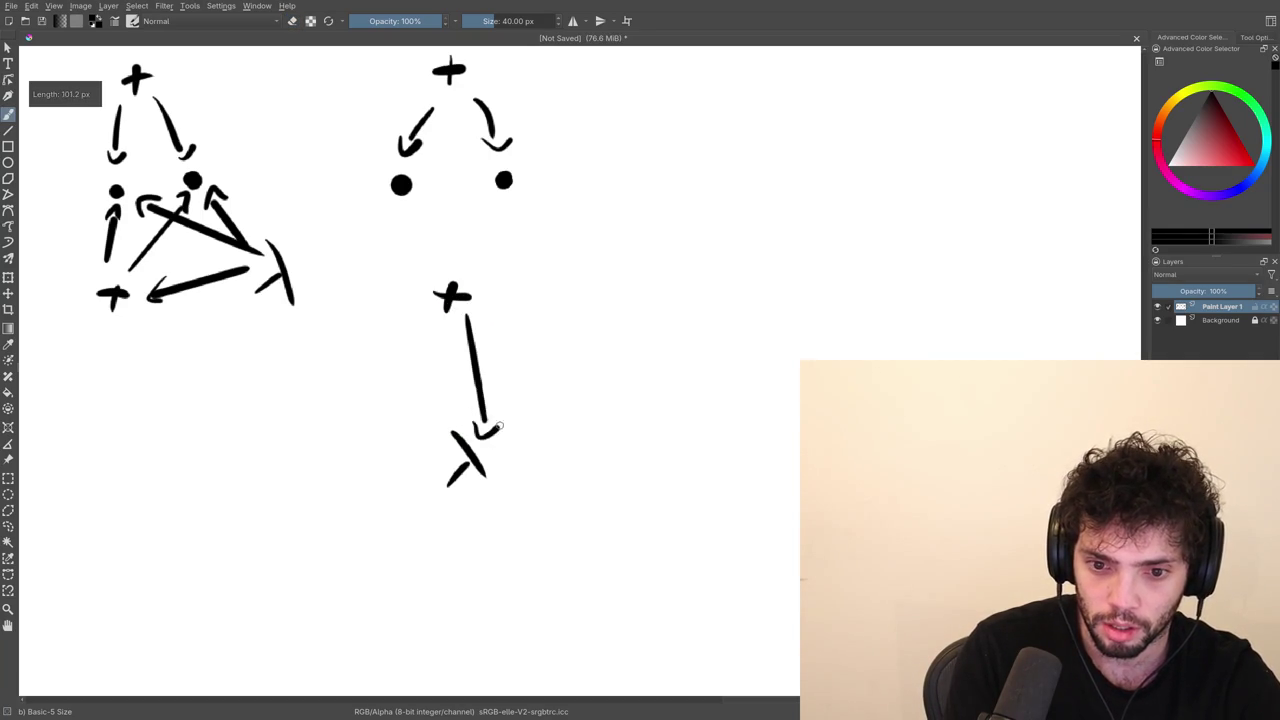
pyautogui.moveTo(421, 328); pyautogui.dragTo(409, 425)
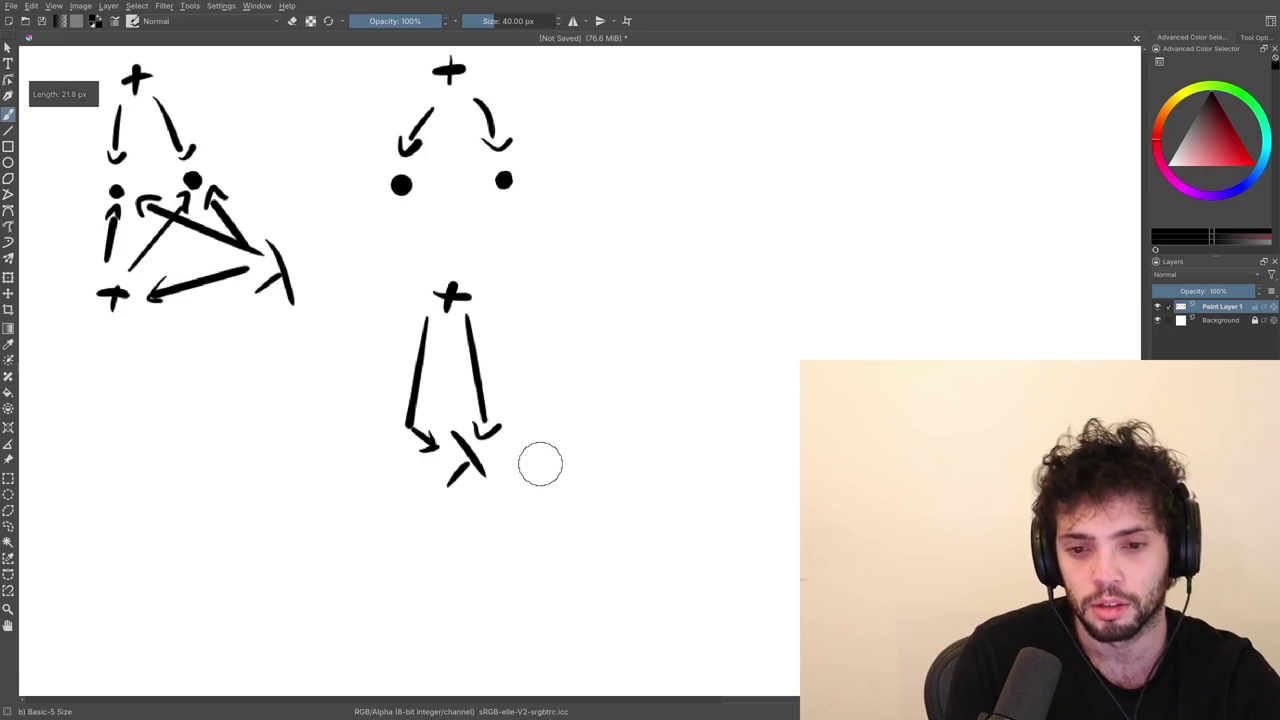
pyautogui.scroll(3, 543, 468)
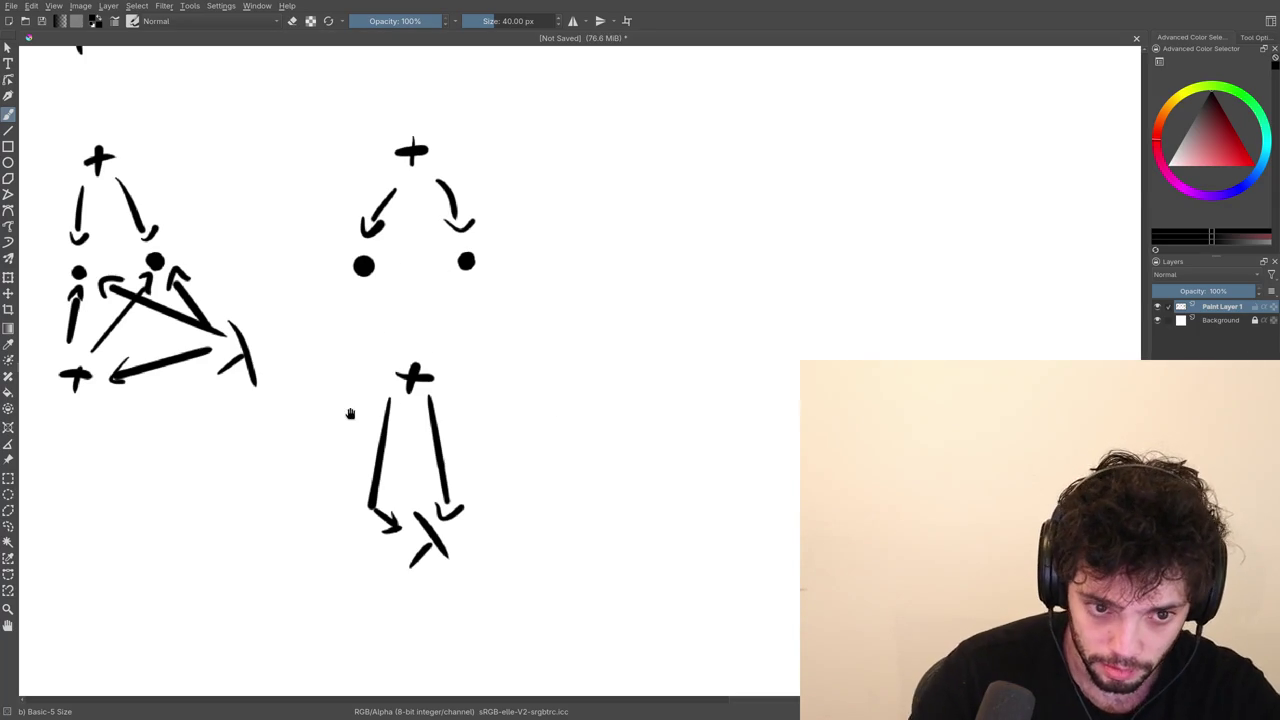
# Pan around the canvas to survey the three diagrams and the earlier drawing above.
pyautogui.moveTo(352, 410); pyautogui.dragTo(373, 347)
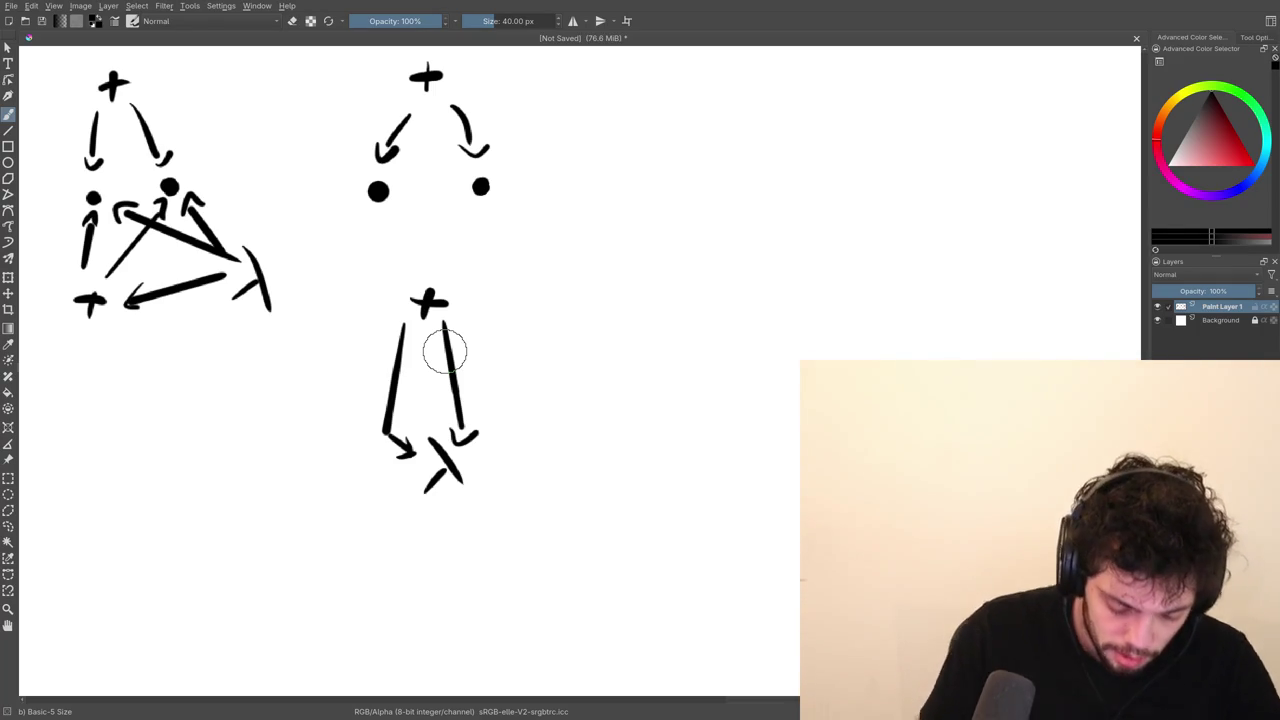
pyautogui.moveTo(378, 265); pyautogui.dragTo(481, 285)
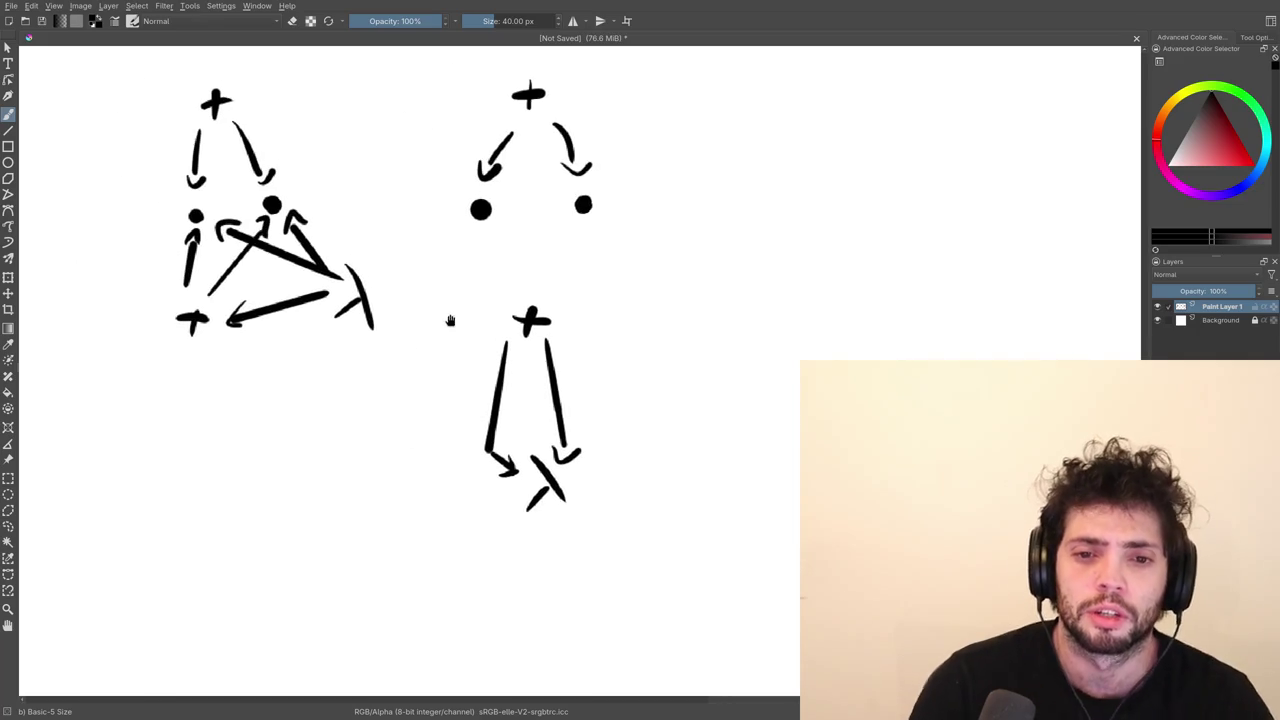
pyautogui.moveTo(402, 417)
pyautogui.mouseDown()
pyautogui.moveTo(434, 340)
pyautogui.moveTo(421, 361)
pyautogui.mouseUp()
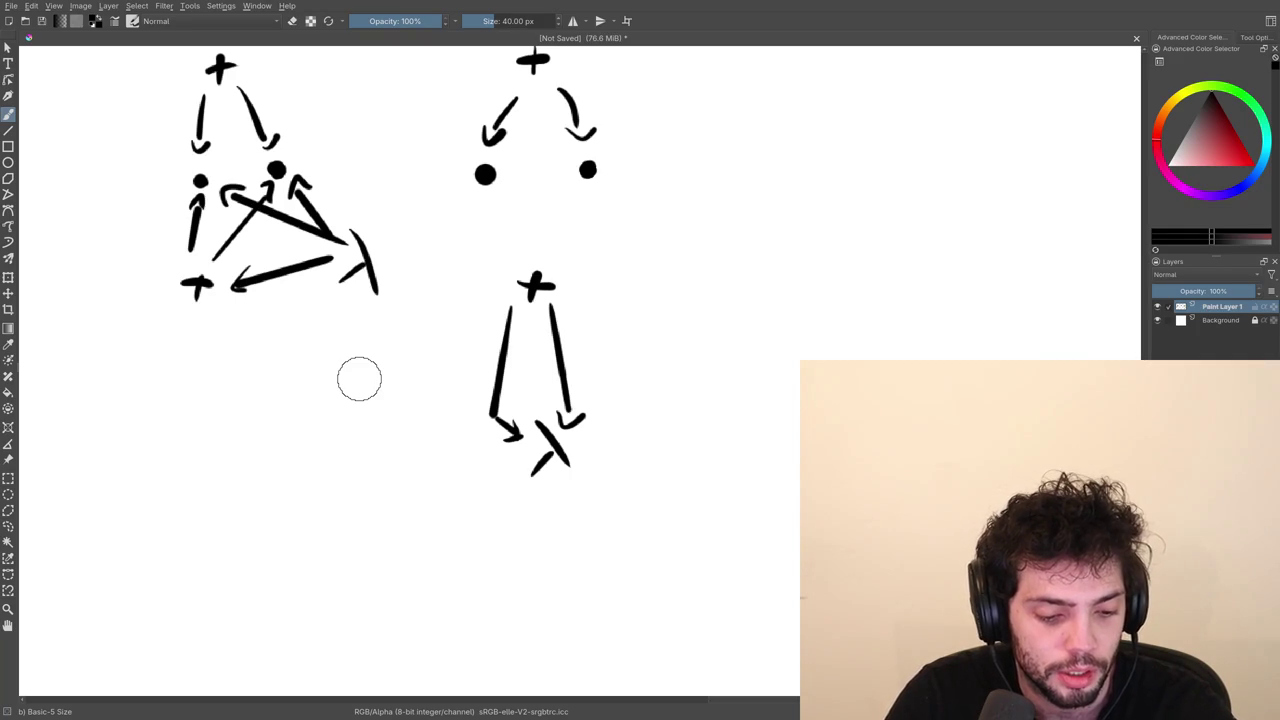
pyautogui.moveTo(443, 343)
pyautogui.mouseDown()
pyautogui.moveTo(386, 400)
pyautogui.moveTo(480, 378)
pyautogui.moveTo(524, 453)
pyautogui.mouseUp()
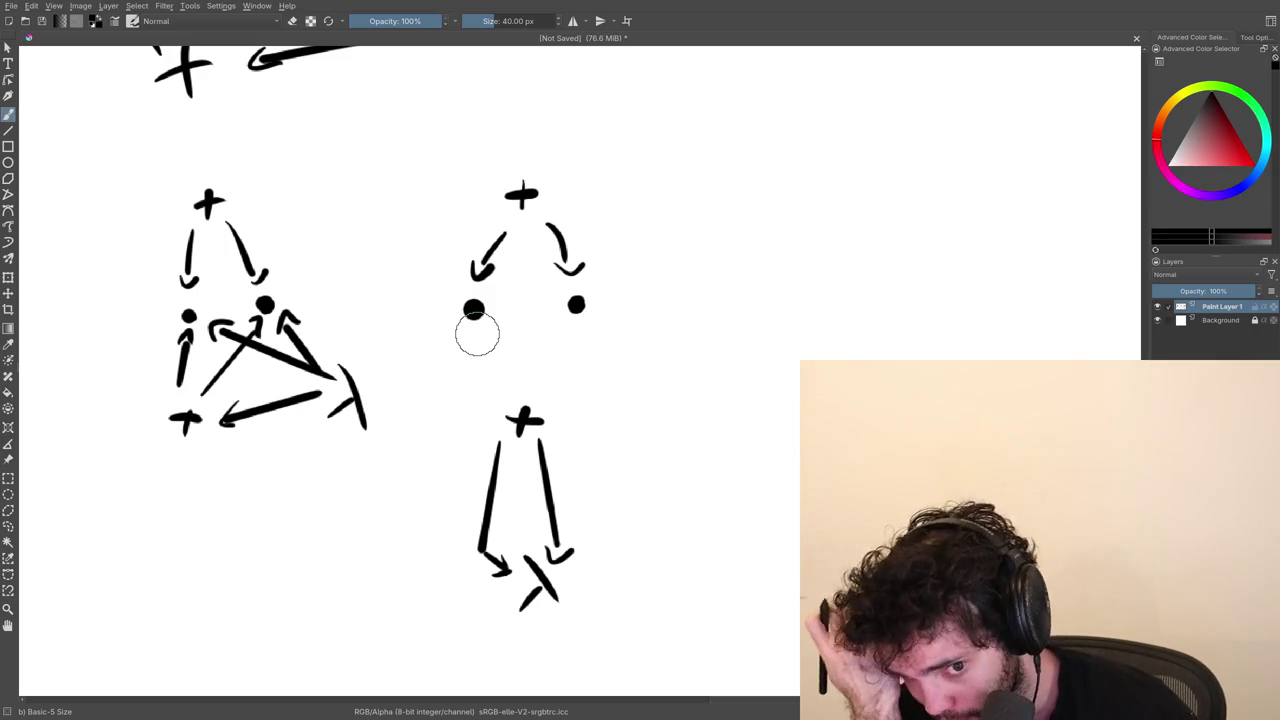
pyautogui.moveTo(374, 286)
pyautogui.mouseDown()
pyautogui.moveTo(433, 413)
pyautogui.moveTo(442, 355)
pyautogui.mouseUp()
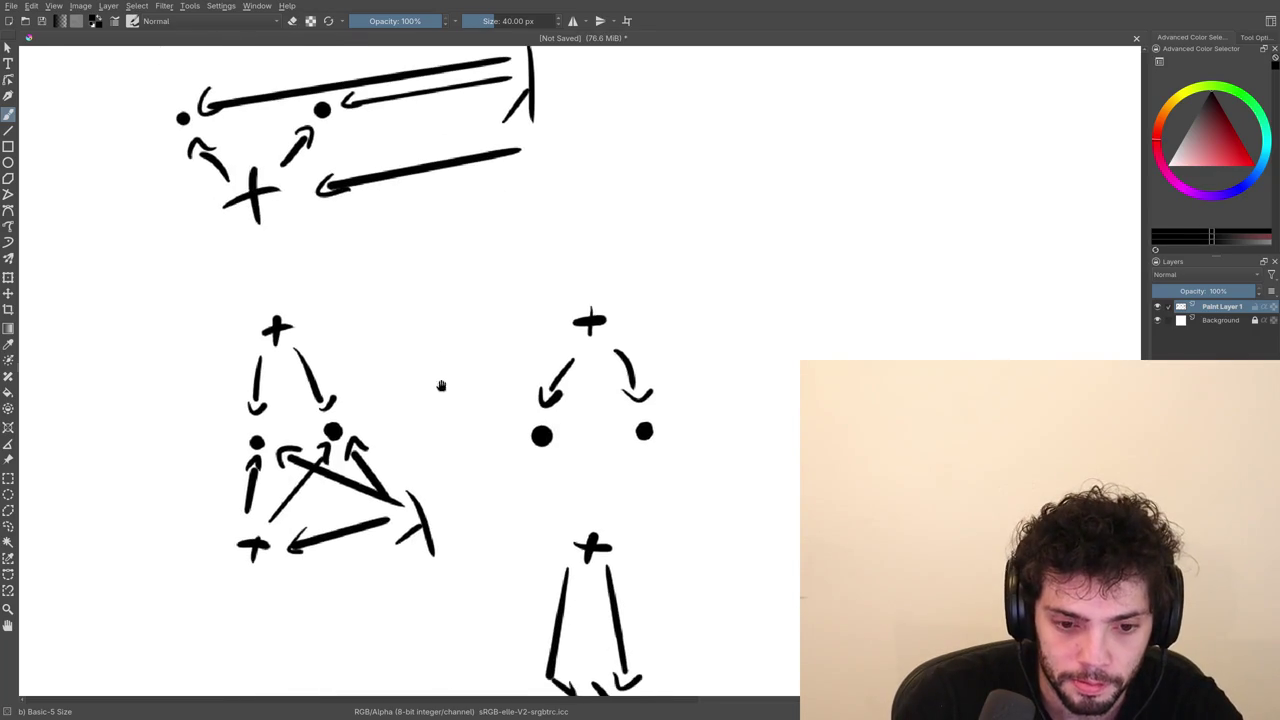
pyautogui.moveTo(500, 494); pyautogui.dragTo(416, 407)
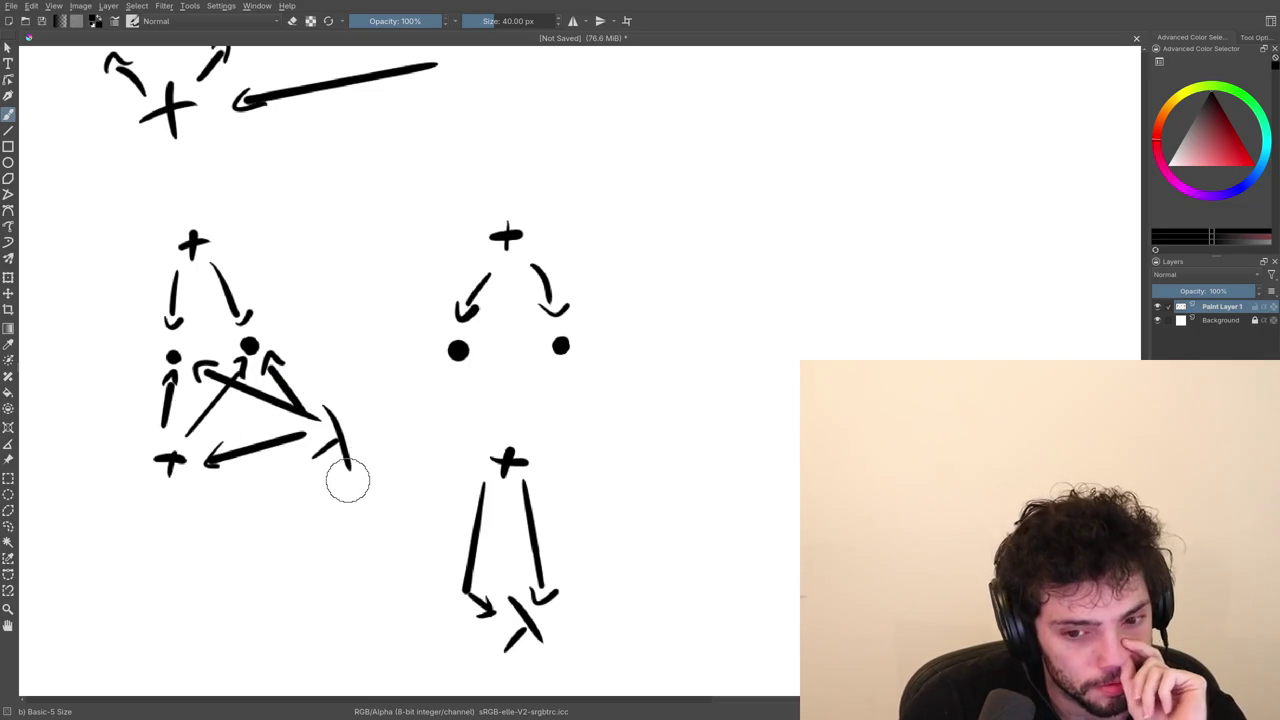
# Add a short touch-up stroke at the triangle diagram's λ corner.
pyautogui.moveTo(340, 425); pyautogui.dragTo(352, 468)
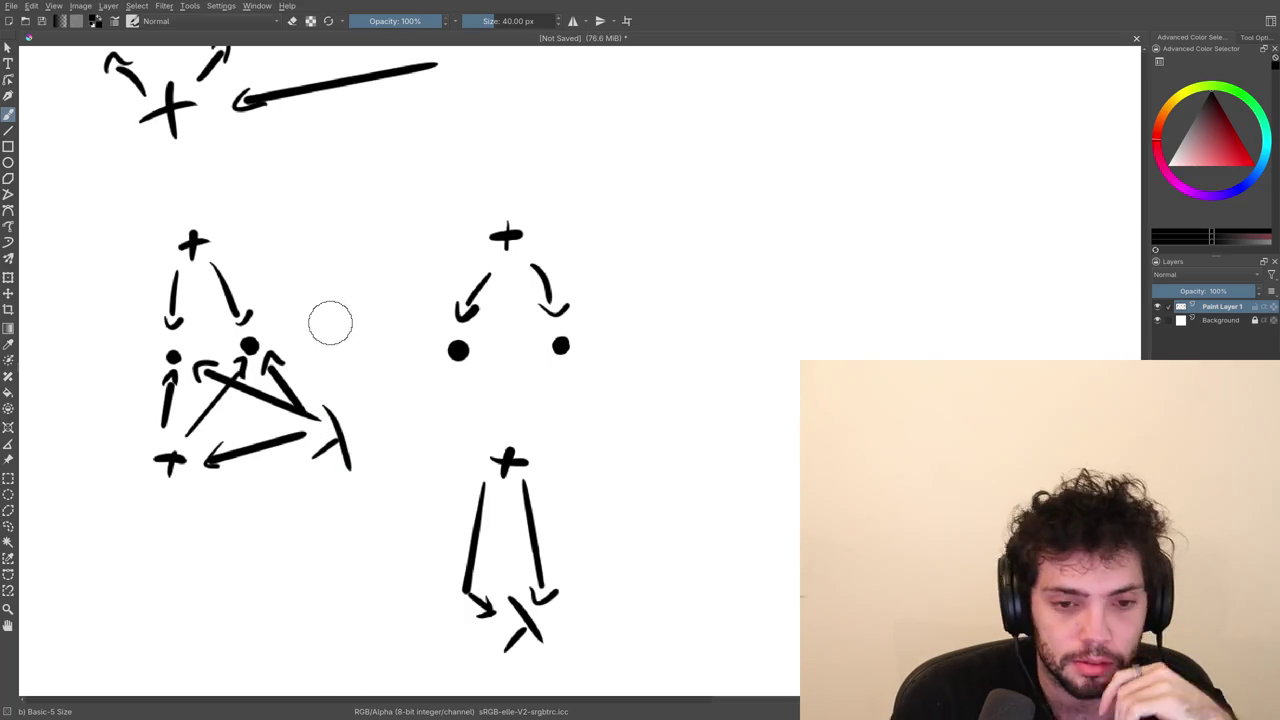
pyautogui.moveTo(294, 142); pyautogui.dragTo(328, 300)
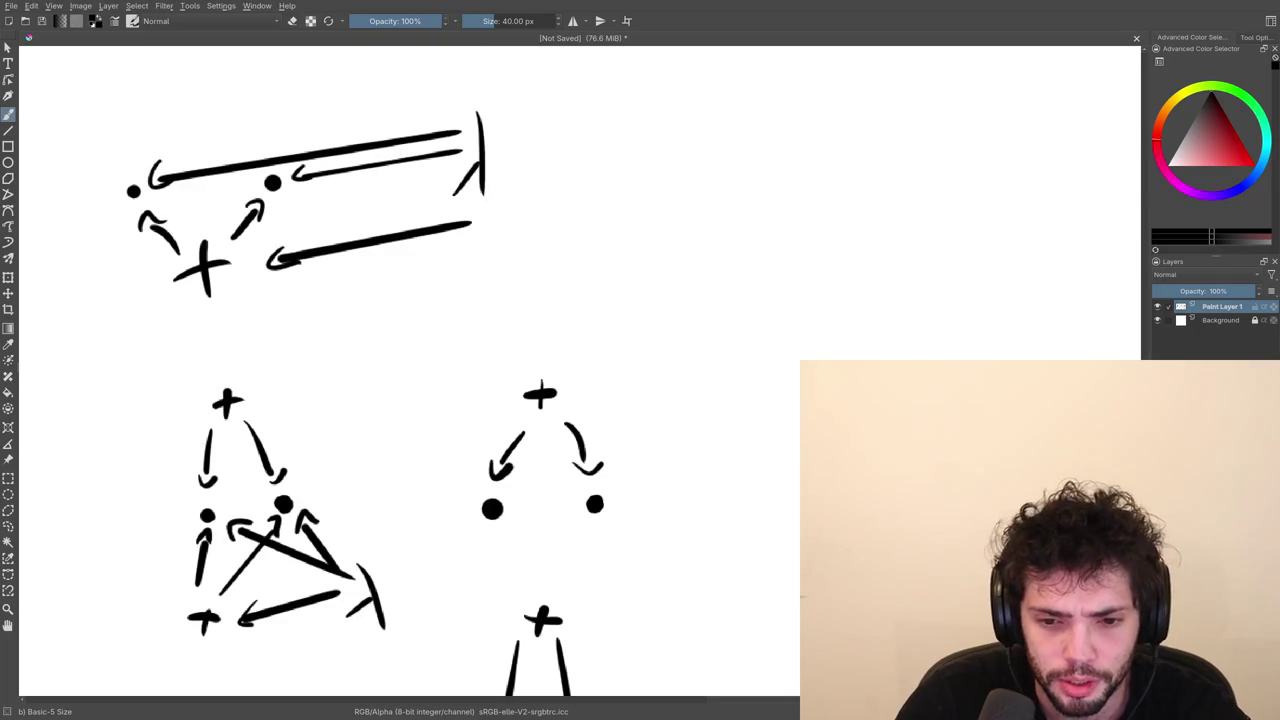
pyautogui.moveTo(408, 471)
pyautogui.mouseDown()
pyautogui.moveTo(361, 337)
pyautogui.moveTo(354, 245)
pyautogui.mouseUp()
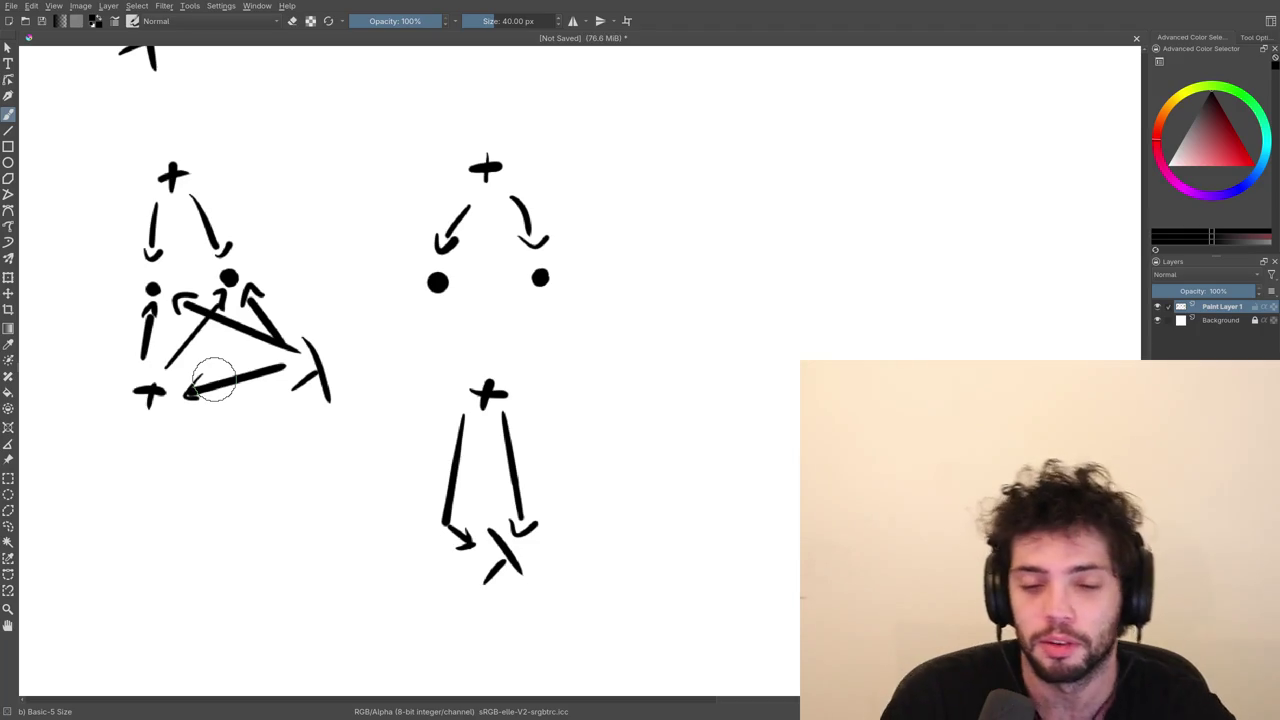
pyautogui.moveTo(338, 361); pyautogui.dragTo(536, 310)
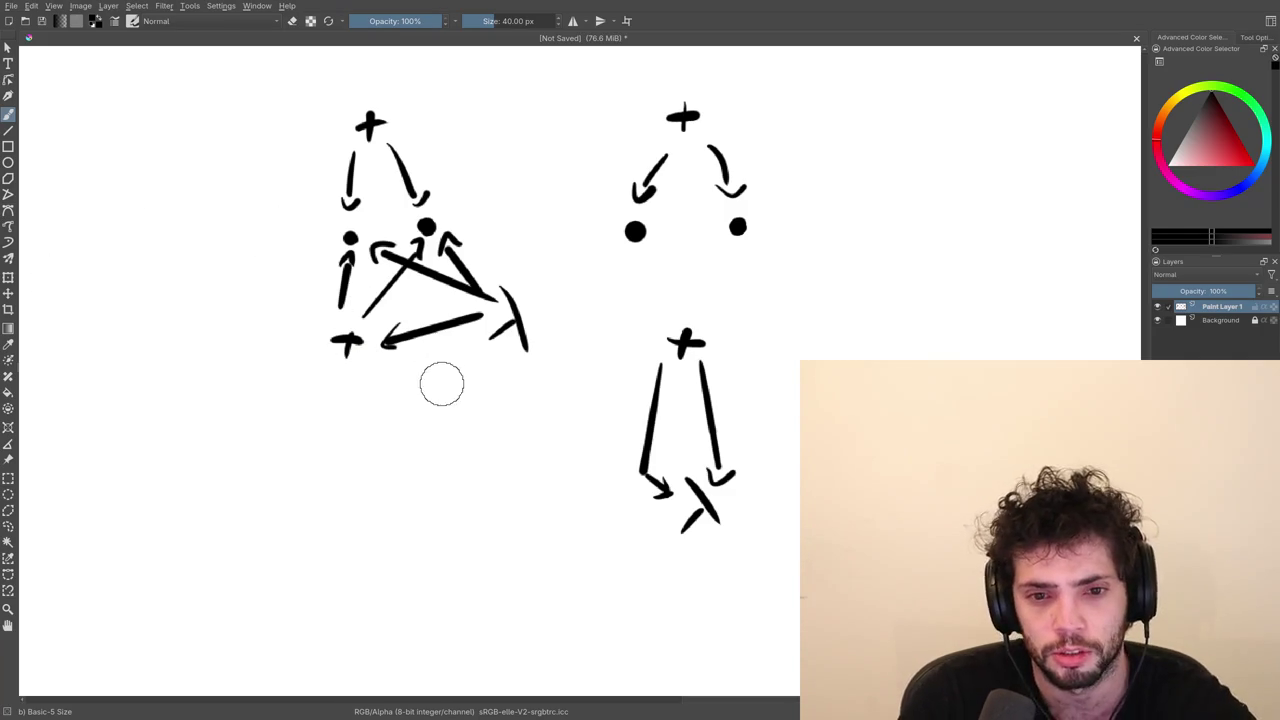
pyautogui.moveTo(426, 396); pyautogui.dragTo(399, 343)
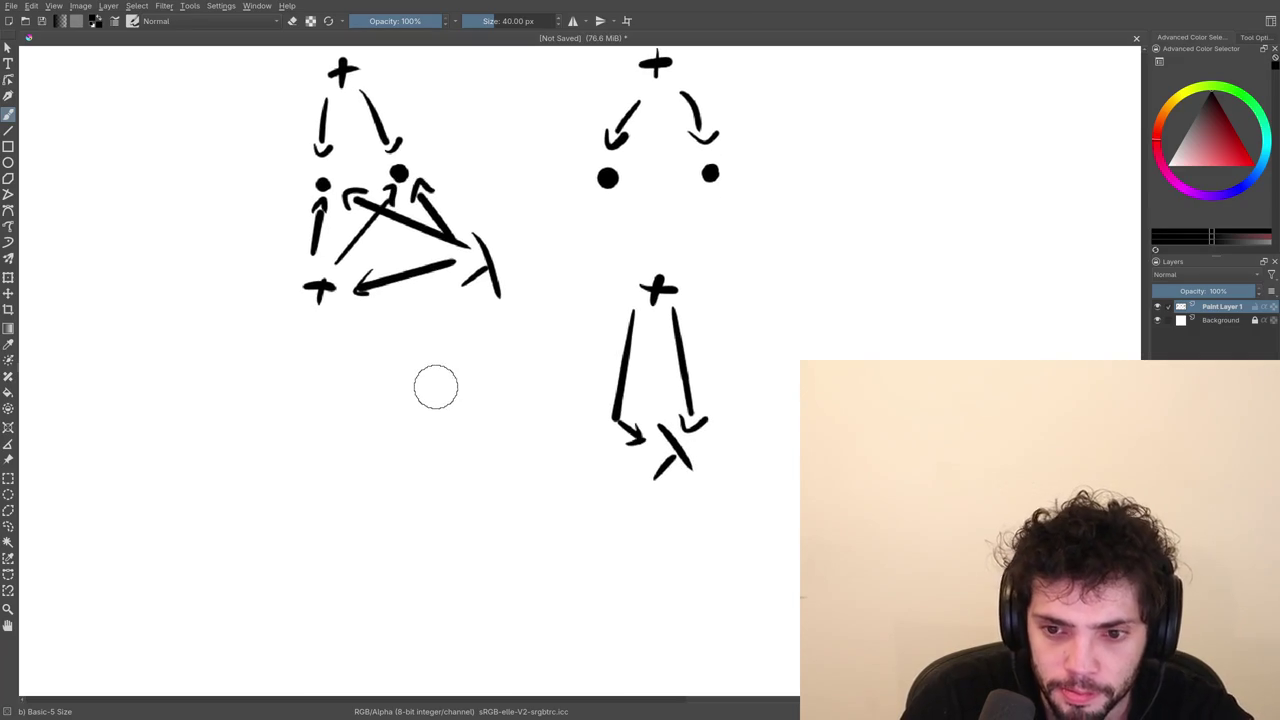
pyautogui.moveTo(430, 394); pyautogui.dragTo(418, 415)
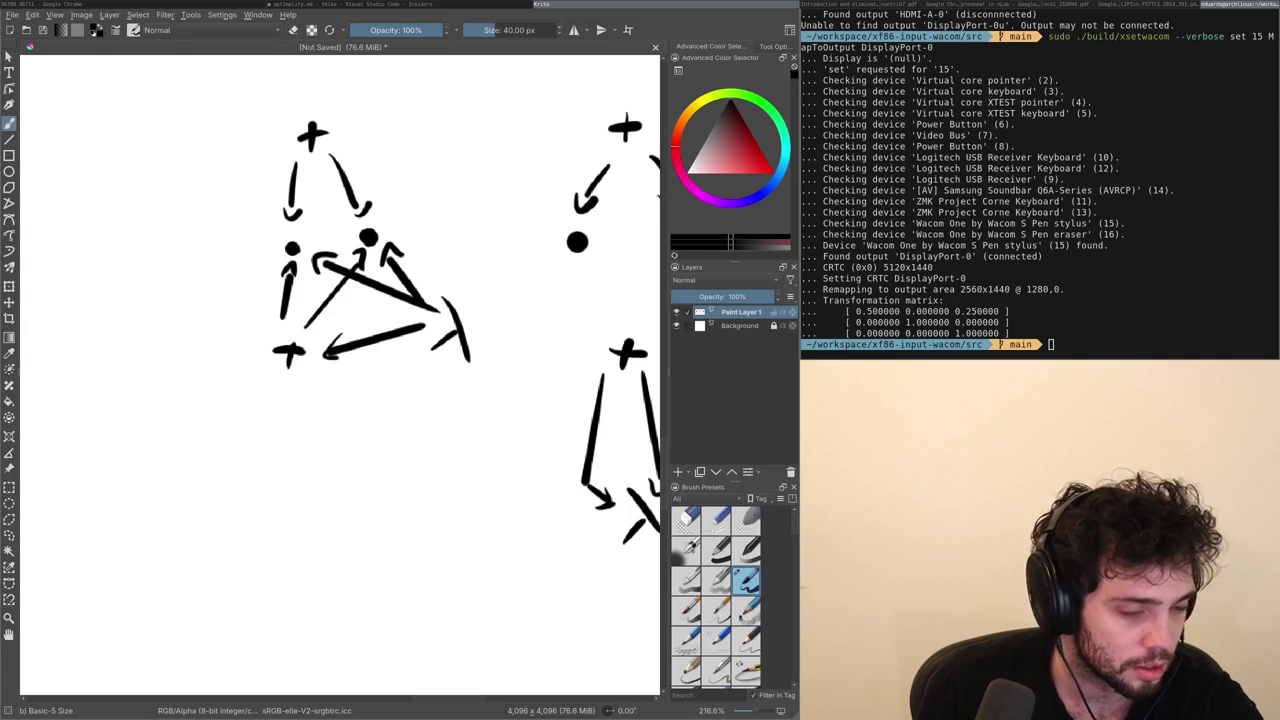
# Make Krita fill the screen, undo a stray stroke, and pan to a blank area beside the + diagrams.
pyautogui.press('super+f')
pyautogui.moveTo(555, 436); pyautogui.dragTo(508, 436)
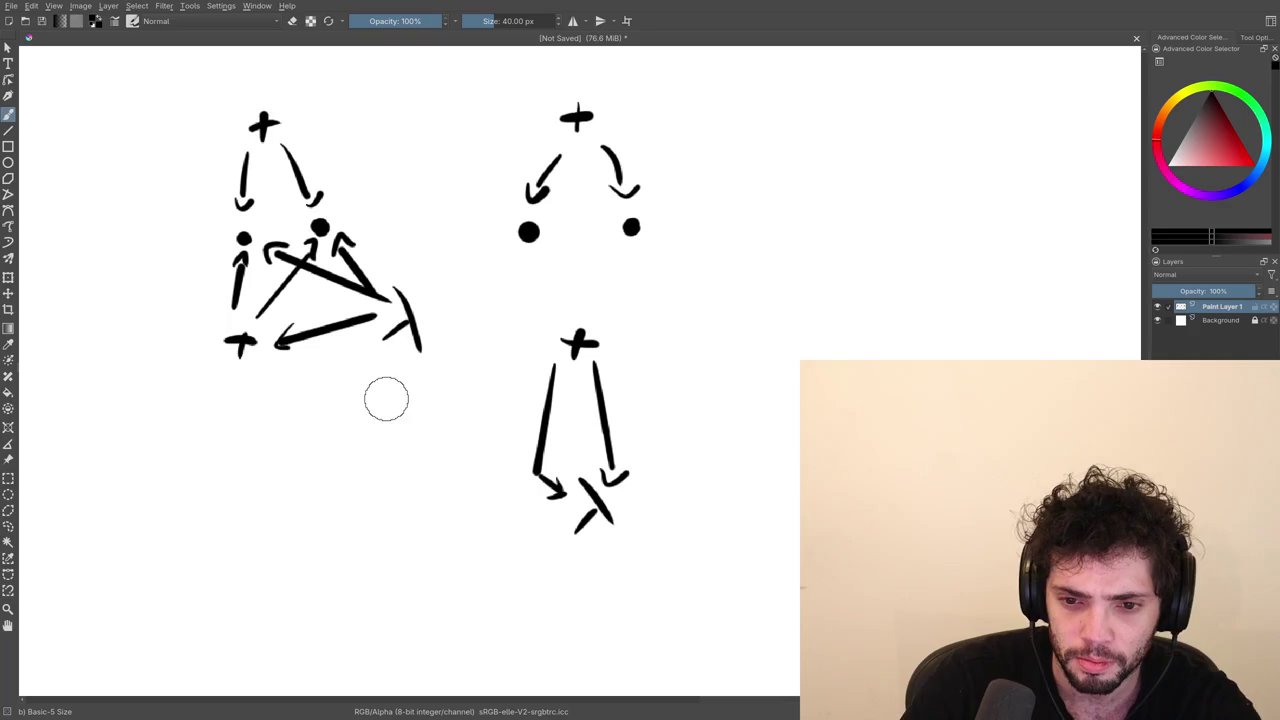
pyautogui.hotkey('ctrl', 'z')
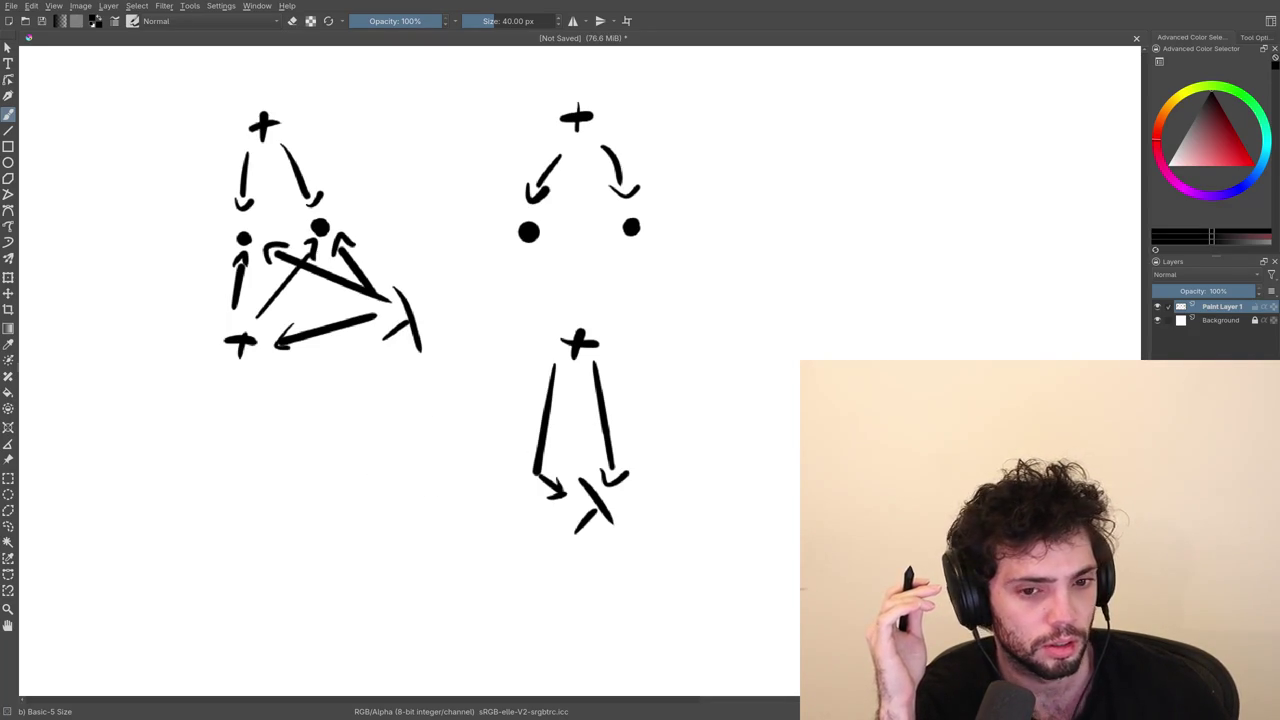
pyautogui.moveTo(403, 406)
pyautogui.mouseDown()
pyautogui.moveTo(431, 415)
pyautogui.moveTo(431, 457)
pyautogui.moveTo(465, 443)
pyautogui.mouseUp()
pyautogui.moveTo(418, 389)
pyautogui.mouseDown()
pyautogui.moveTo(360, 362)
pyautogui.moveTo(405, 397)
pyautogui.mouseUp()
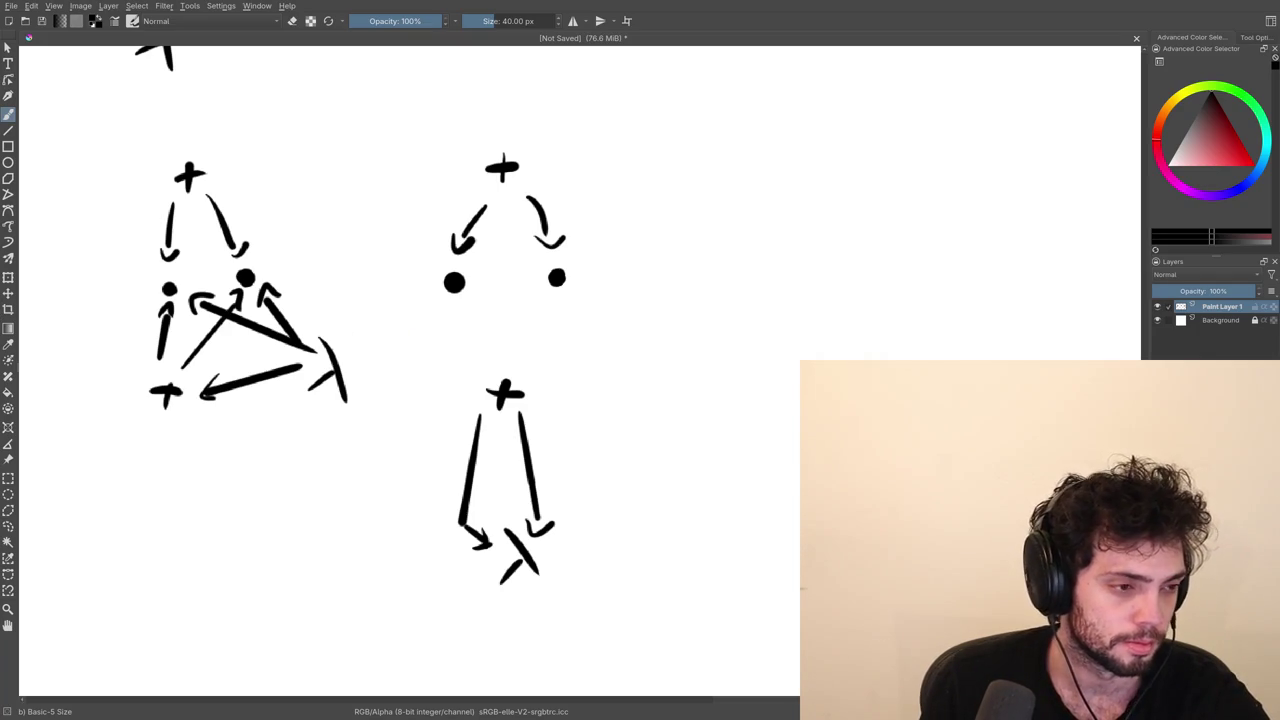
pyautogui.moveTo(287, 333); pyautogui.dragTo(375, 335)
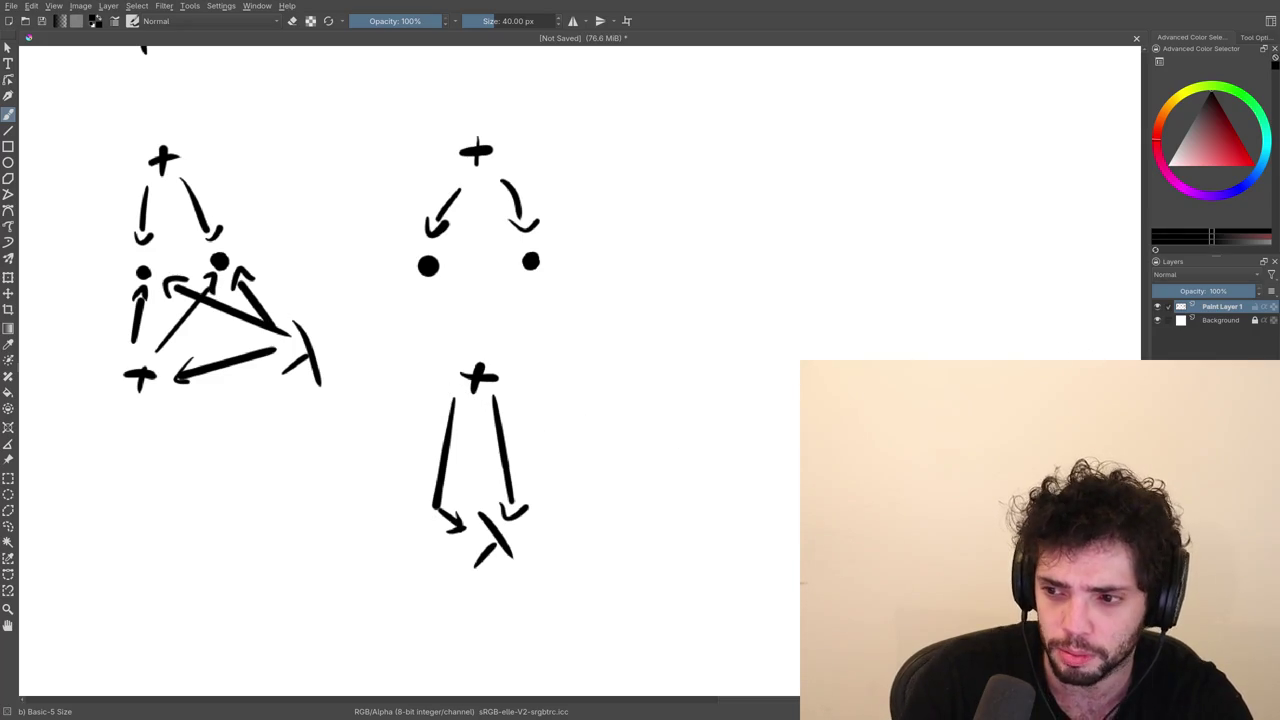
pyautogui.moveTo(357, 452)
pyautogui.mouseDown()
pyautogui.moveTo(455, 352)
pyautogui.moveTo(499, 413)
pyautogui.mouseUp()
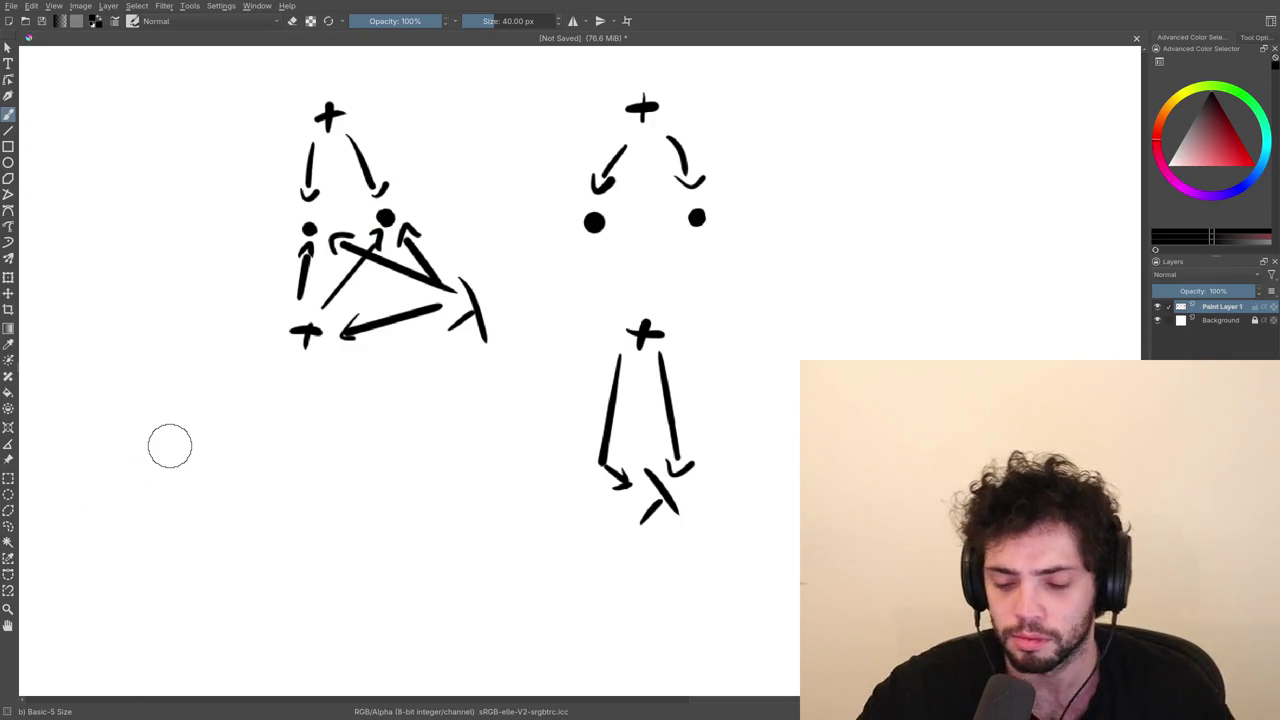
pyautogui.moveTo(372, 292); pyautogui.dragTo(548, 398)
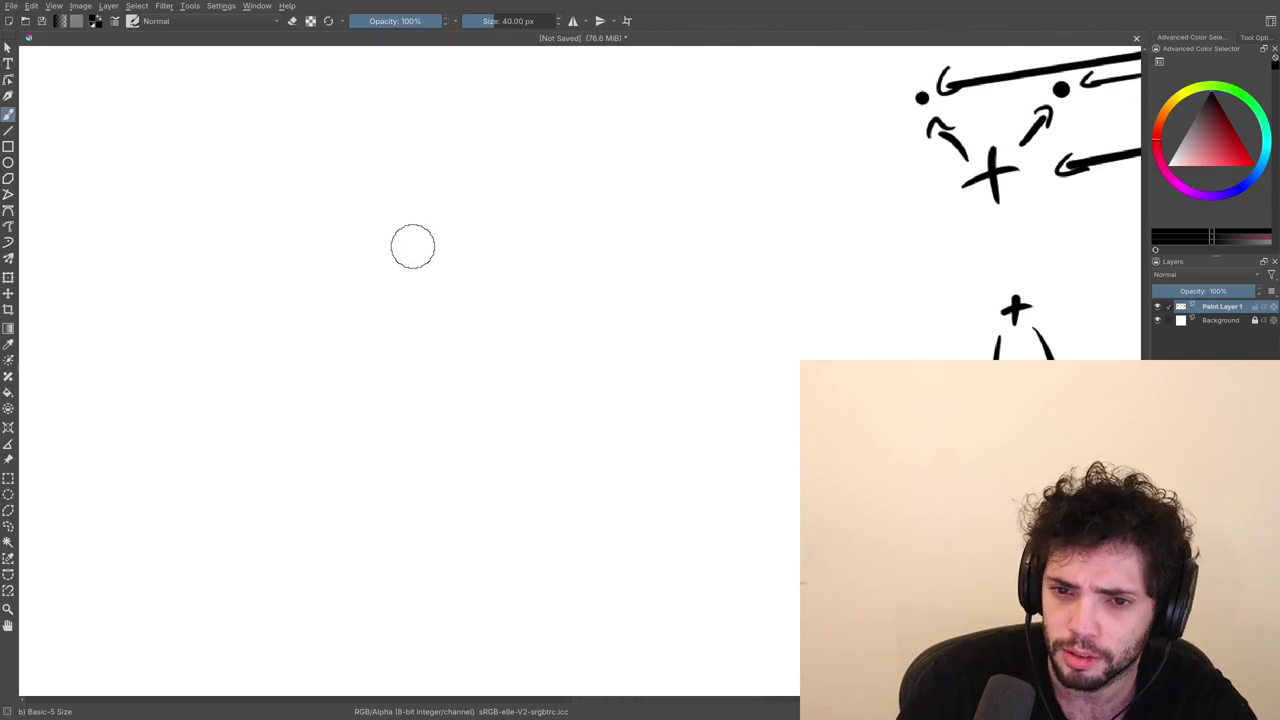
# Draw and undo a trial stroke, then sketch a λ on the blank canvas.
pyautogui.moveTo(410, 237); pyautogui.dragTo(457, 207)
pyautogui.hotkey('ctrl', 'z')
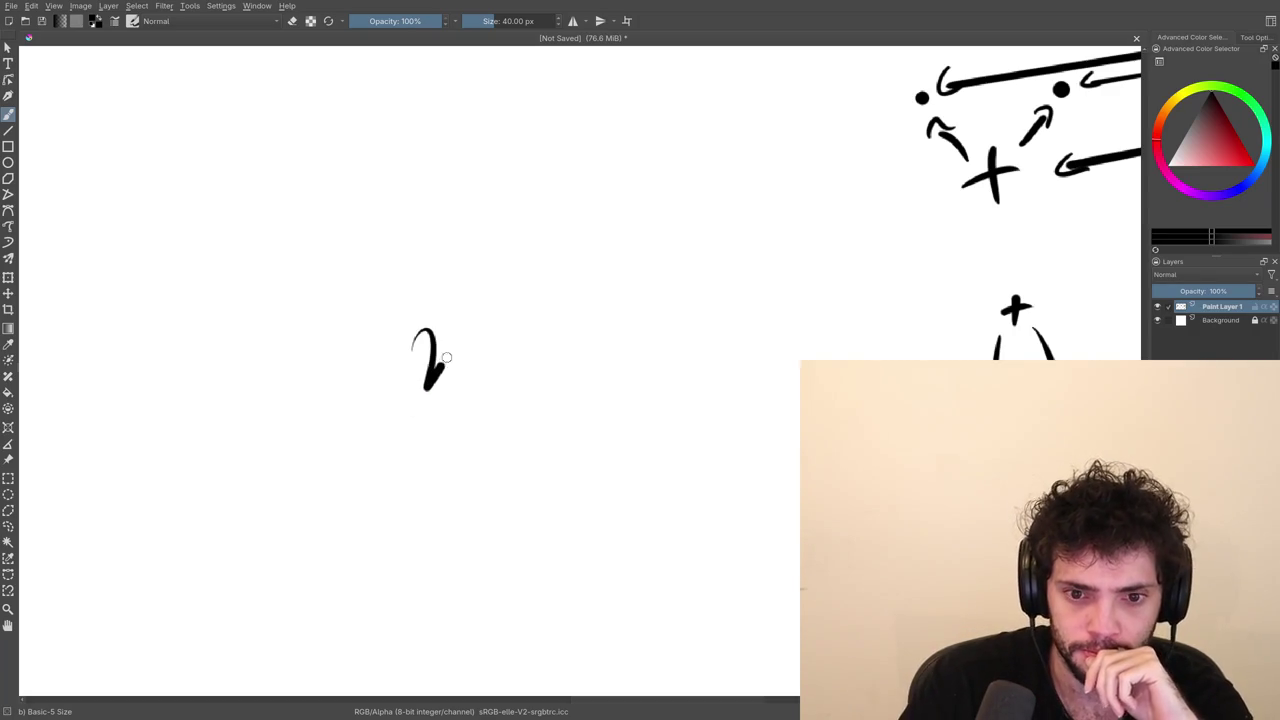
pyautogui.moveTo(427, 387); pyautogui.dragTo(494, 352)
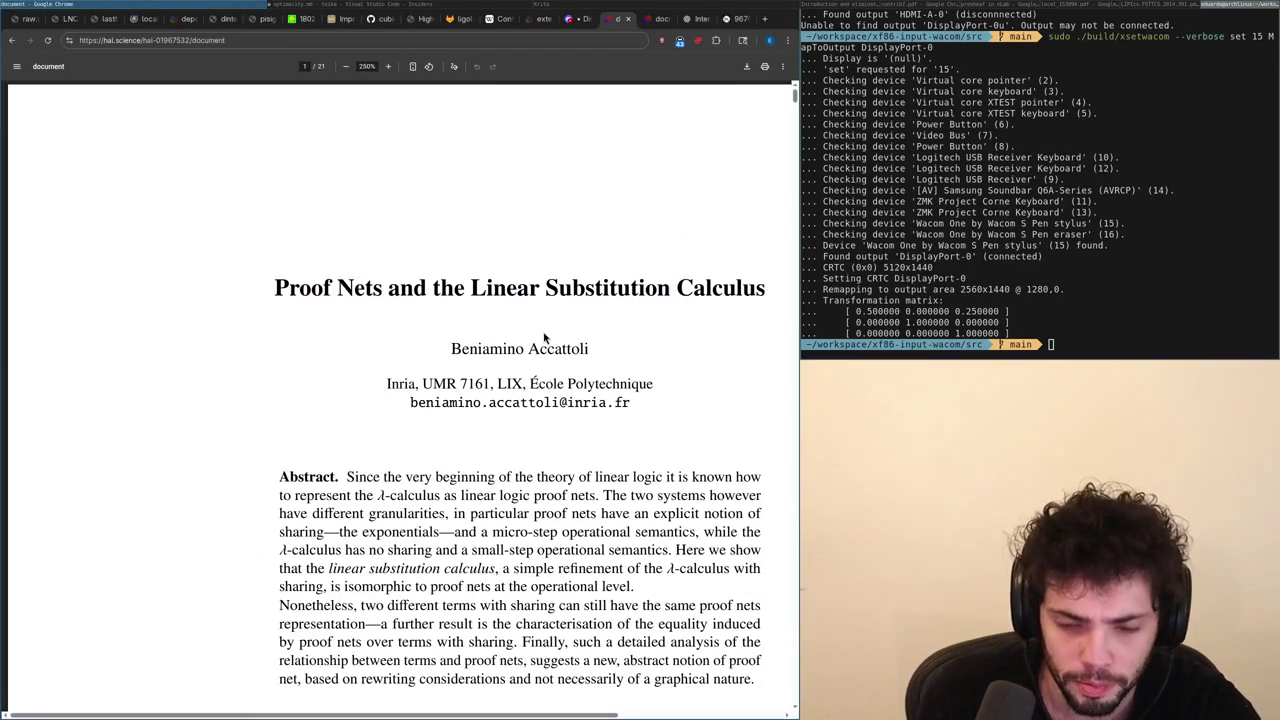
# Scroll the proof-nets paper from its title page down to Fig. 5's cut-elimination rules on page 17.
pyautogui.scroll(-15, 545, 339)
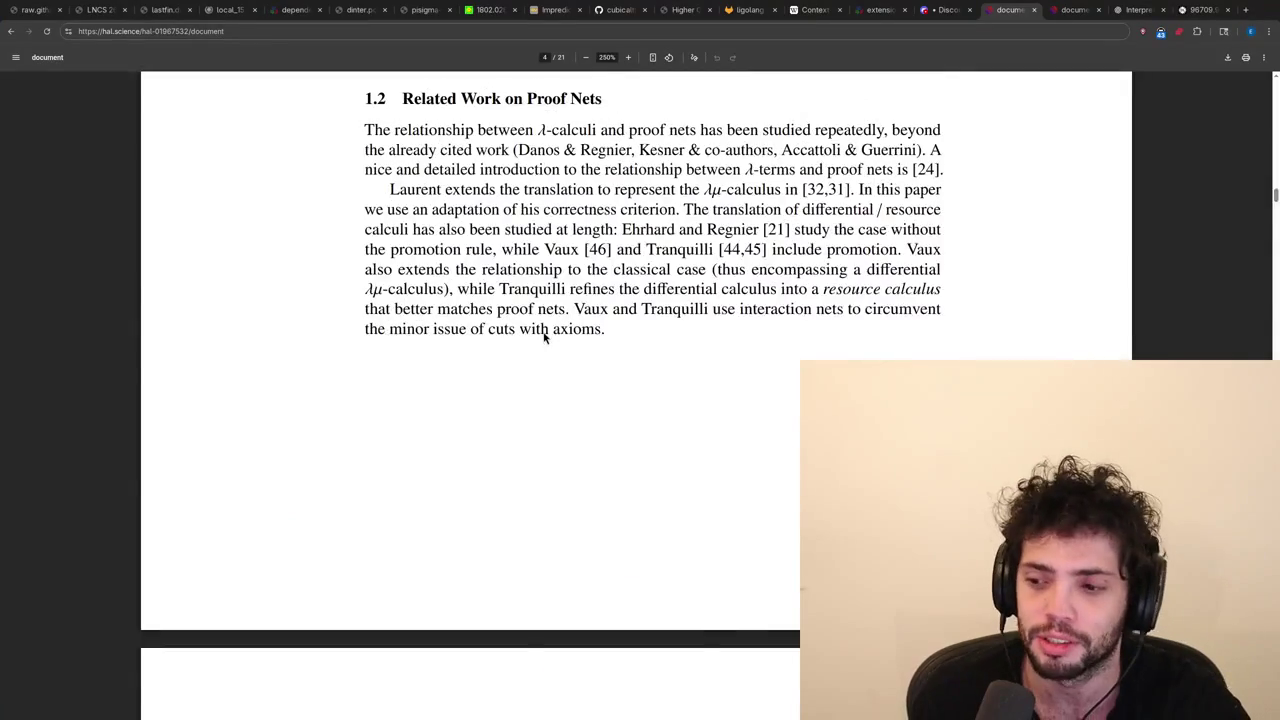
pyautogui.scroll(-15, 545, 339)
pyautogui.scroll(-15, 545, 339)
pyautogui.scroll(-15, 545, 339)
pyautogui.scroll(-10, 545, 339)
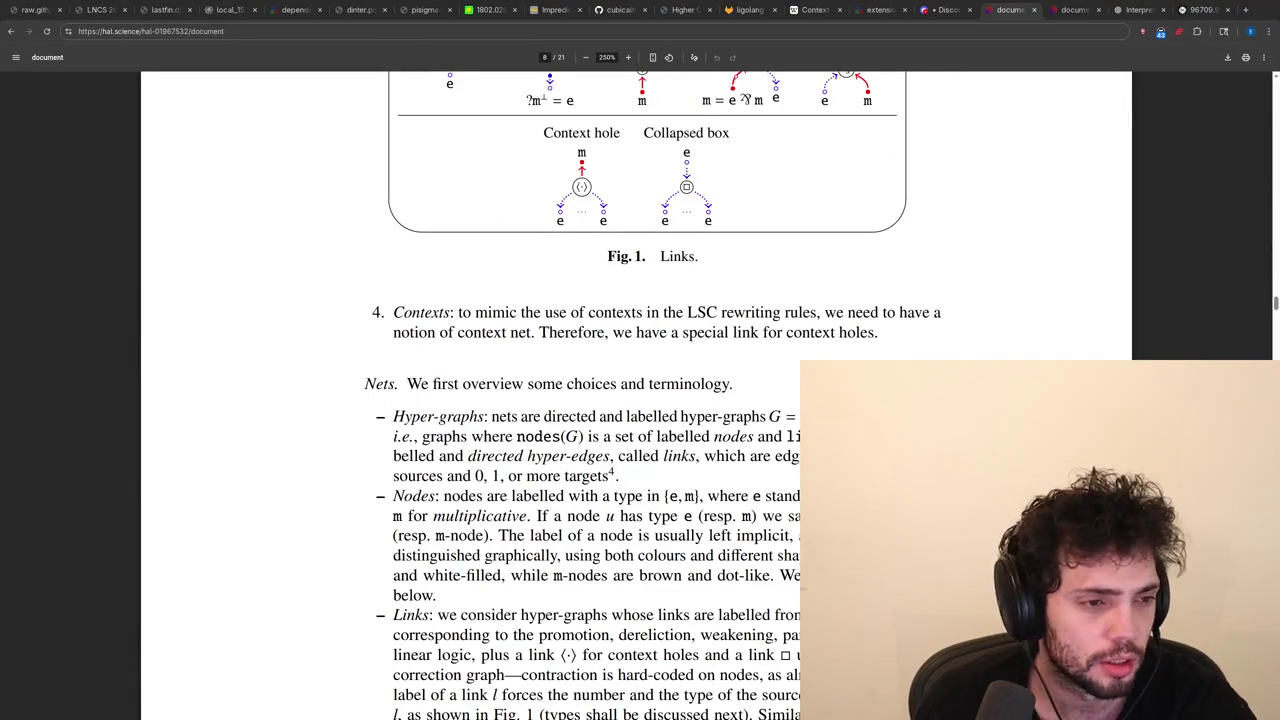
pyautogui.scroll(1, 640, 363)
pyautogui.scroll(1, 640, 365)
pyautogui.scroll(-1, 641, 366)
pyautogui.scroll(-6, 641, 366)
pyautogui.scroll(-10, 641, 366)
pyautogui.scroll(6, 641, 366)
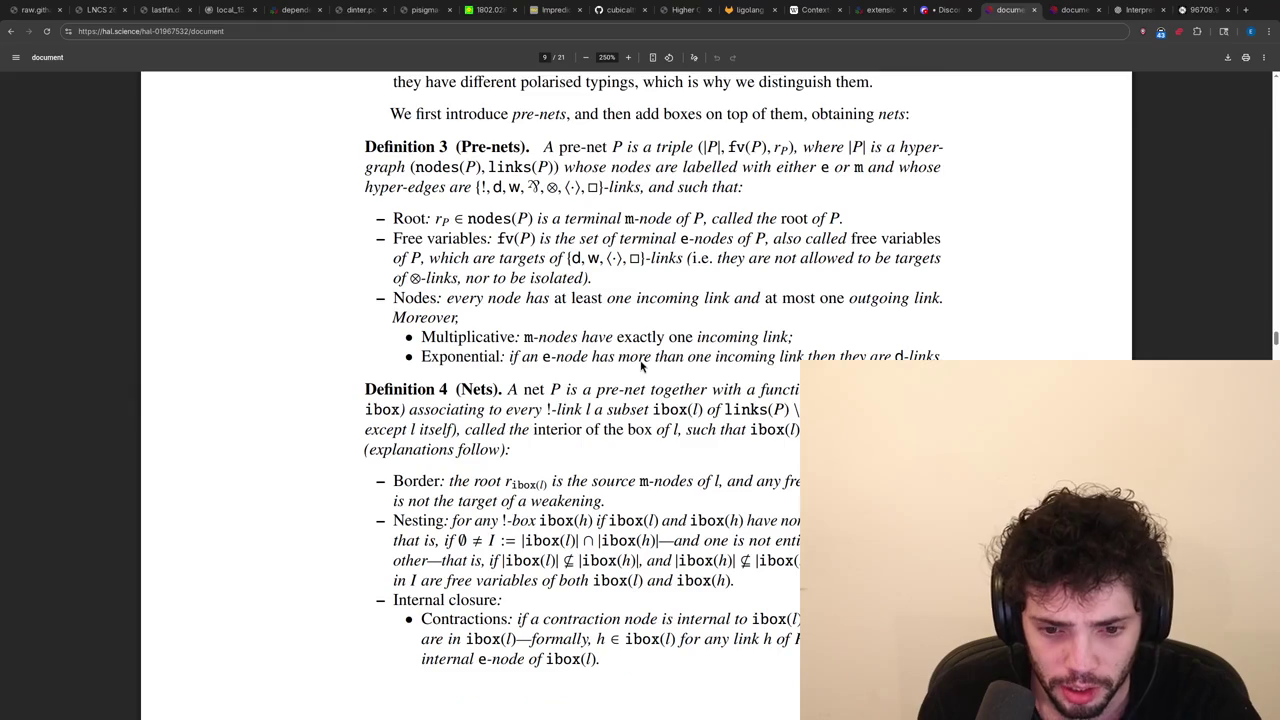
pyautogui.scroll(-12, 641, 366)
pyautogui.scroll(-6, 641, 366)
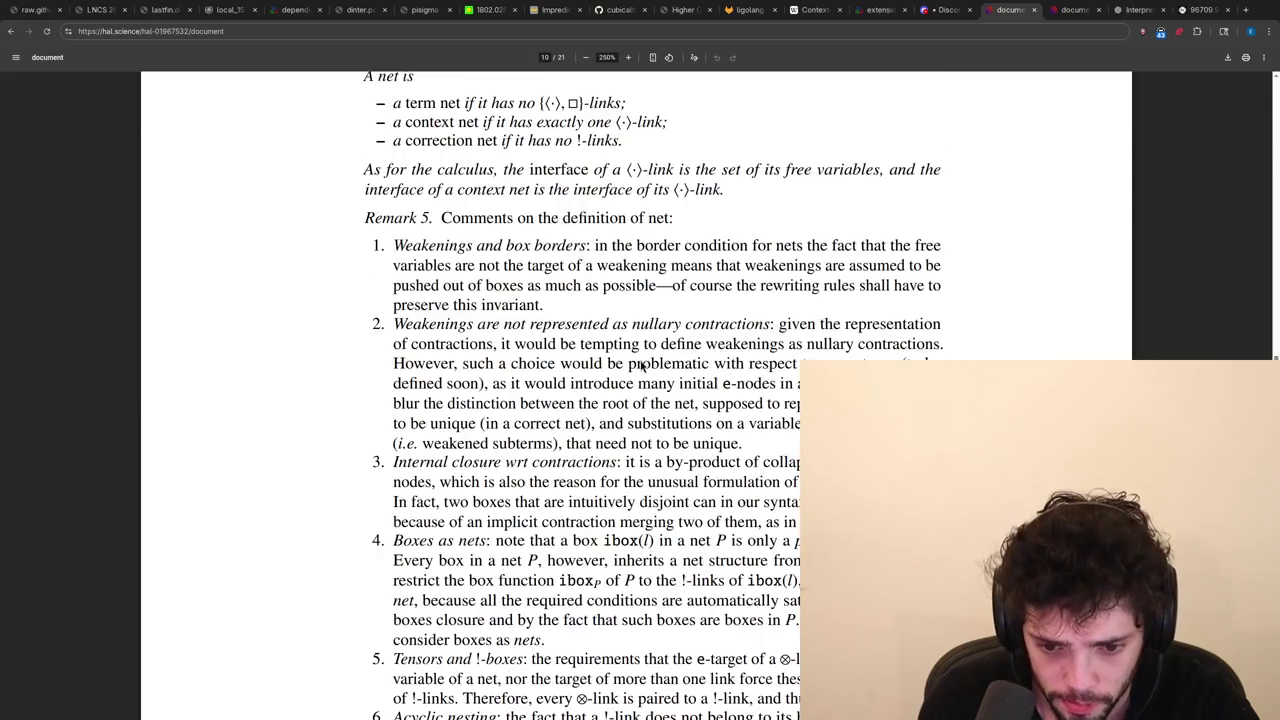
pyautogui.scroll(-12, 641, 366)
pyautogui.scroll(-12, 641, 366)
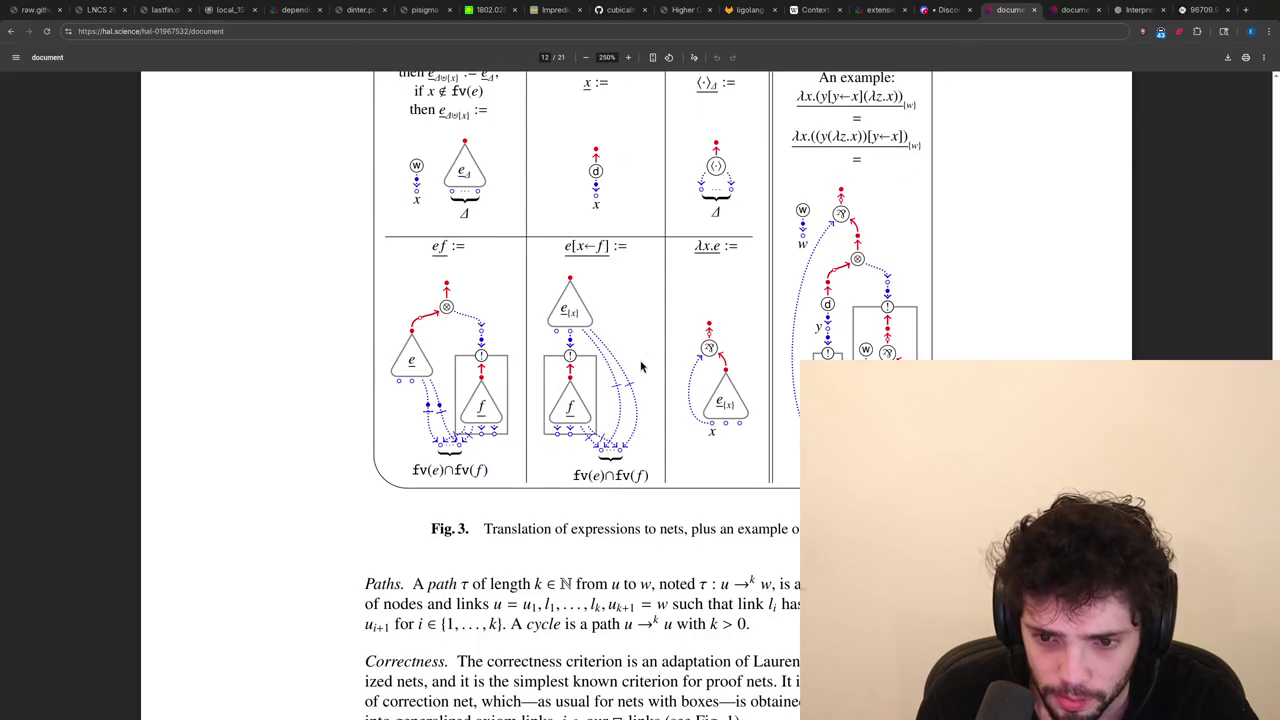
pyautogui.scroll(-10, 641, 366)
pyautogui.scroll(-10, 641, 366)
pyautogui.scroll(-10, 641, 366)
pyautogui.scroll(-10, 641, 366)
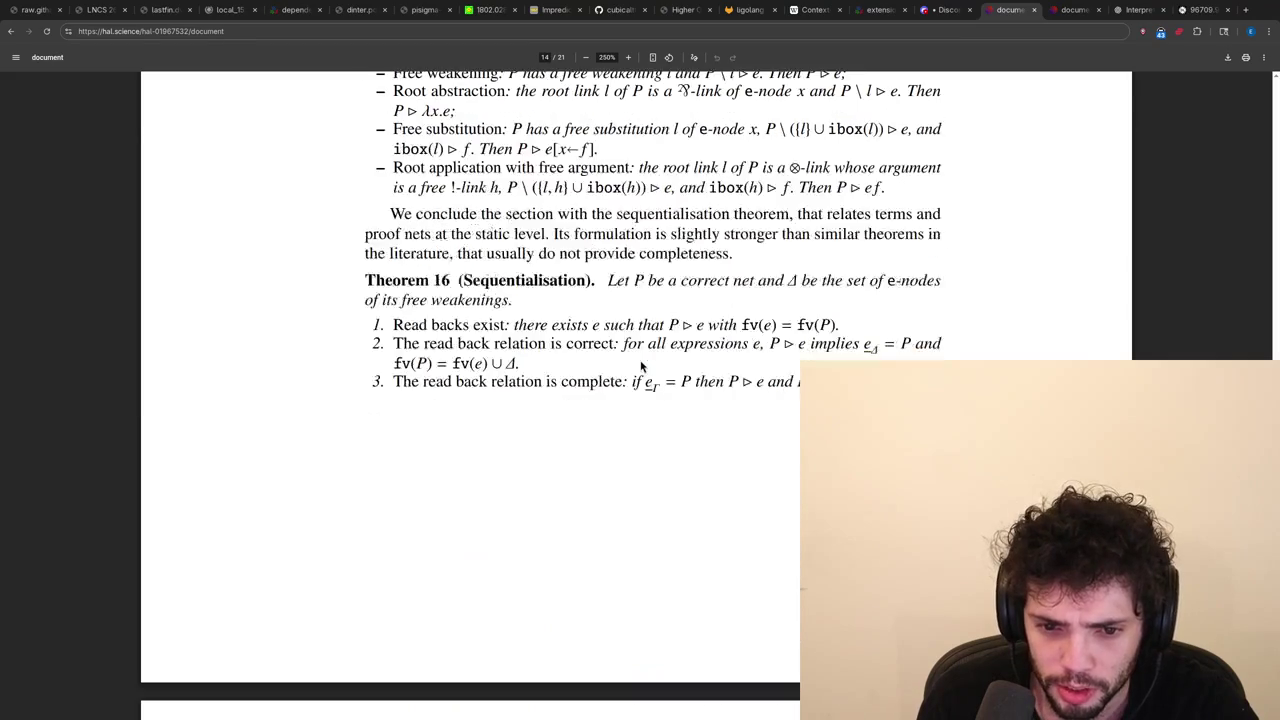
pyautogui.scroll(-10, 641, 366)
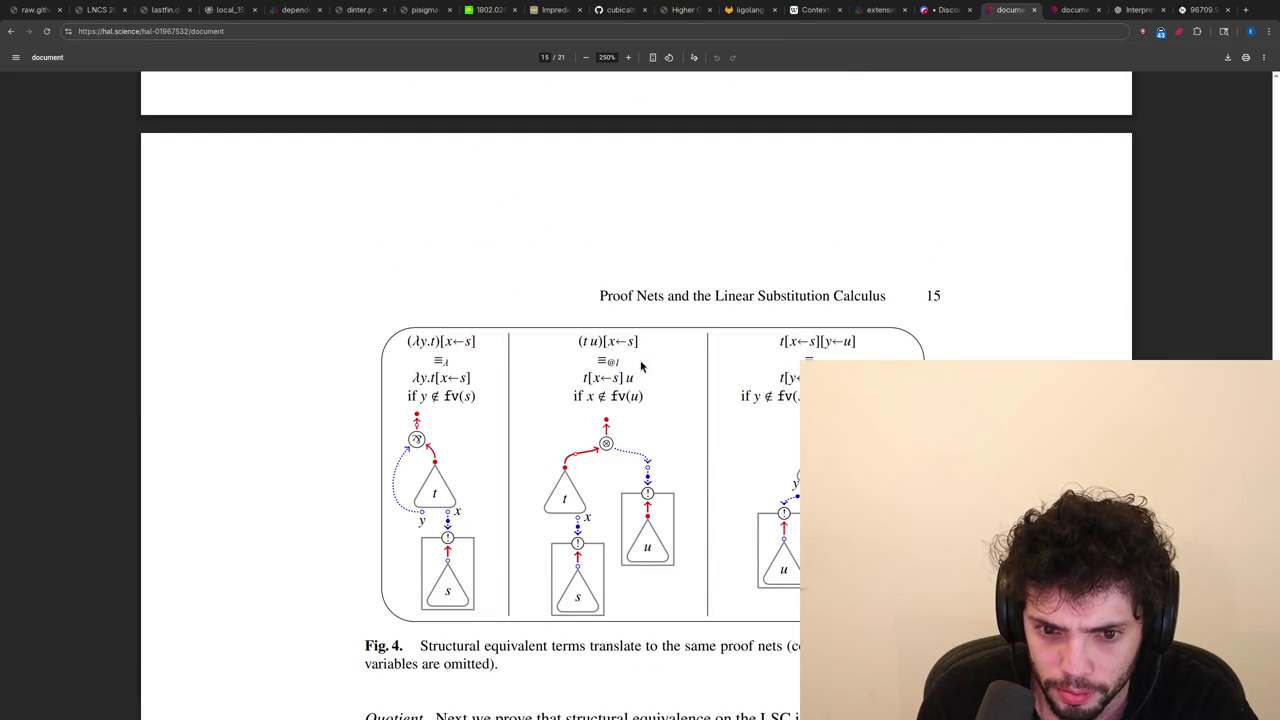
pyautogui.scroll(-10, 641, 366)
pyautogui.scroll(10, 641, 366)
pyautogui.scroll(-15, 641, 366)
pyautogui.scroll(-5, 641, 366)
pyautogui.scroll(5, 641, 366)
pyautogui.scroll(5, 641, 366)
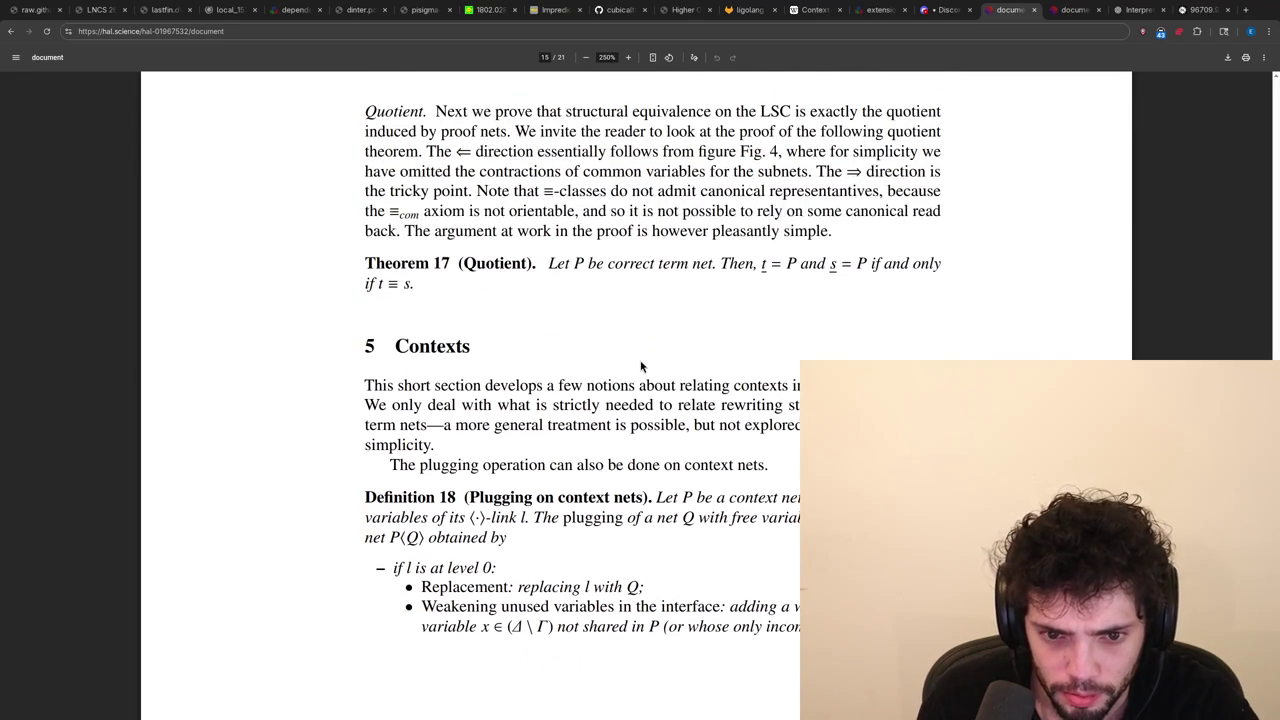
pyautogui.scroll(-5, 641, 366)
pyautogui.scroll(-10, 641, 366)
pyautogui.scroll(5, 641, 366)
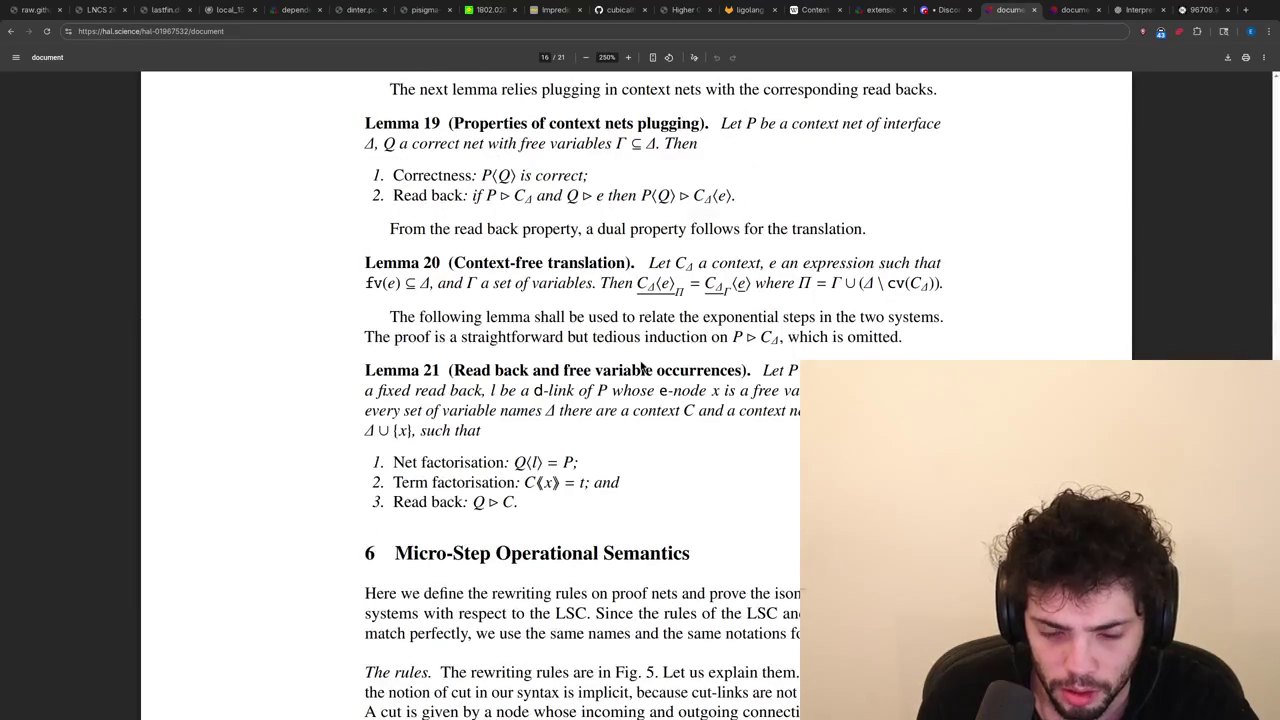
pyautogui.scroll(-5, 641, 367)
pyautogui.scroll(-5, 641, 367)
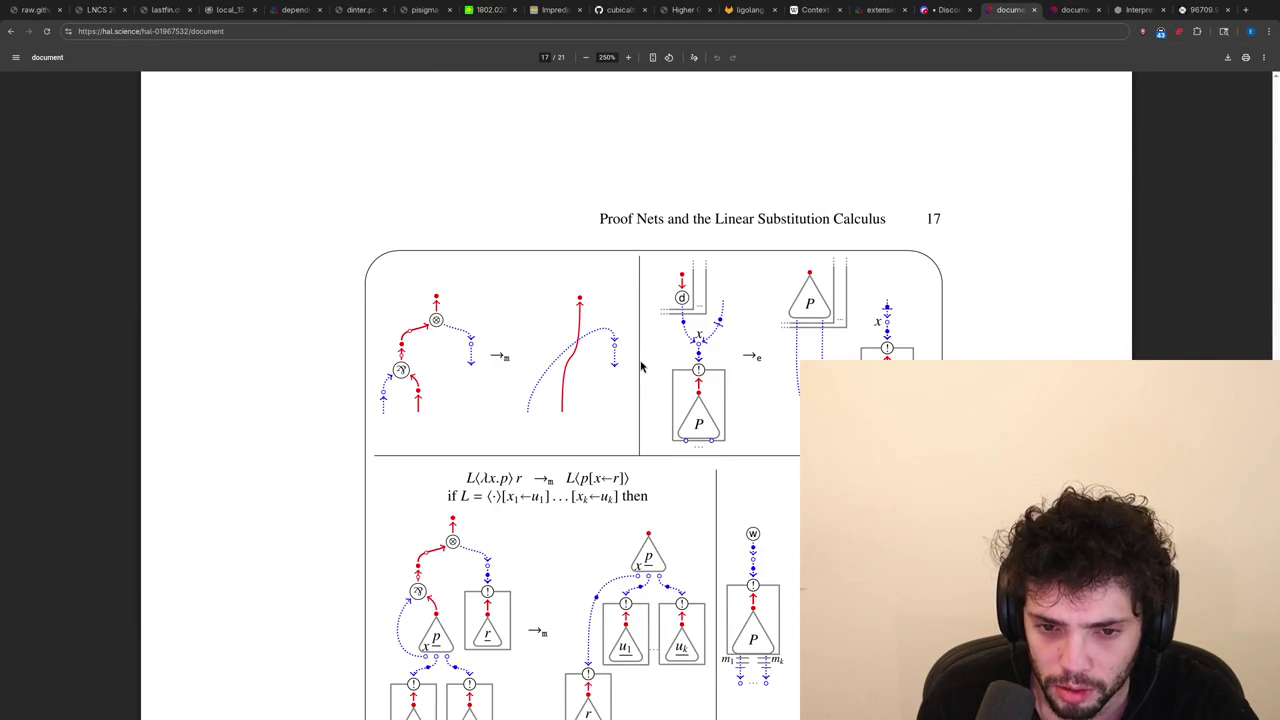
pyautogui.scroll(-1, 641, 366)
pyautogui.scroll(-1, 641, 366)
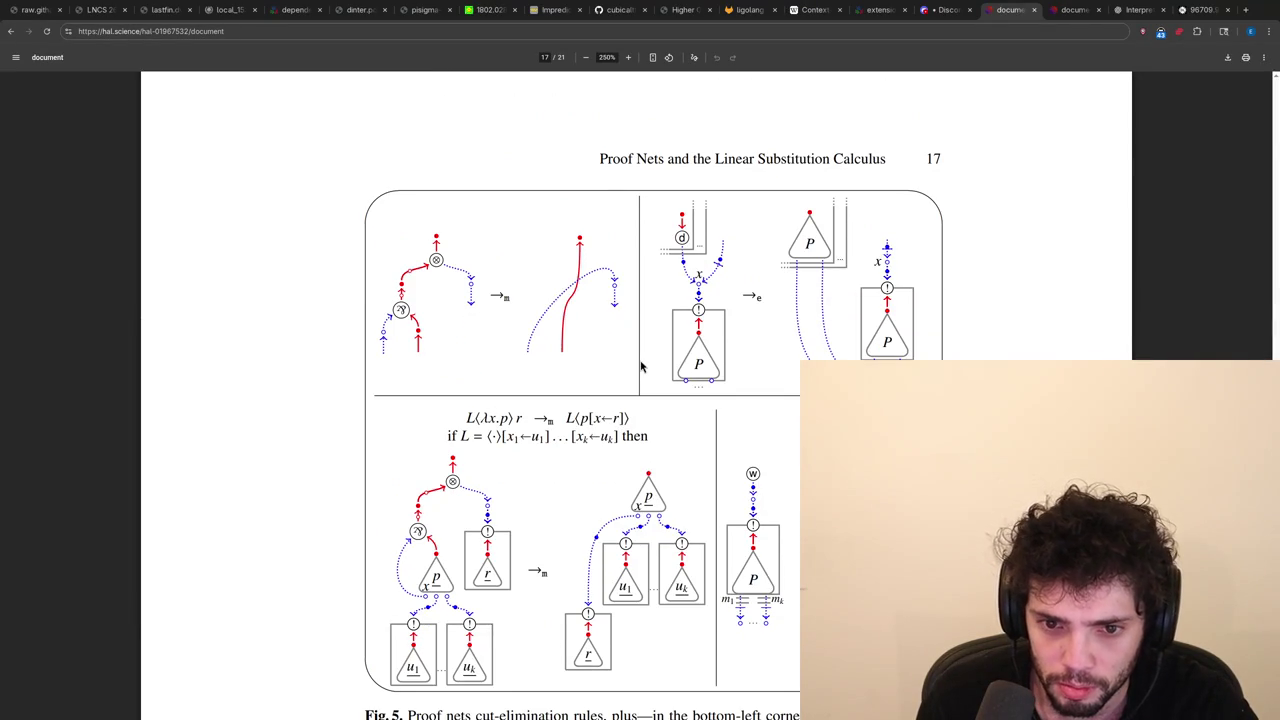
pyautogui.scroll(-1, 641, 366)
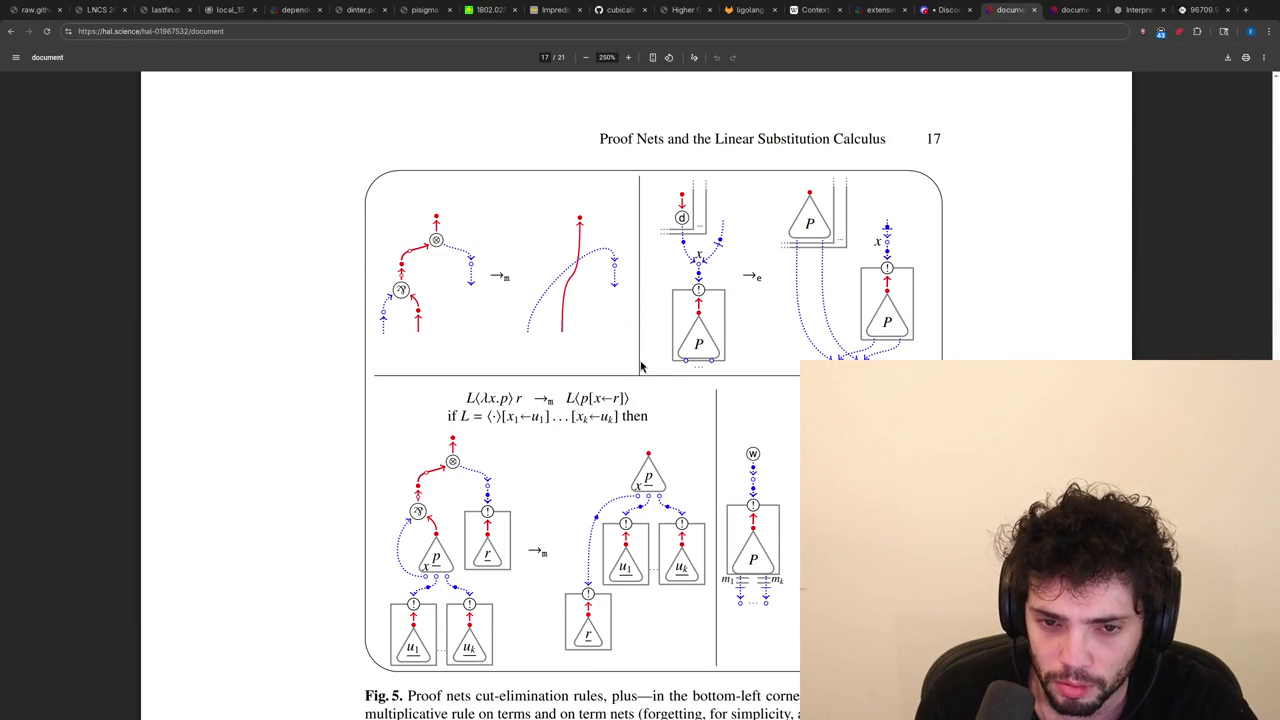
pyautogui.scroll(-1, 641, 367)
pyautogui.scroll(-1, 641, 367)
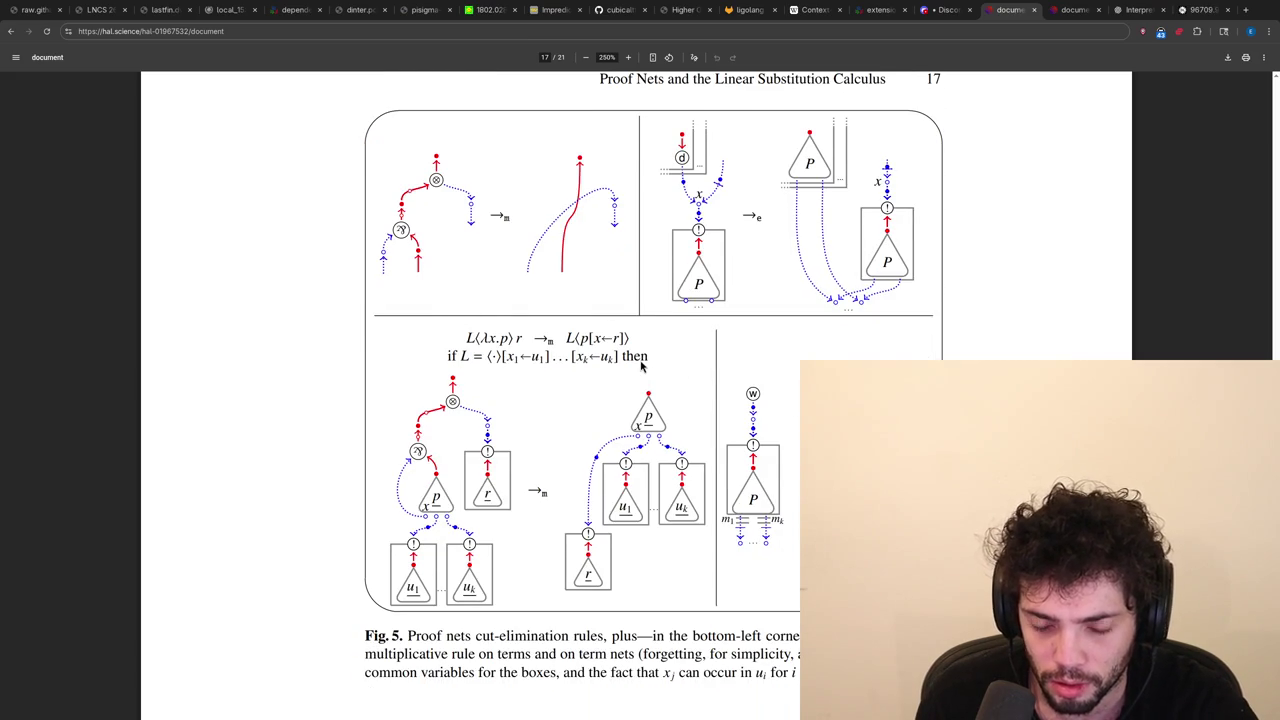
pyautogui.scroll(-5, 641, 366)
pyautogui.scroll(-5, 641, 366)
pyautogui.scroll(-5, 641, 366)
pyautogui.scroll(-5, 641, 366)
pyautogui.scroll(-10, 641, 366)
pyautogui.scroll(10, 641, 366)
pyautogui.scroll(10, 641, 366)
pyautogui.scroll(15, 641, 366)
pyautogui.scroll(10, 641, 366)
pyautogui.scroll(10, 641, 366)
pyautogui.scroll(10, 641, 366)
pyautogui.scroll(10, 641, 366)
pyautogui.scroll(-15, 641, 366)
pyautogui.scroll(-10, 641, 366)
pyautogui.scroll(-5, 641, 366)
pyautogui.scroll(-10, 641, 366)
pyautogui.scroll(-5, 641, 366)
pyautogui.scroll(5, 641, 366)
pyautogui.scroll(5, 641, 366)
pyautogui.scroll(-1, 641, 366)
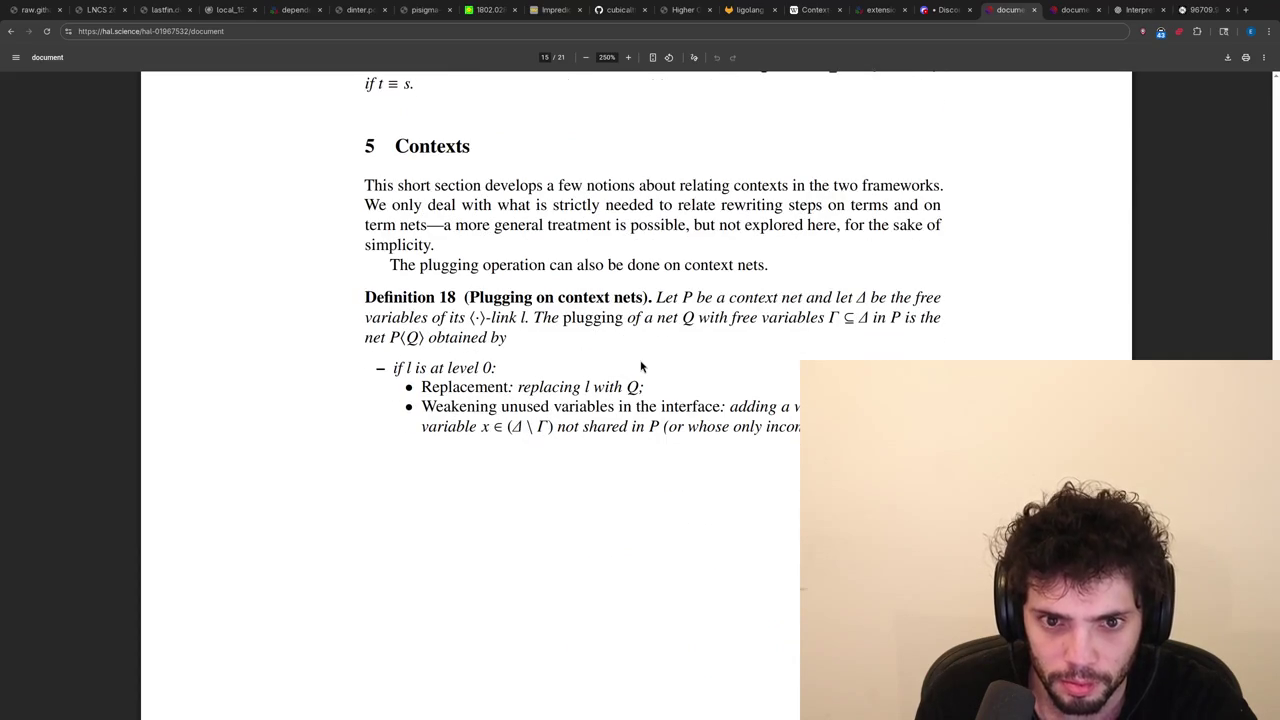
pyautogui.scroll(5, 641, 366)
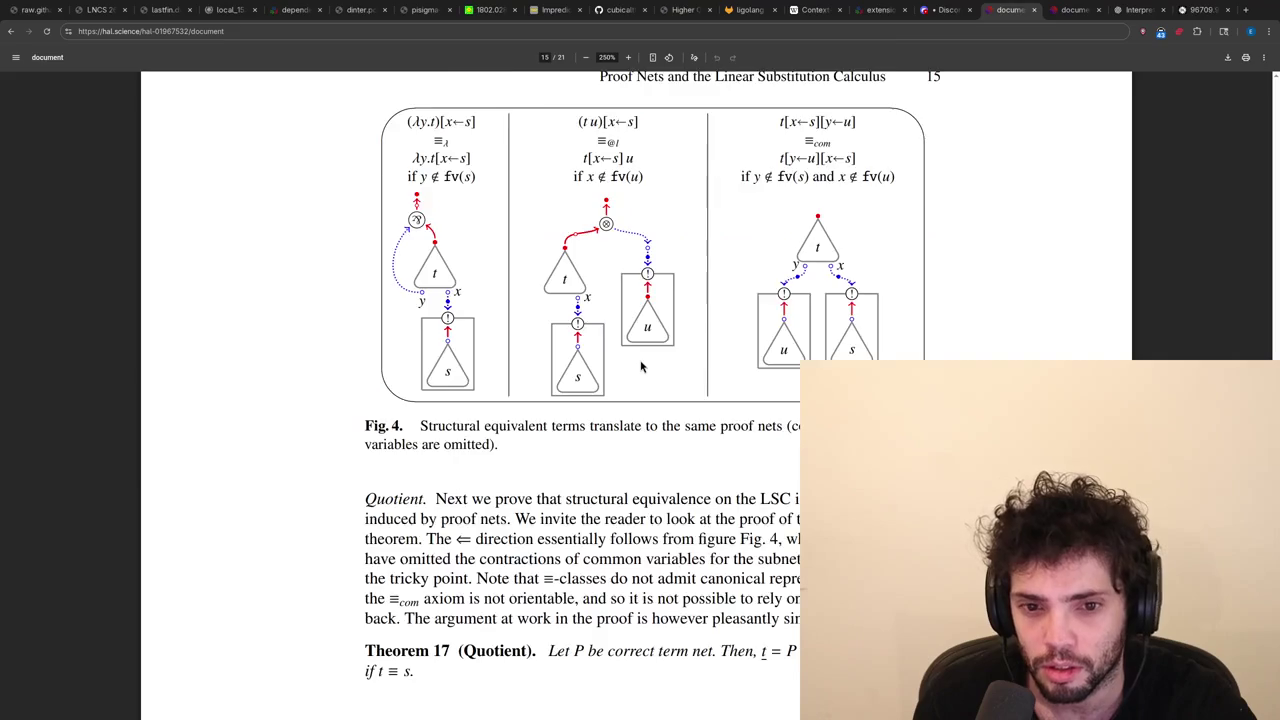
pyautogui.scroll(-5, 641, 366)
pyautogui.scroll(1, 641, 366)
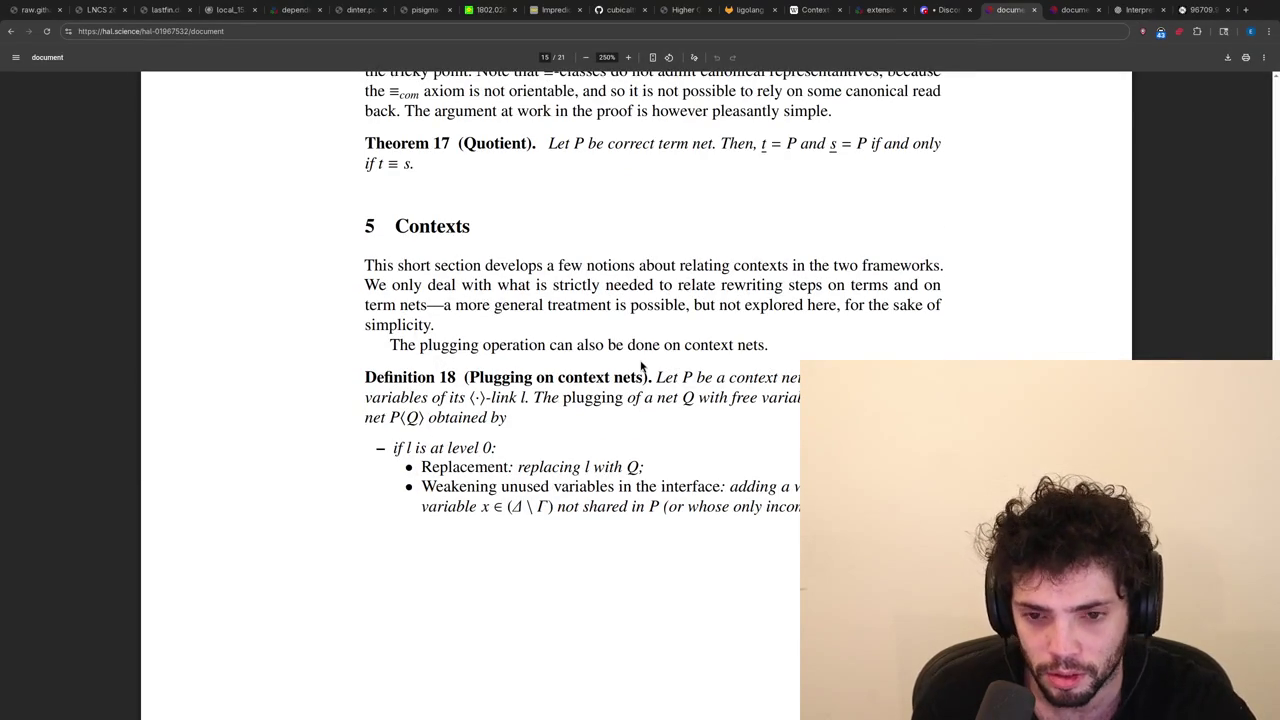
pyautogui.scroll(-1, 641, 366)
pyautogui.scroll(1, 641, 366)
pyautogui.scroll(1, 641, 366)
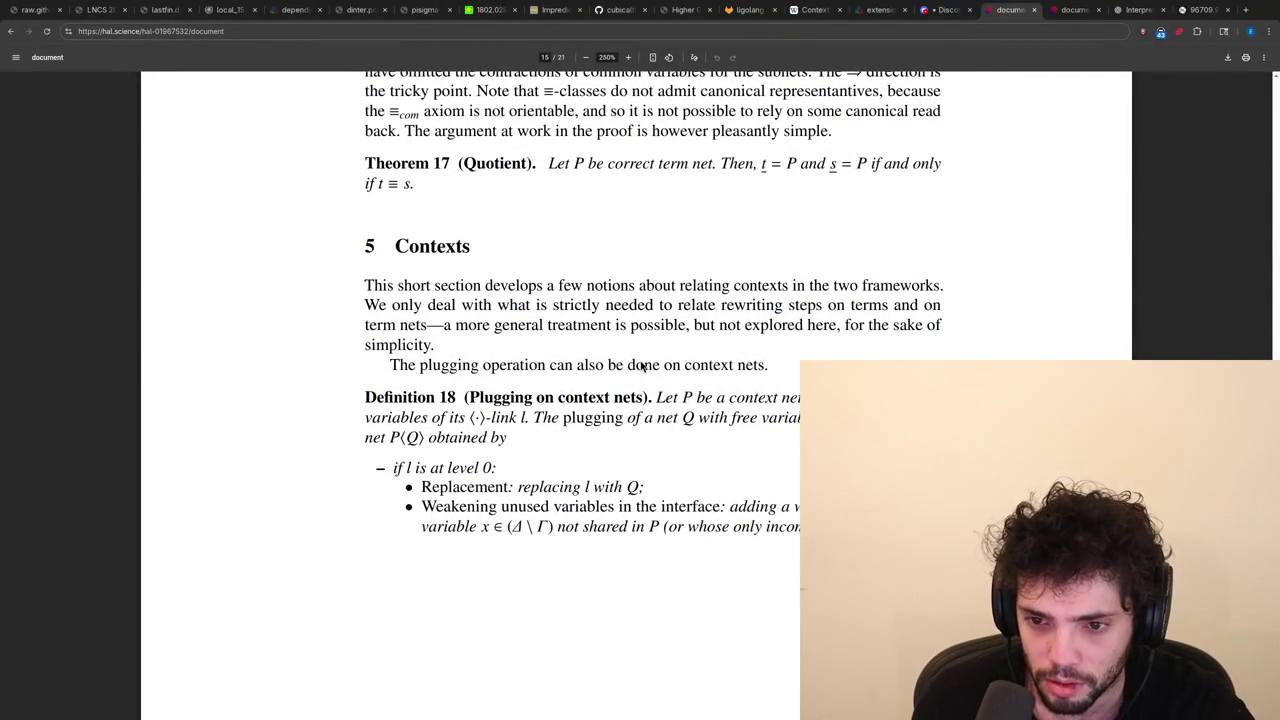
pyautogui.scroll(-6, 641, 366)
pyautogui.scroll(-6, 641, 366)
pyautogui.scroll(-5, 641, 366)
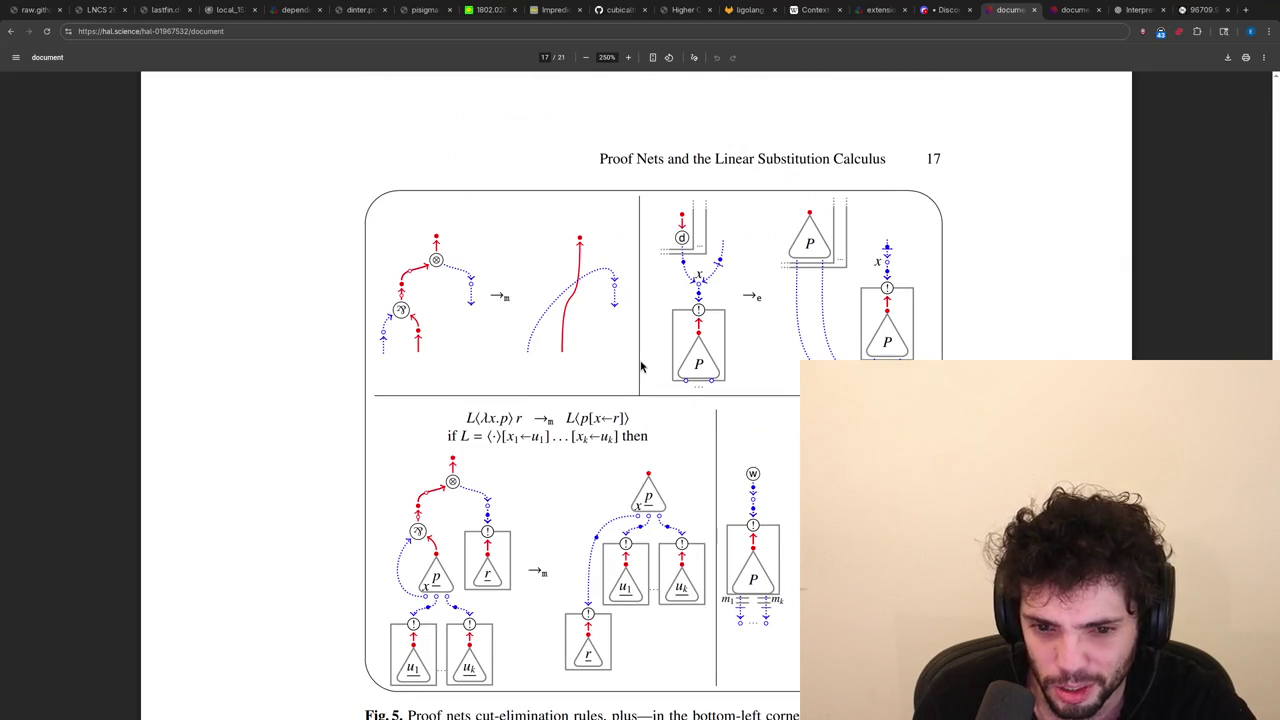
pyautogui.scroll(-1, 641, 366)
pyautogui.scroll(-1, 641, 366)
pyautogui.scroll(-1, 641, 366)
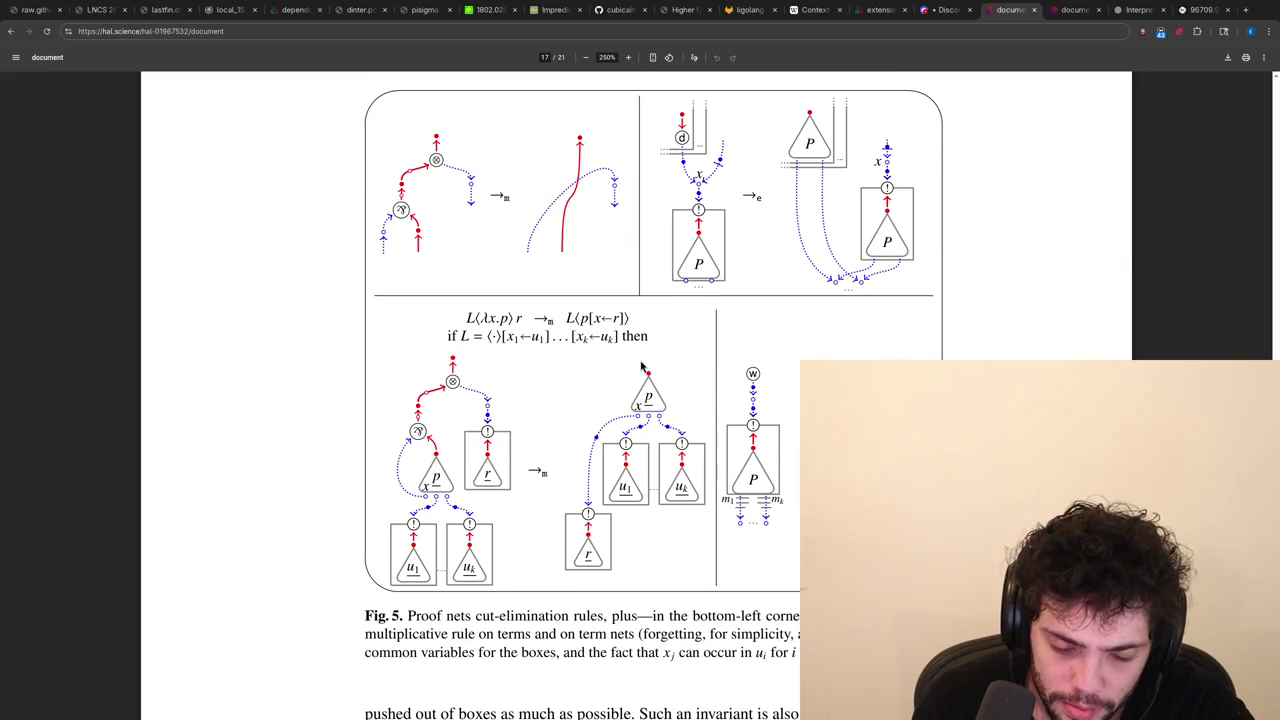
# Select the u_k term in Fig. 5's formula, deselect it, and exit full screen beside the terminal.
pyautogui.scroll(-1, 640, 362)
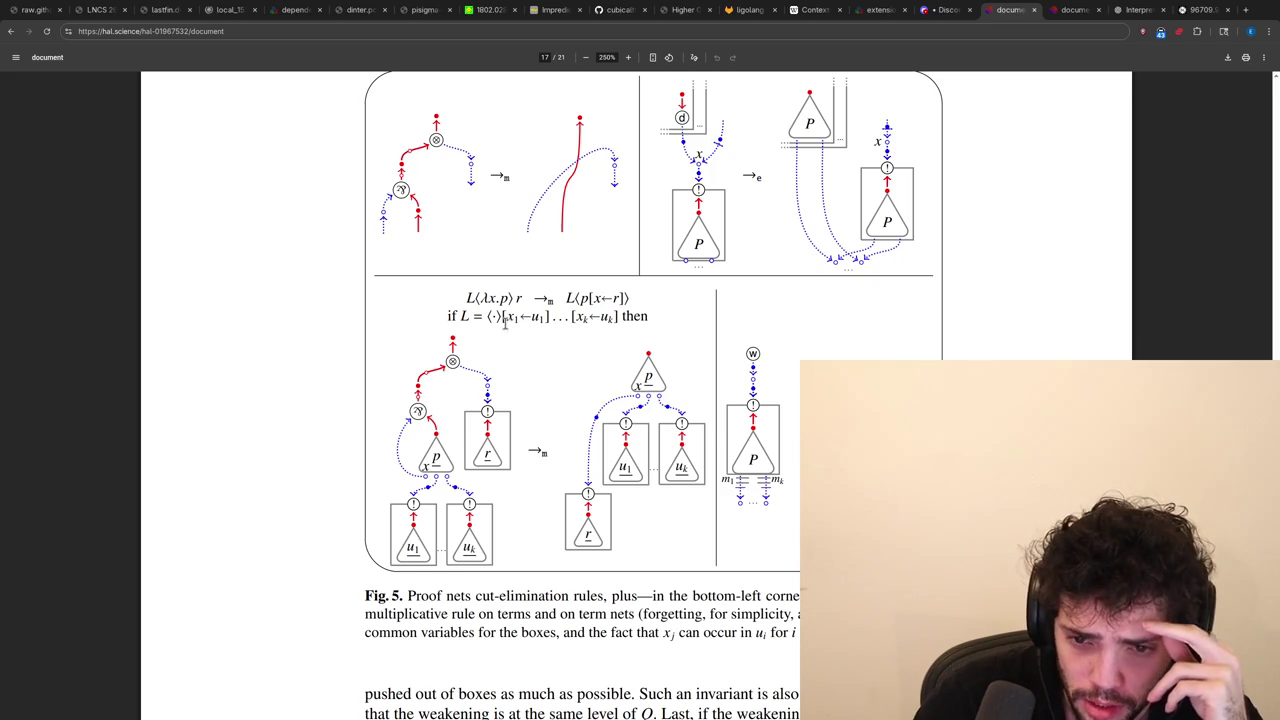
pyautogui.moveTo(484, 316); pyautogui.dragTo(604, 316)
pyautogui.doubleClick(604, 316)
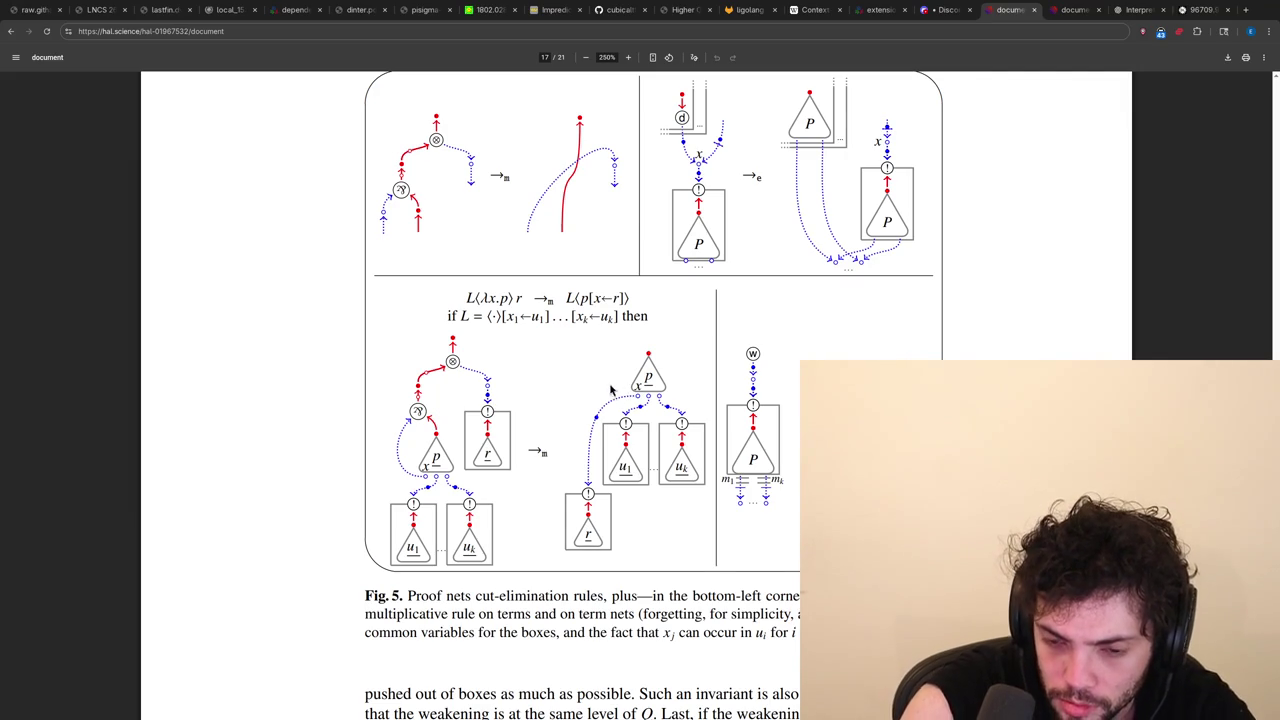
pyautogui.doubleClick(603, 317)
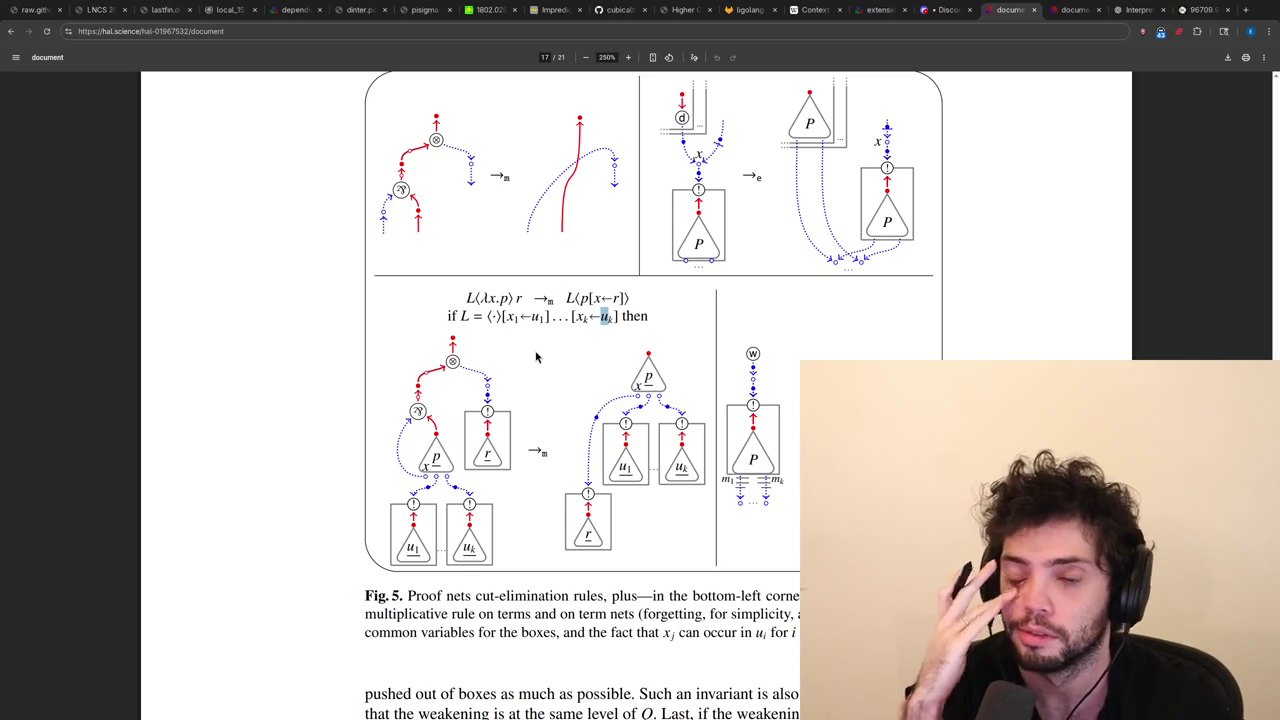
pyautogui.click(535, 357)
pyautogui.press('super+f')
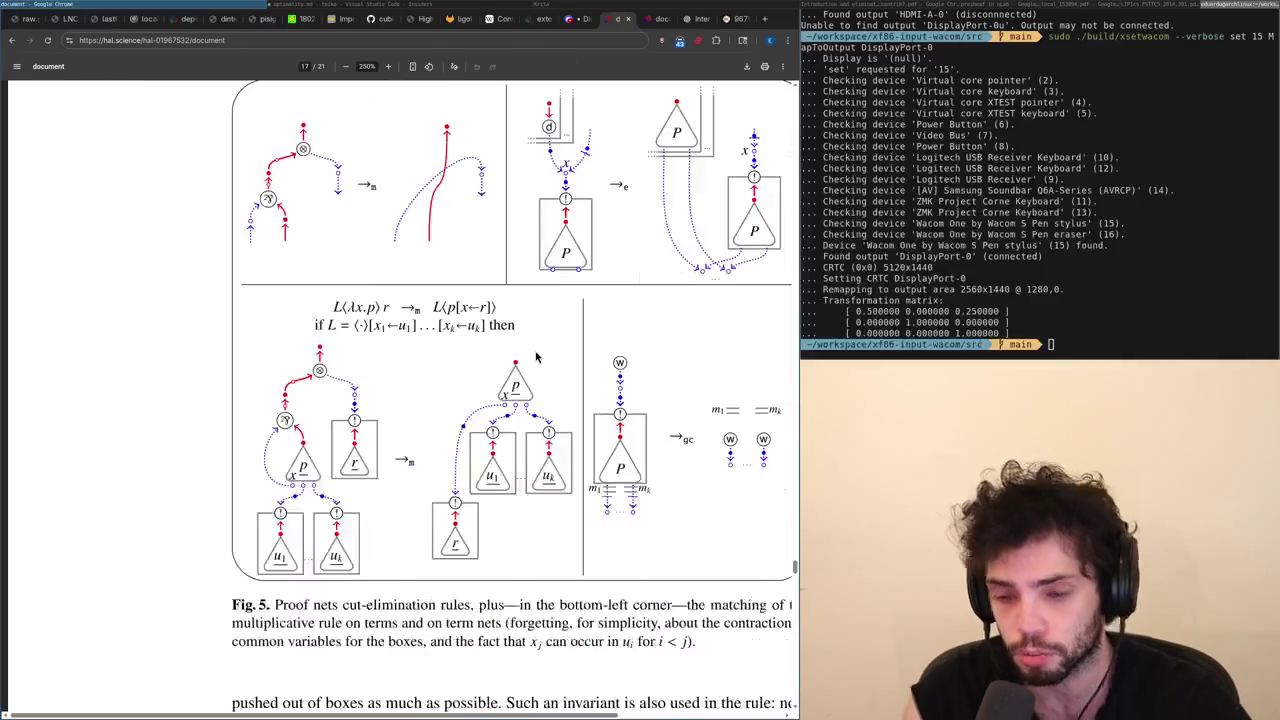
# Tile the editor to the side and switch the left half to the Krita drawing.
pyautogui.press('super+Right')
pyautogui.press('Down')
pyautogui.press('Down')
pyautogui.press('Down')
pyautogui.hotkey('alt', 'Tab')
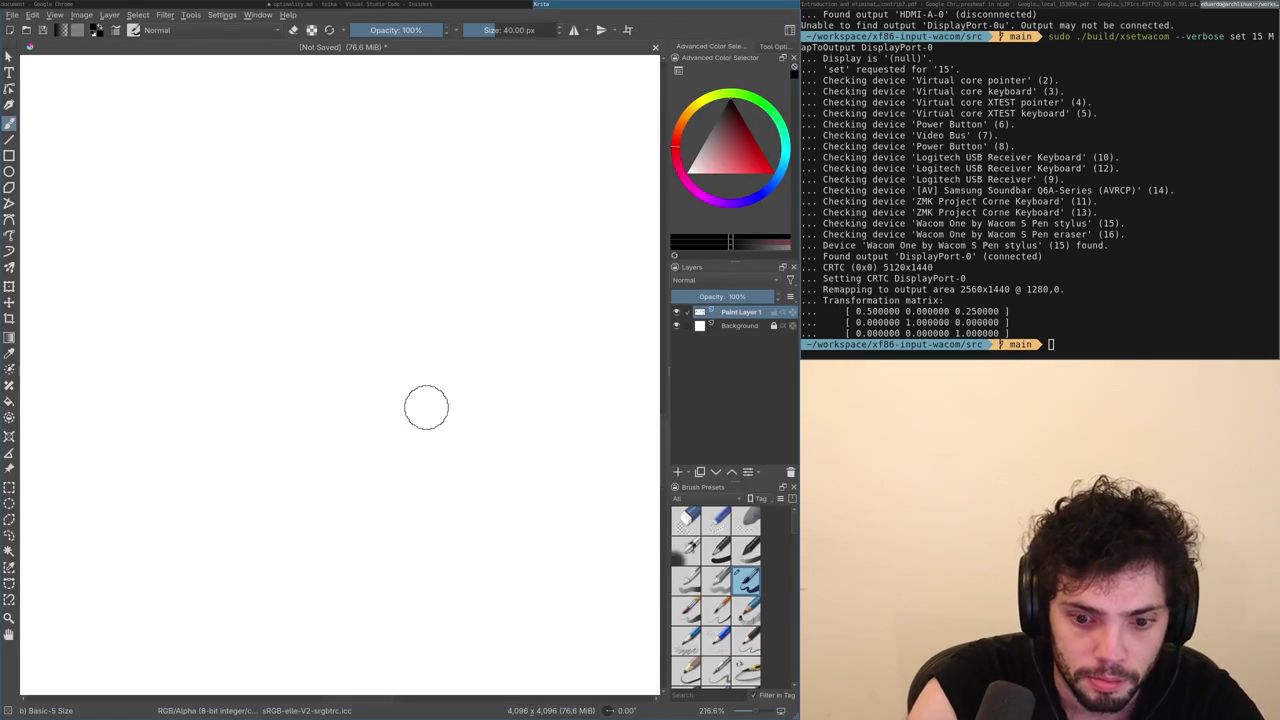
# Rezoom the Krita canvas, make it fill the screen, and draw a + node on blank canvas.
pyautogui.scroll(-6, 571, 360)
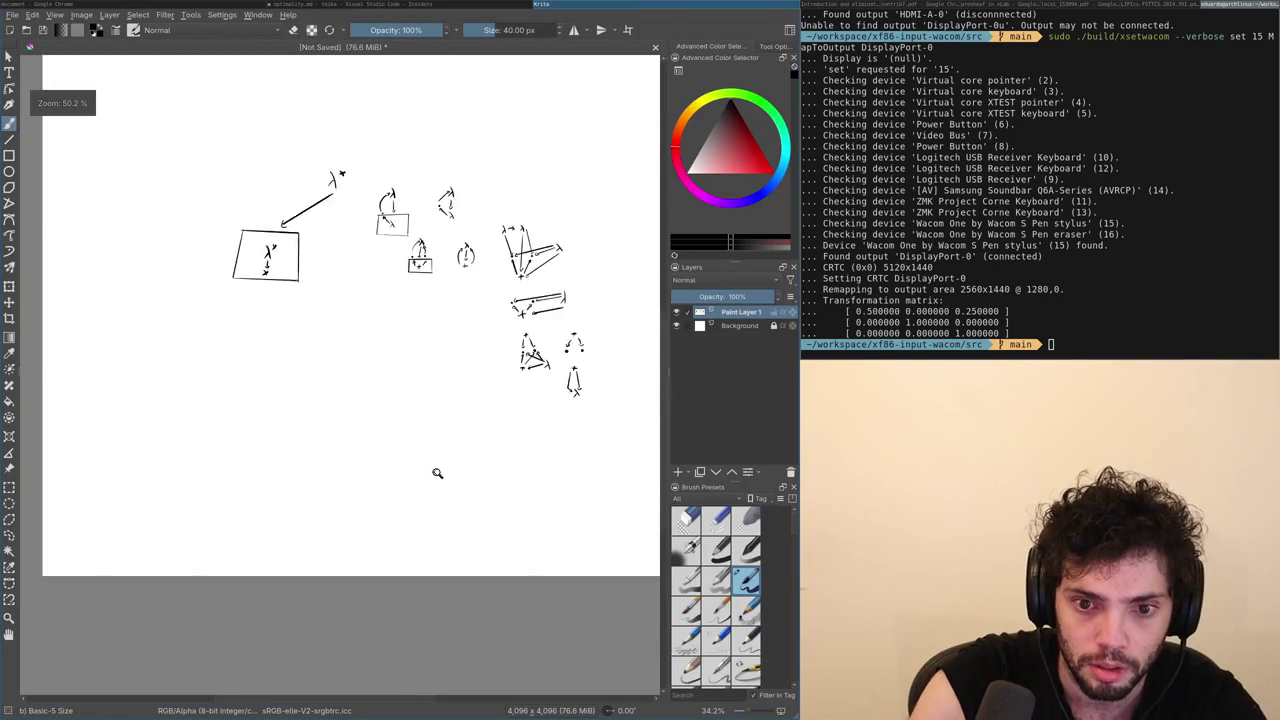
pyautogui.scroll(2, 476, 336)
pyautogui.scroll(2, 490, 312)
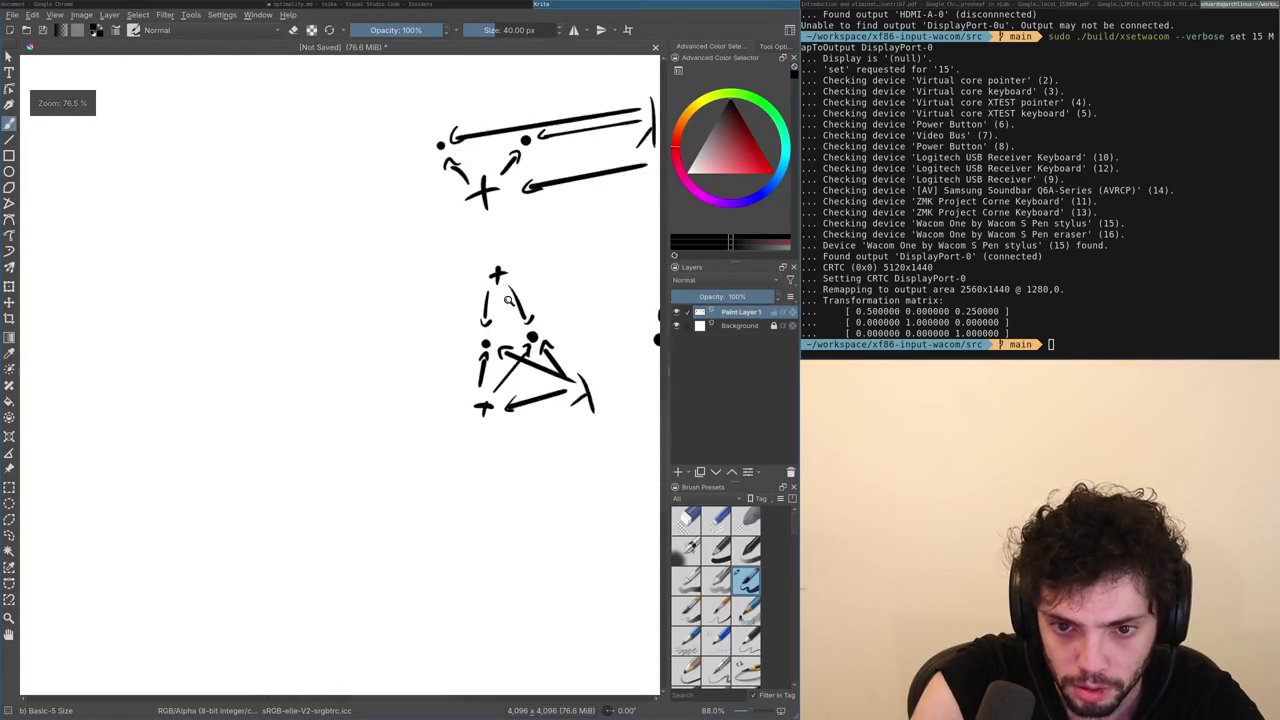
pyautogui.scroll(2, 505, 290)
pyautogui.scroll(2, 520, 267)
pyautogui.press('super+f')
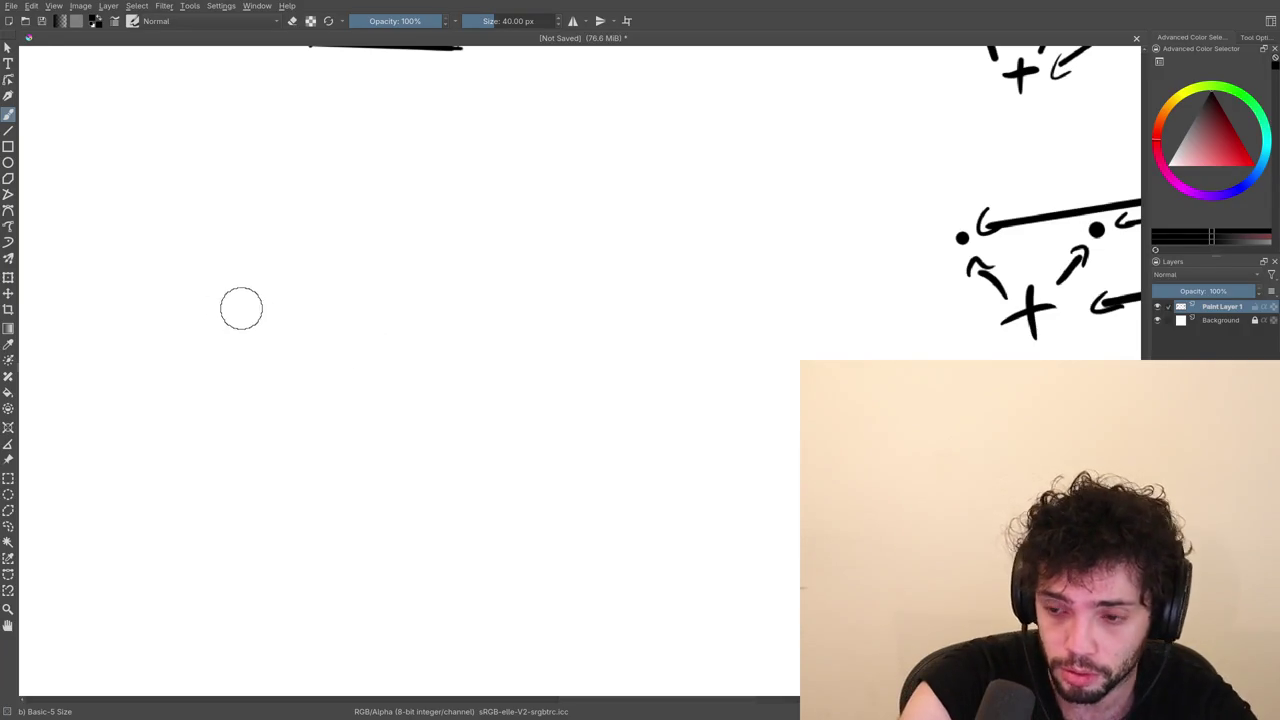
pyautogui.moveTo(340, 344); pyautogui.dragTo(339, 297)
pyautogui.moveTo(326, 313); pyautogui.dragTo(358, 307)
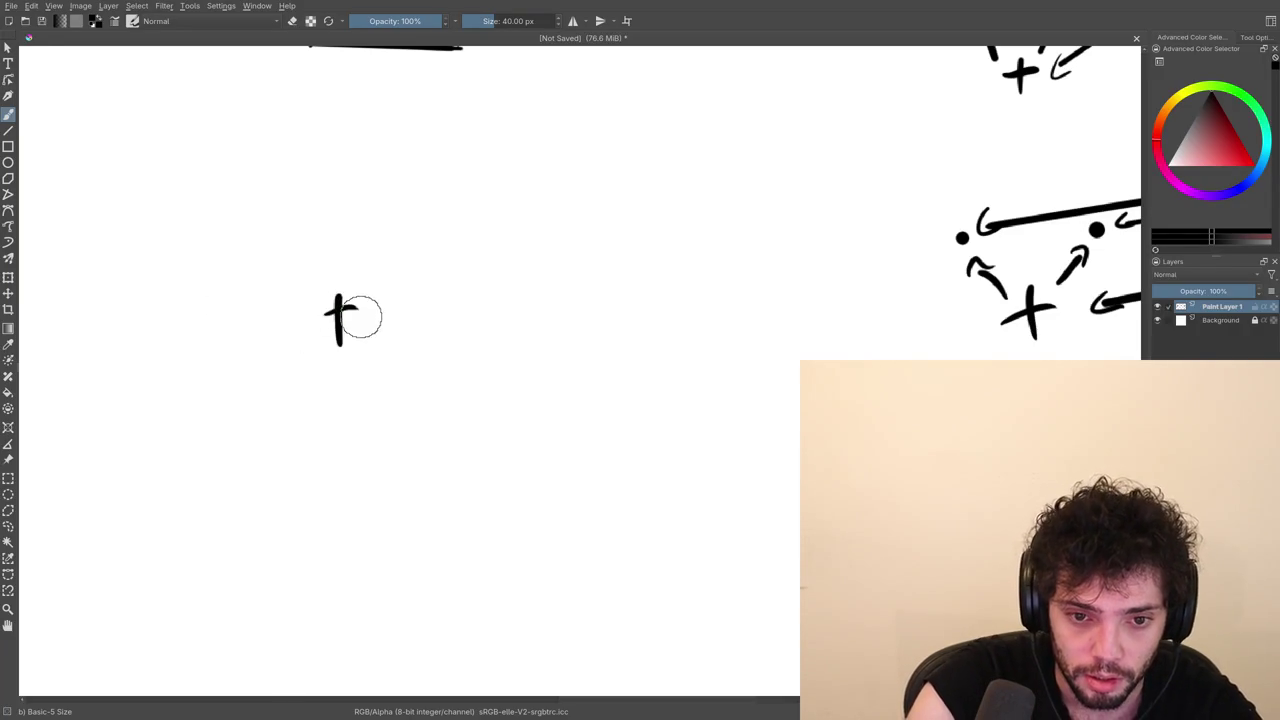
# Pan the canvas around the new + and try a handwritten y beside it, then undo it.
pyautogui.moveTo(254, 336)
pyautogui.mouseDown()
pyautogui.moveTo(340, 277)
pyautogui.moveTo(414, 330)
pyautogui.mouseUp()
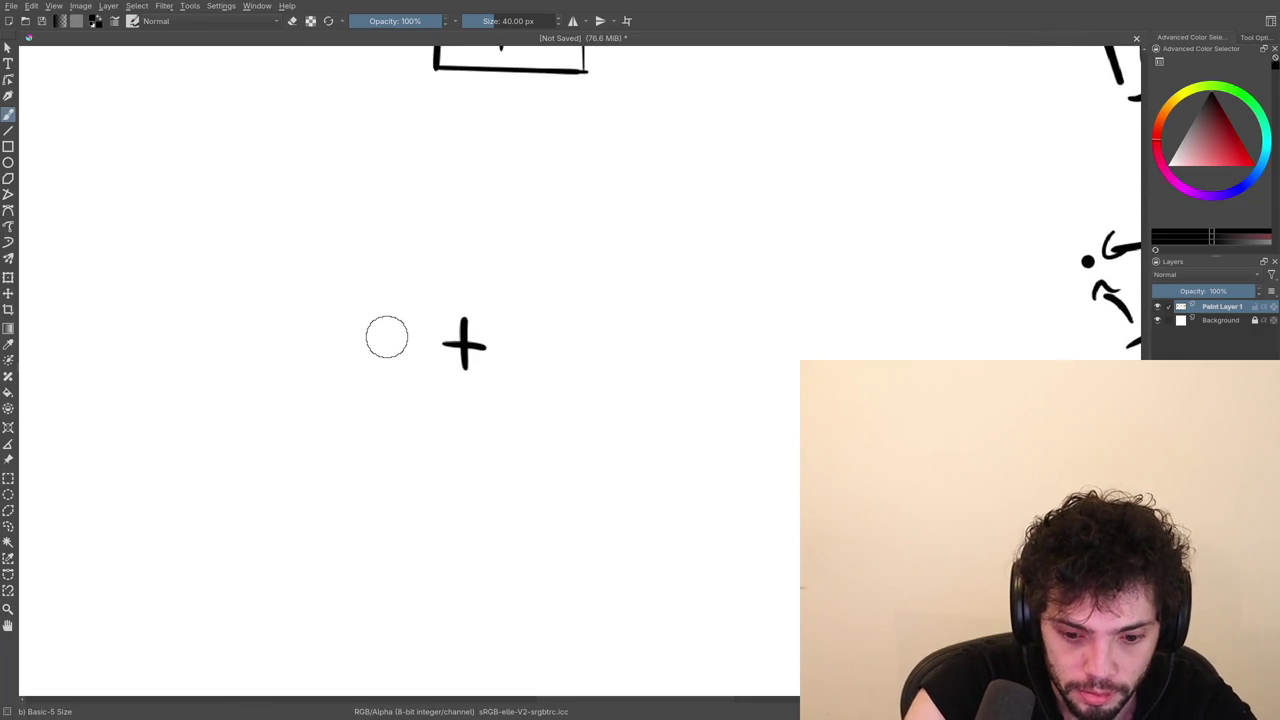
pyautogui.moveTo(504, 447)
pyautogui.mouseDown()
pyautogui.moveTo(474, 434)
pyautogui.moveTo(456, 370)
pyautogui.mouseUp()
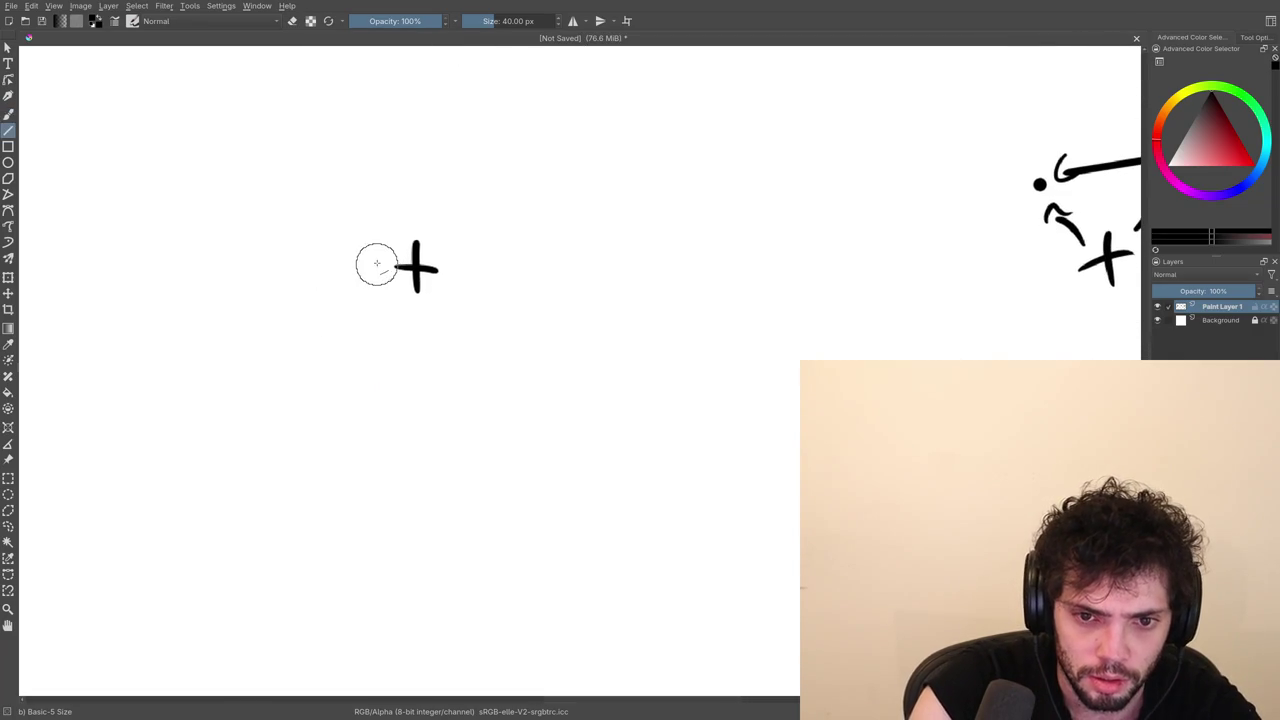
pyautogui.moveTo(376, 267); pyautogui.dragTo(383, 281)
pyautogui.moveTo(480, 358)
pyautogui.mouseDown()
pyautogui.moveTo(420, 272)
pyautogui.moveTo(440, 335)
pyautogui.mouseUp()
pyautogui.moveTo(448, 285)
pyautogui.mouseDown()
pyautogui.moveTo(460, 312)
pyautogui.moveTo(491, 323)
pyautogui.moveTo(476, 311)
pyautogui.mouseUp()
pyautogui.hotkey('ctrl', 'z')
pyautogui.hotkey('ctrl', 'z')
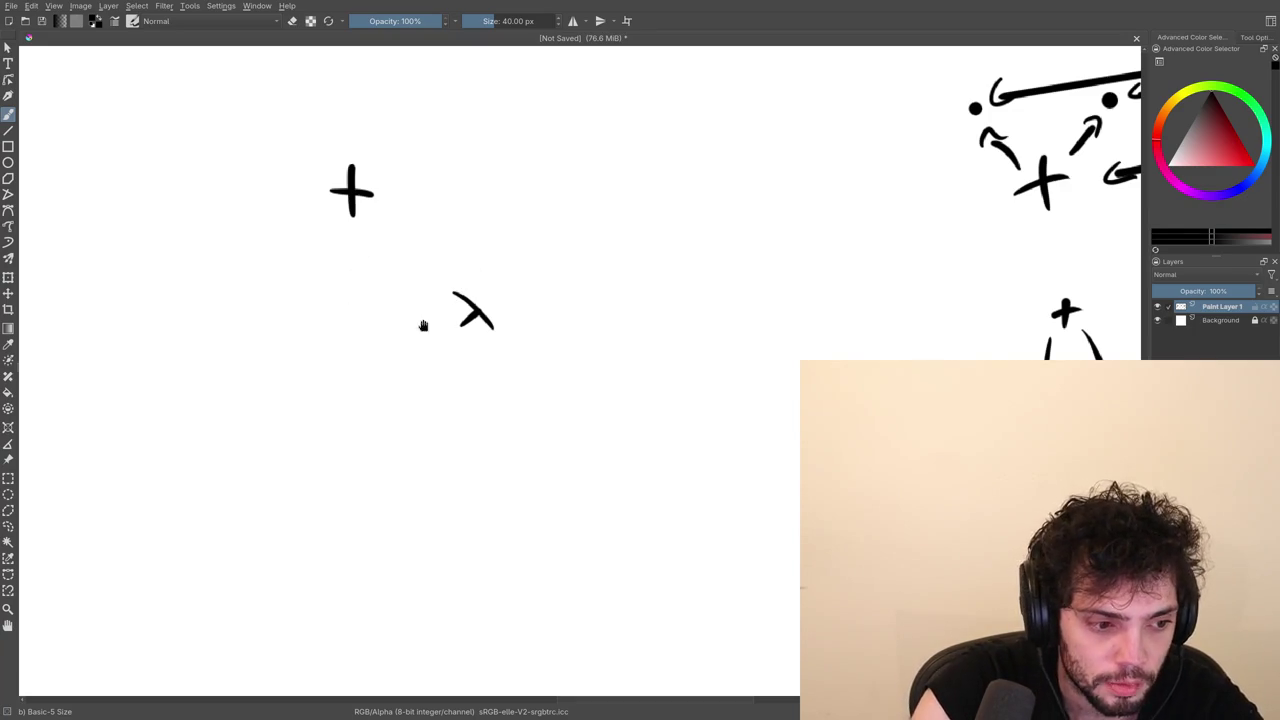
# Draw a freehand loop enclosing the + and λ marks, redrawing it several times.
pyautogui.moveTo(415, 318); pyautogui.dragTo(403, 431)
pyautogui.moveTo(262, 405); pyautogui.dragTo(286, 421)
pyautogui.hotkey('ctrl', 'z')
pyautogui.moveTo(300, 468)
pyautogui.mouseDown()
pyautogui.moveTo(534, 366)
pyautogui.moveTo(191, 457)
pyautogui.mouseUp()
pyautogui.hotkey('ctrl', 'z')
pyautogui.moveTo(294, 502); pyautogui.dragTo(531, 357)
pyautogui.hotkey('ctrl', 'z')
pyautogui.moveTo(320, 463)
pyautogui.mouseDown()
pyautogui.moveTo(266, 229)
pyautogui.moveTo(507, 418)
pyautogui.moveTo(310, 466)
pyautogui.mouseUp()
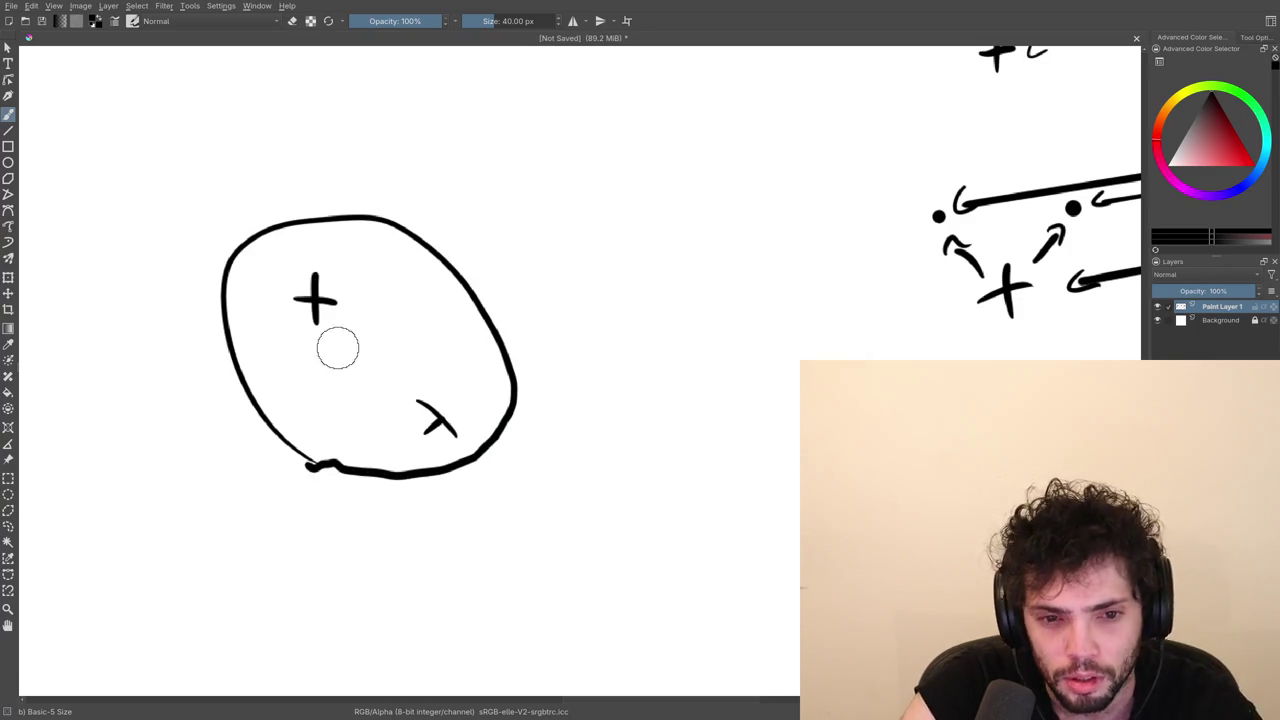
# Add arrows from the + and λ and a dot on the loop, then undo the loop diagram strokes.
pyautogui.moveTo(340, 278); pyautogui.dragTo(408, 262)
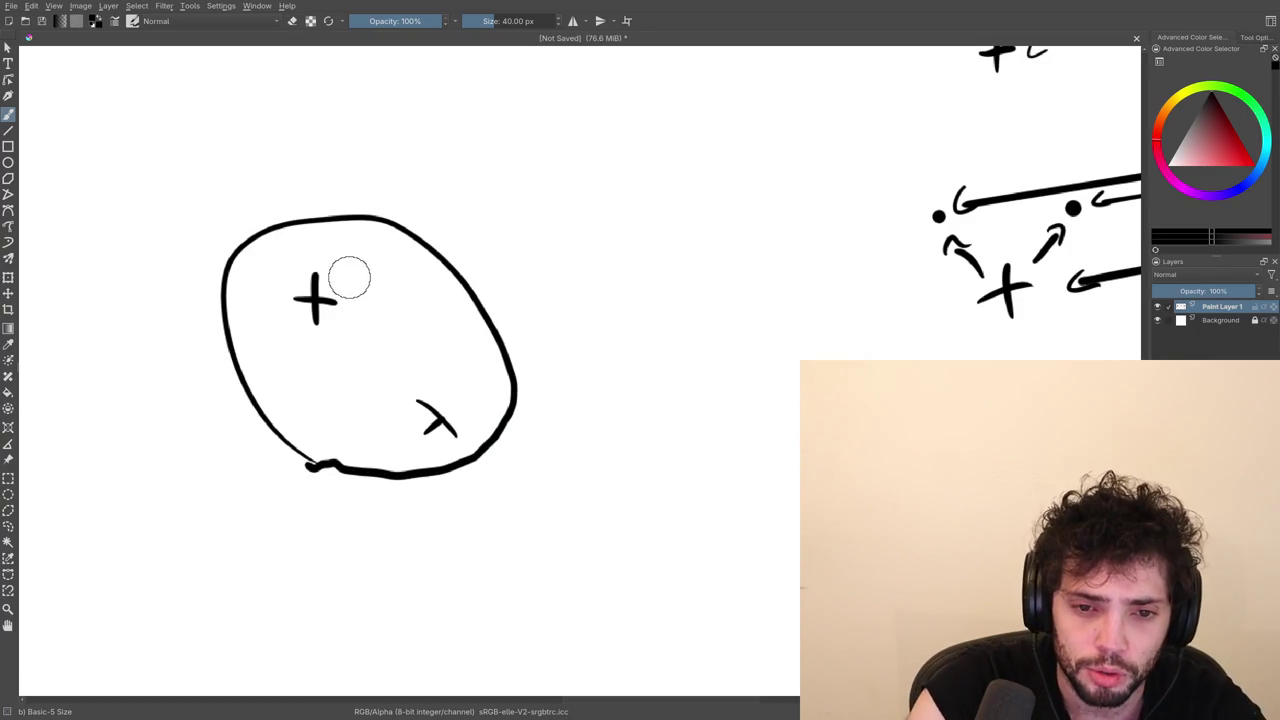
pyautogui.moveTo(410, 383)
pyautogui.mouseDown()
pyautogui.moveTo(341, 326)
pyautogui.moveTo(360, 333)
pyautogui.mouseUp()
pyautogui.click(433, 250)
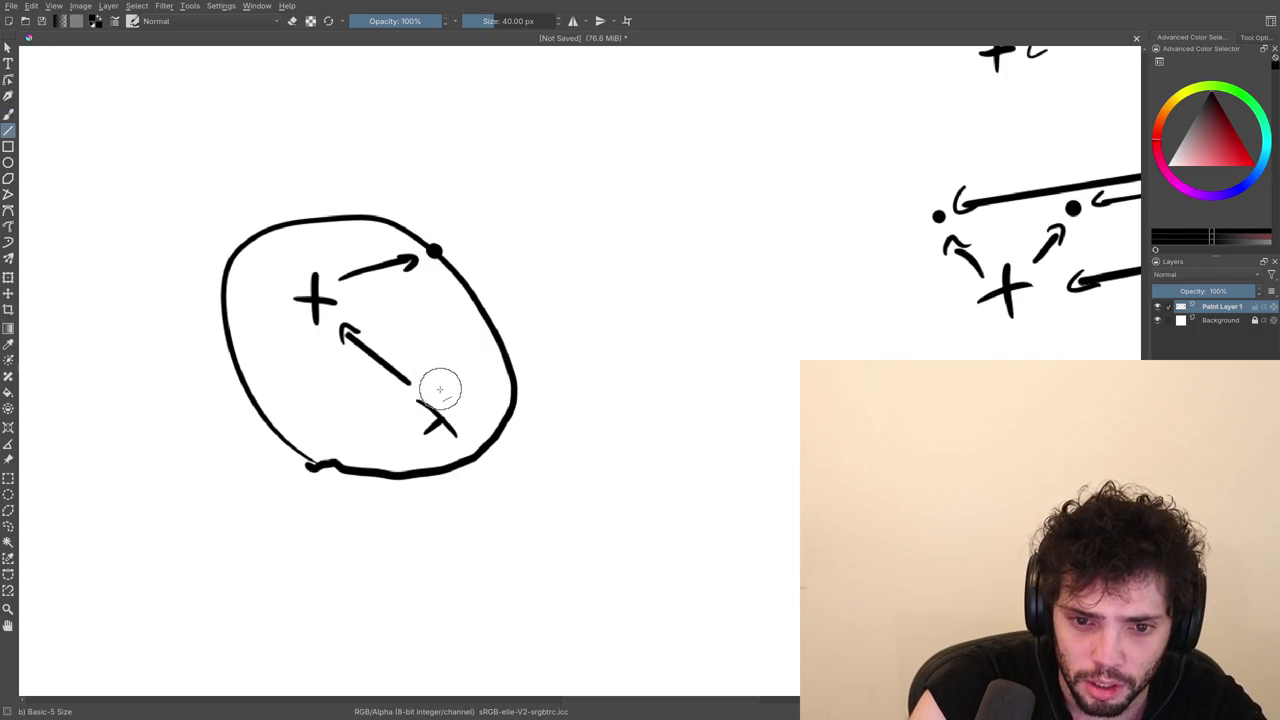
pyautogui.moveTo(437, 398); pyautogui.dragTo(435, 277)
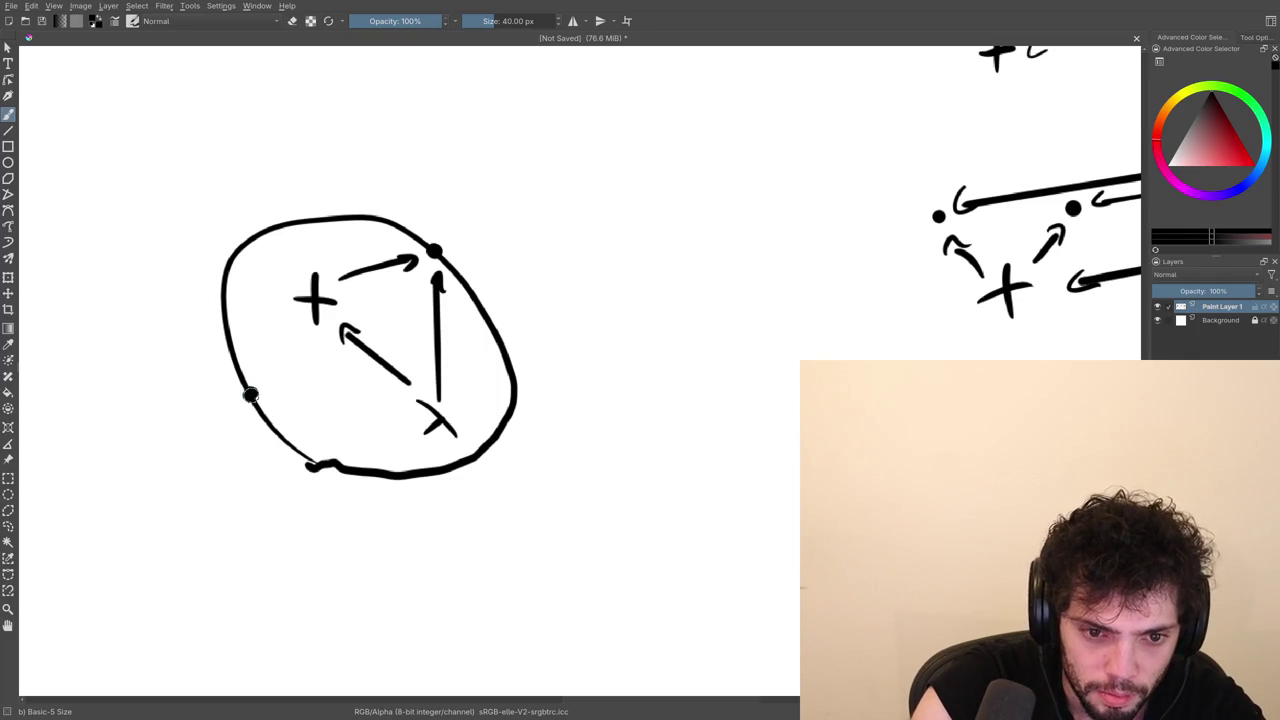
pyautogui.hotkey('ctrl', 'z')
pyautogui.hotkey('ctrl', 'z')
pyautogui.hotkey('ctrl', 'z')
pyautogui.hotkey('ctrl', 'z')
pyautogui.hotkey('ctrl', 'z')
pyautogui.hotkey('ctrl', 'z')
pyautogui.hotkey('ctrl', 'z')
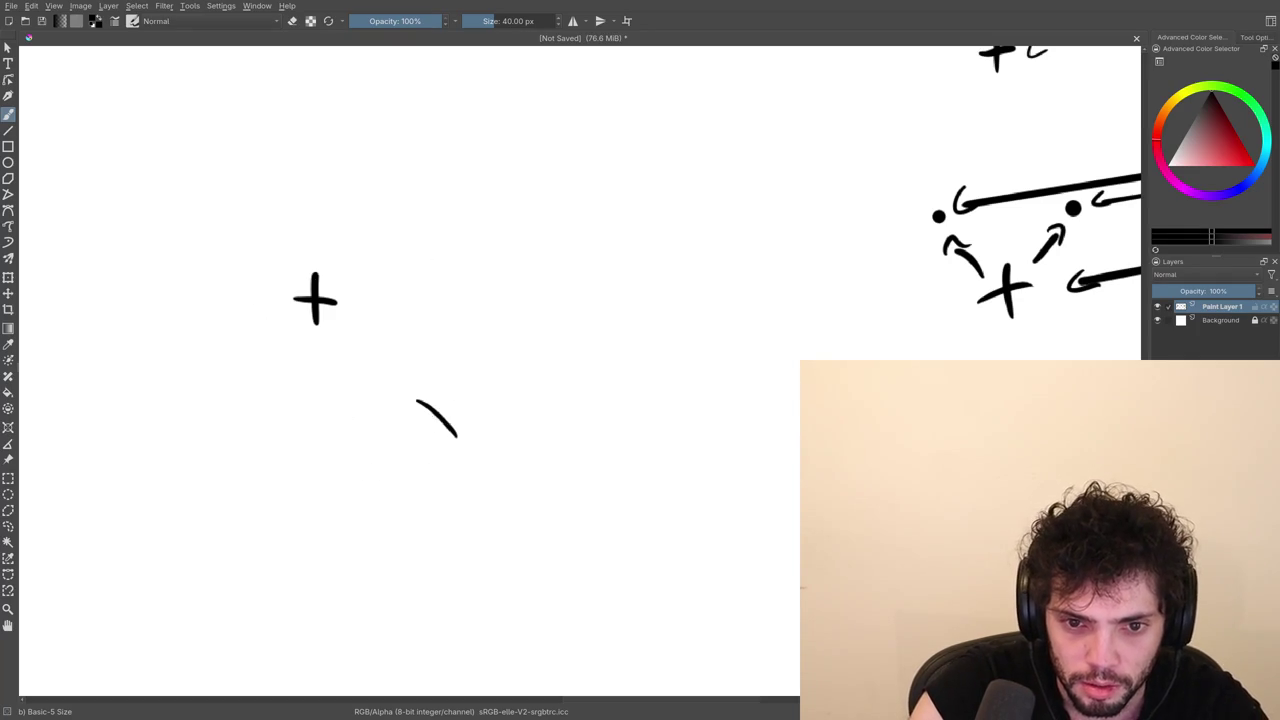
pyautogui.hotkey('ctrl', 'z')
# Refit the view and draw a straight line from the λ toward the +.
pyautogui.moveTo(400, 311)
pyautogui.mouseDown()
pyautogui.moveTo(406, 369)
pyautogui.moveTo(394, 337)
pyautogui.moveTo(447, 316)
pyautogui.moveTo(673, 295)
pyautogui.mouseUp()
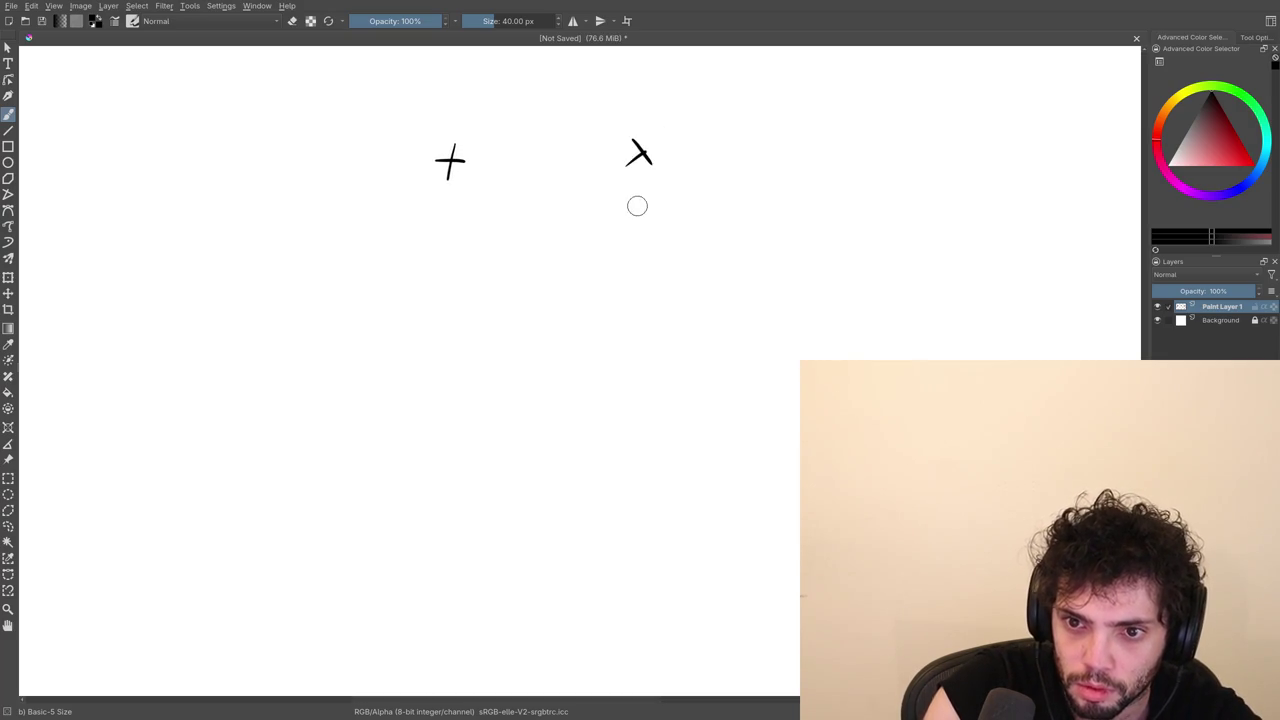
pyautogui.scroll(1, 600, 190)
pyautogui.scroll(2, 610, 250)
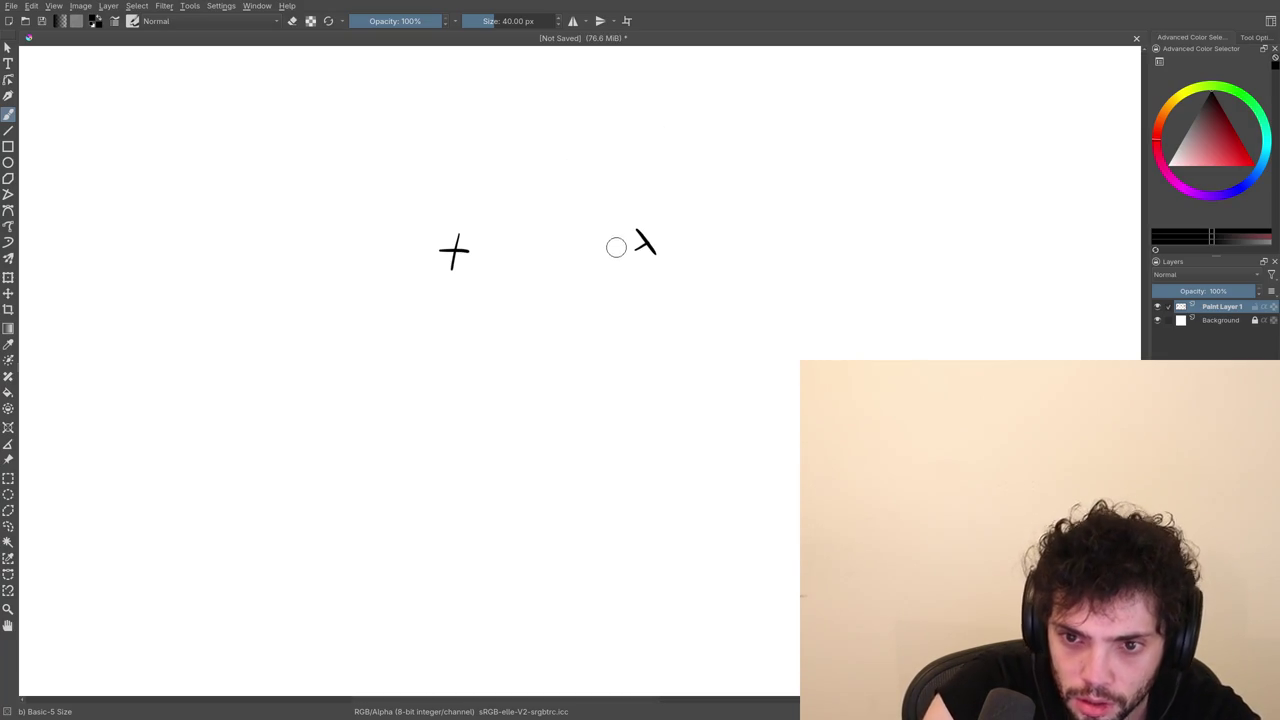
pyautogui.press('v')
pyautogui.moveTo(614, 244)
pyautogui.mouseDown()
pyautogui.moveTo(513, 247)
pyautogui.moveTo(571, 262)
pyautogui.moveTo(509, 247)
pyautogui.mouseUp()
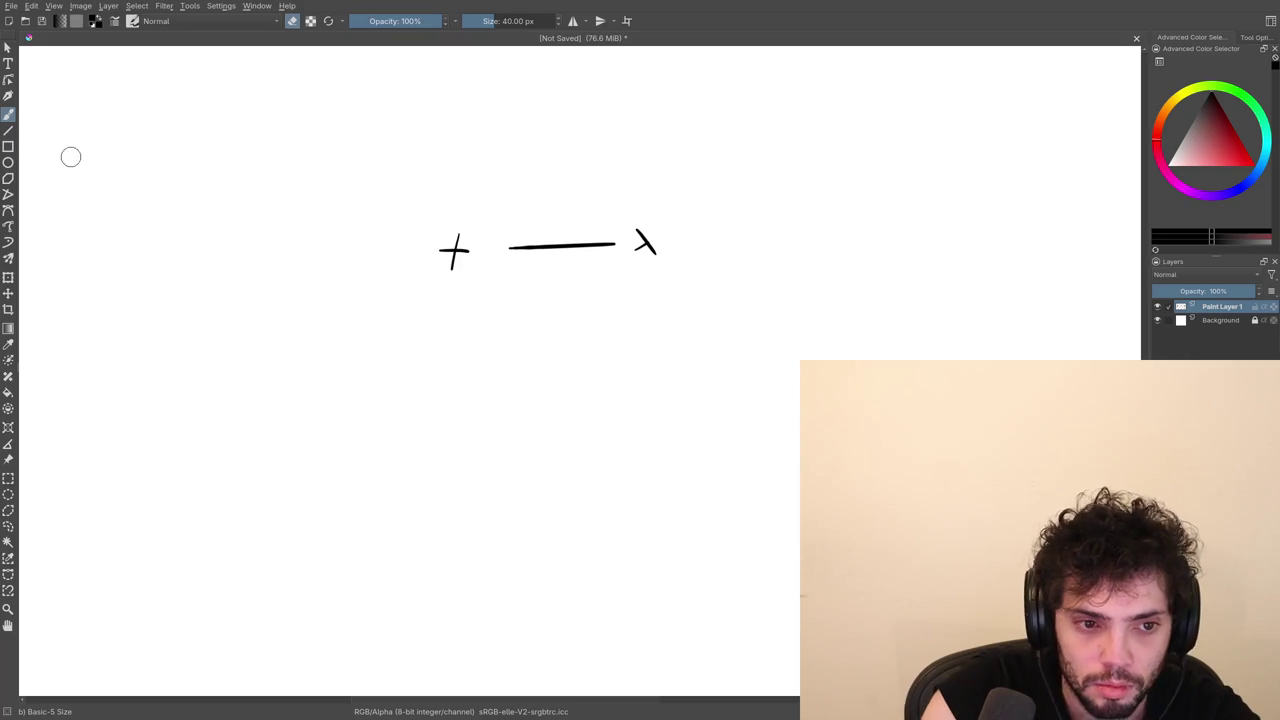
# Outline ellipses around the + with the Ellipse tool, undoing the joining line and first ellipse.
pyautogui.click(8, 164)
pyautogui.moveTo(425, 232); pyautogui.dragTo(486, 280)
pyautogui.hotkey('ctrl', 'z')
pyautogui.hotkey('ctrl', 'z')
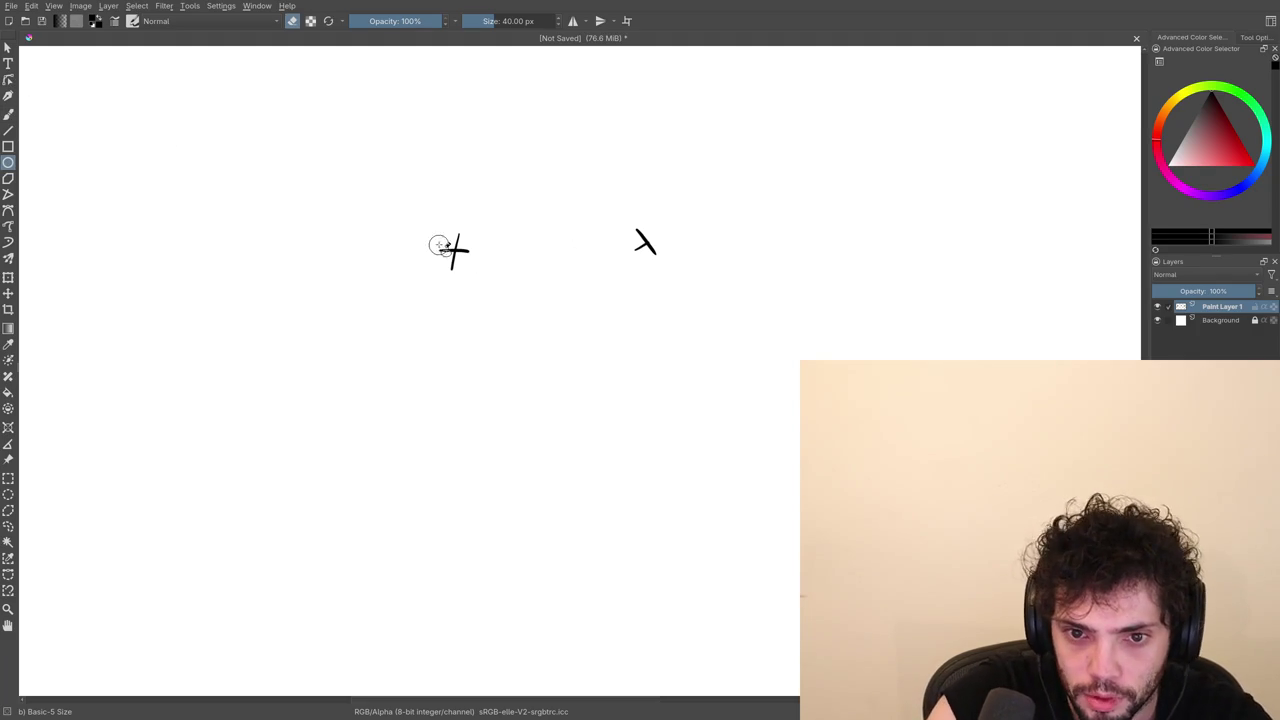
pyautogui.moveTo(434, 231); pyautogui.dragTo(471, 195)
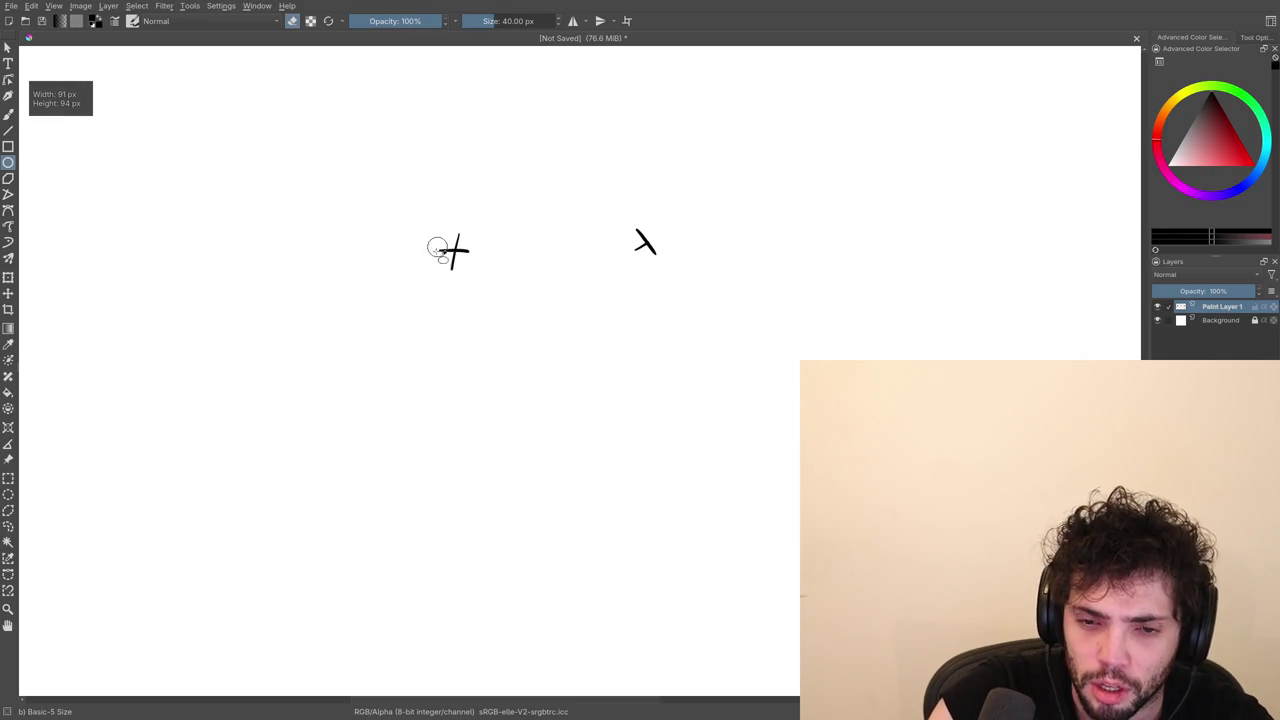
# Resize several ellipses around the +, toggling the pop-up palette, then return to the freehand brush.
pyautogui.rightClick(459, 255)
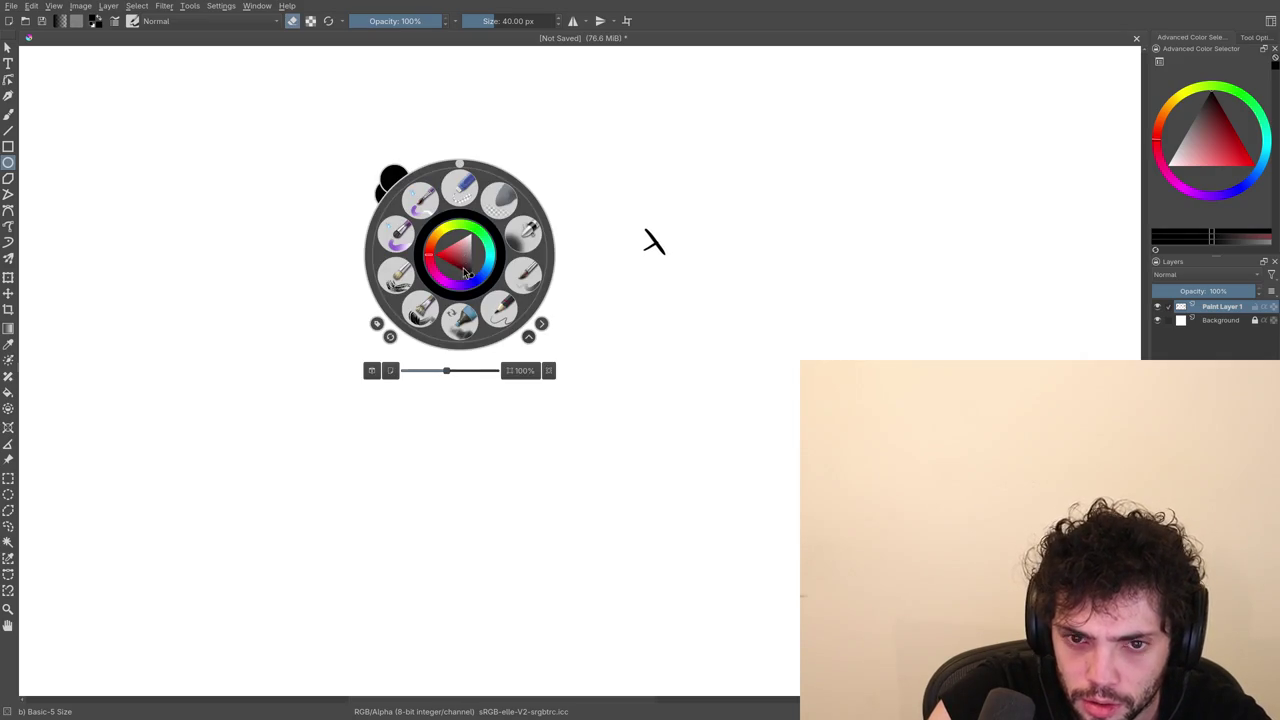
pyautogui.click(497, 414)
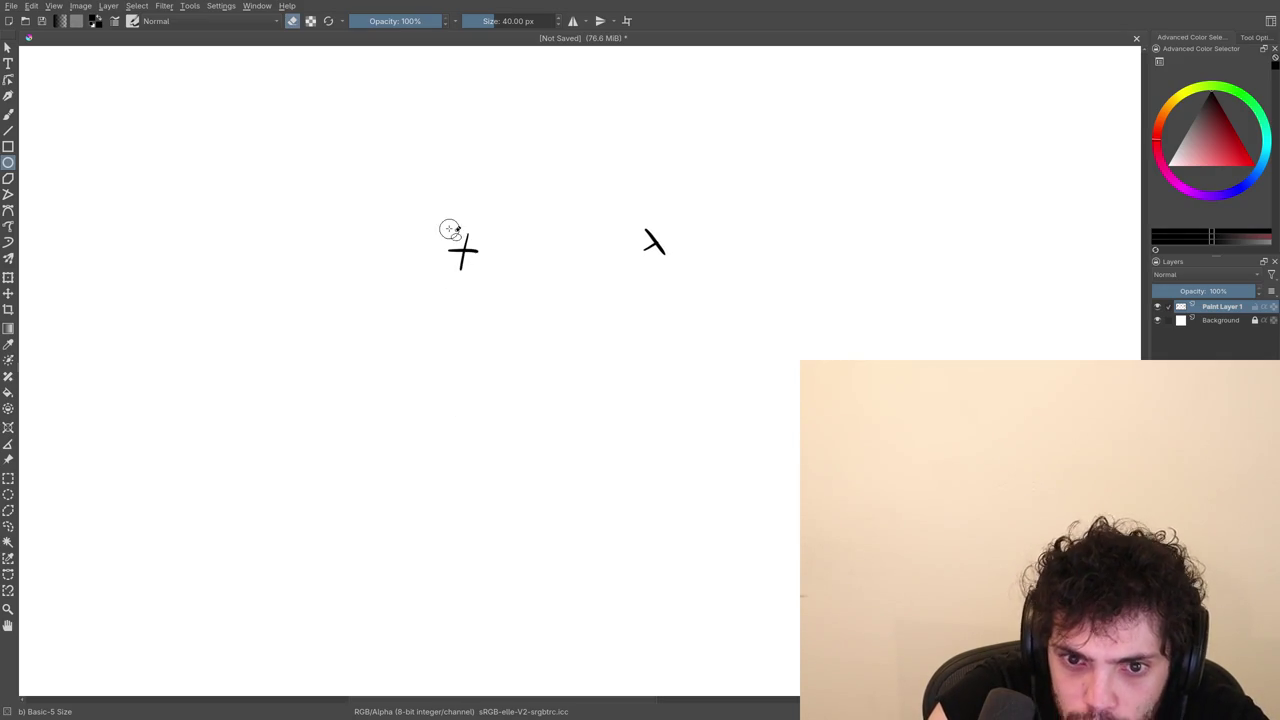
pyautogui.moveTo(439, 223); pyautogui.dragTo(497, 285)
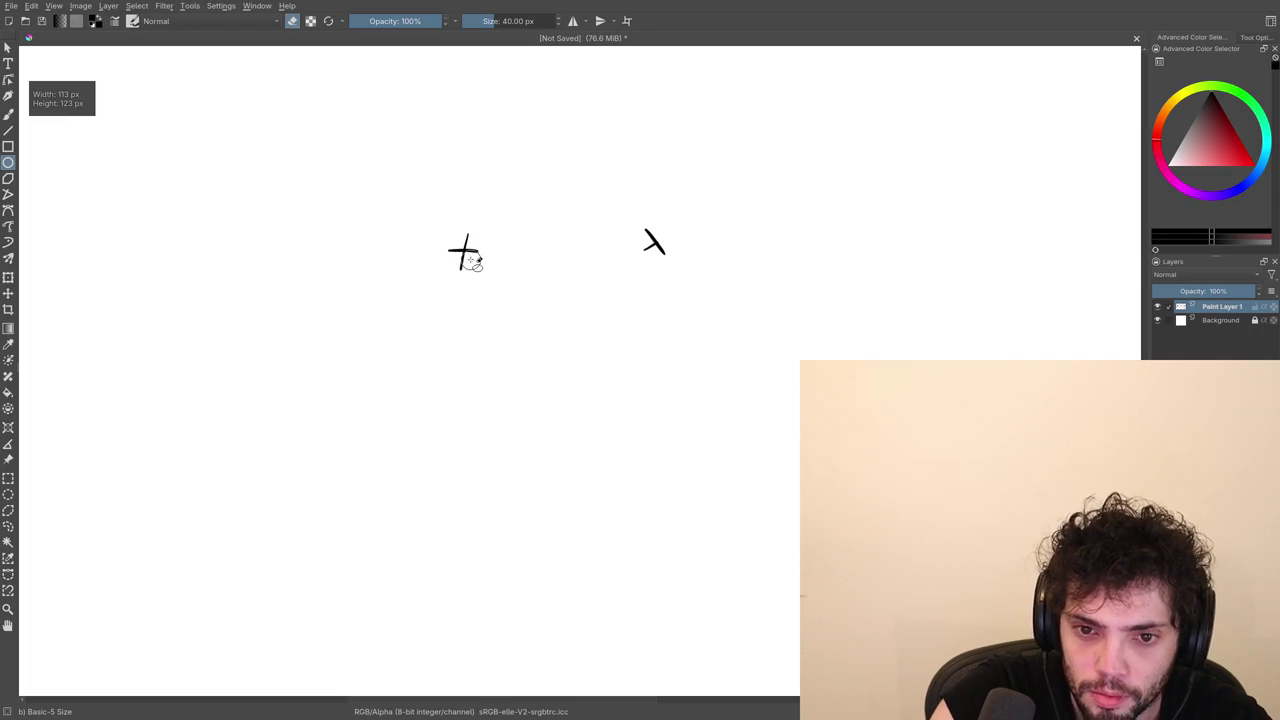
pyautogui.moveTo(423, 220); pyautogui.dragTo(497, 283)
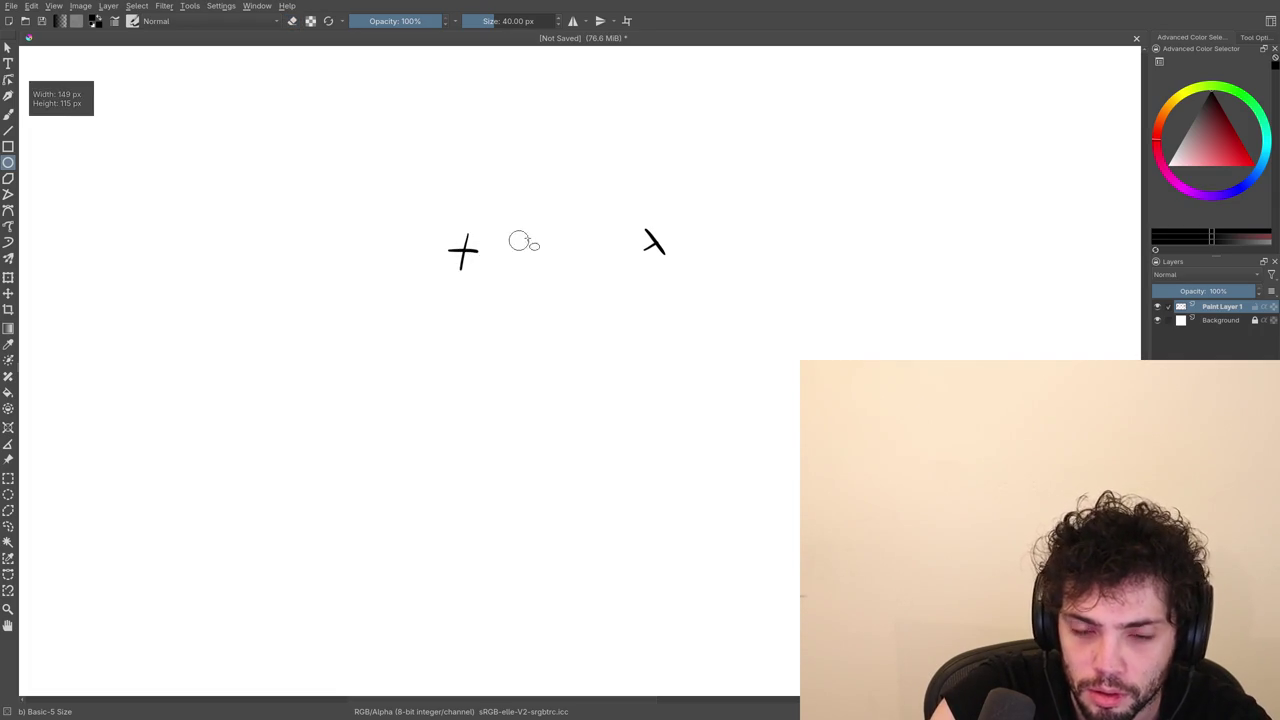
pyautogui.moveTo(440, 225); pyautogui.dragTo(500, 286)
pyautogui.moveTo(437, 222)
pyautogui.mouseDown()
pyautogui.moveTo(485, 287)
pyautogui.moveTo(494, 274)
pyautogui.mouseUp()
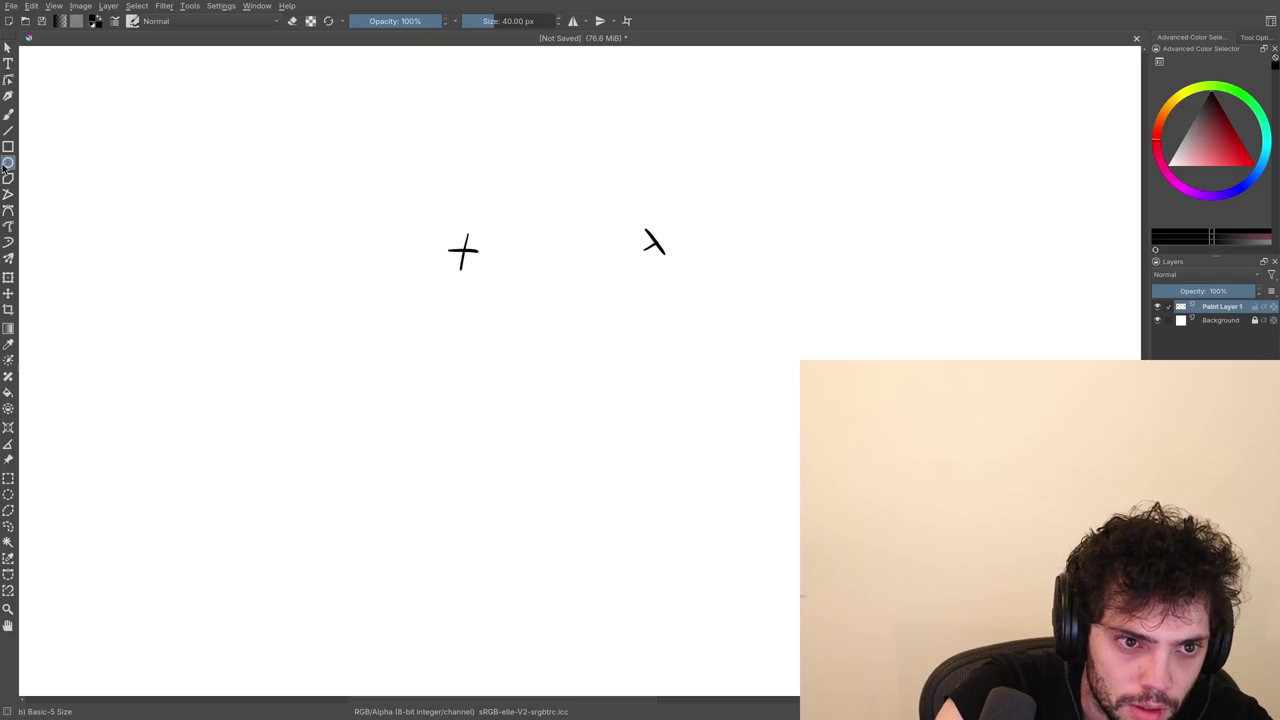
pyautogui.rightClick(450, 228)
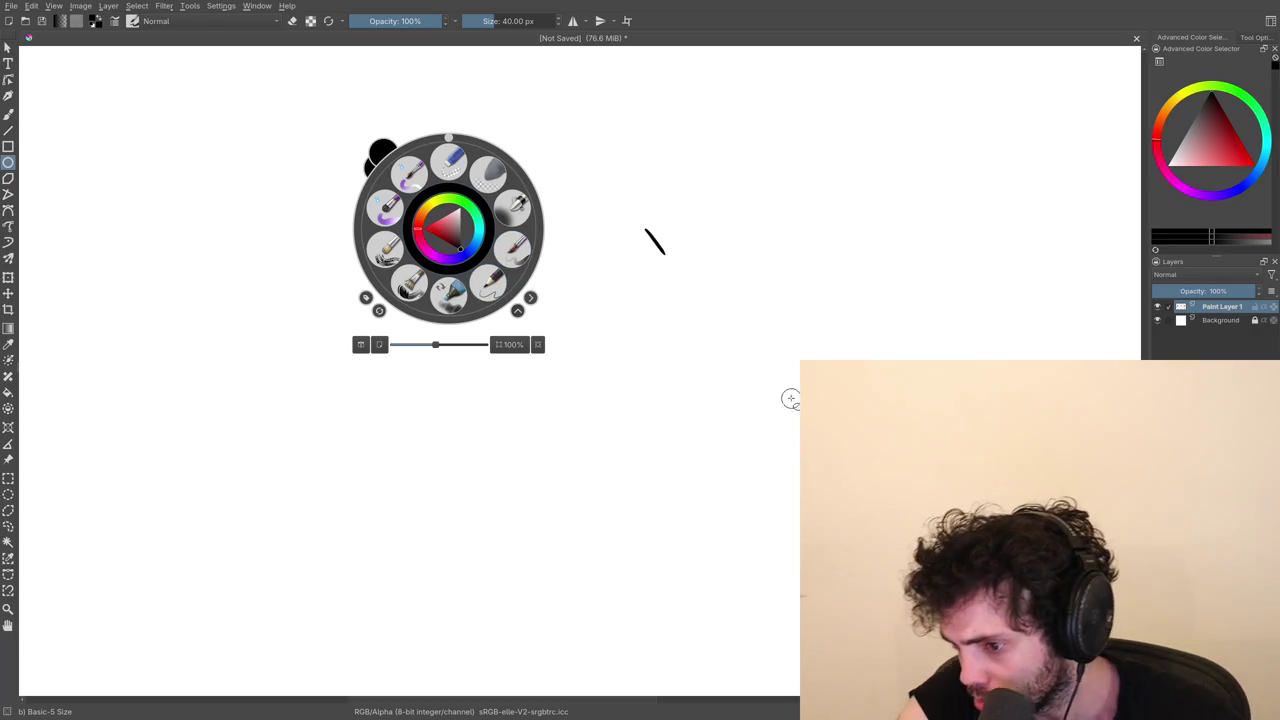
pyautogui.click(474, 363)
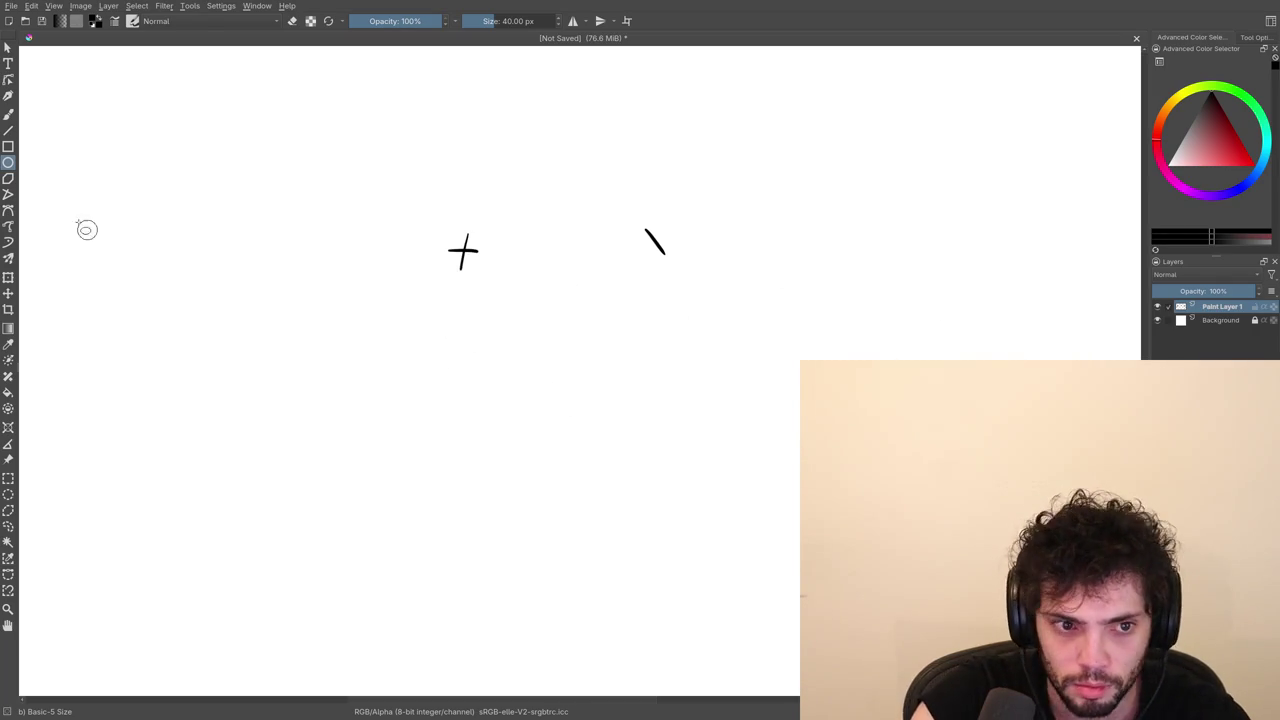
pyautogui.press('b')
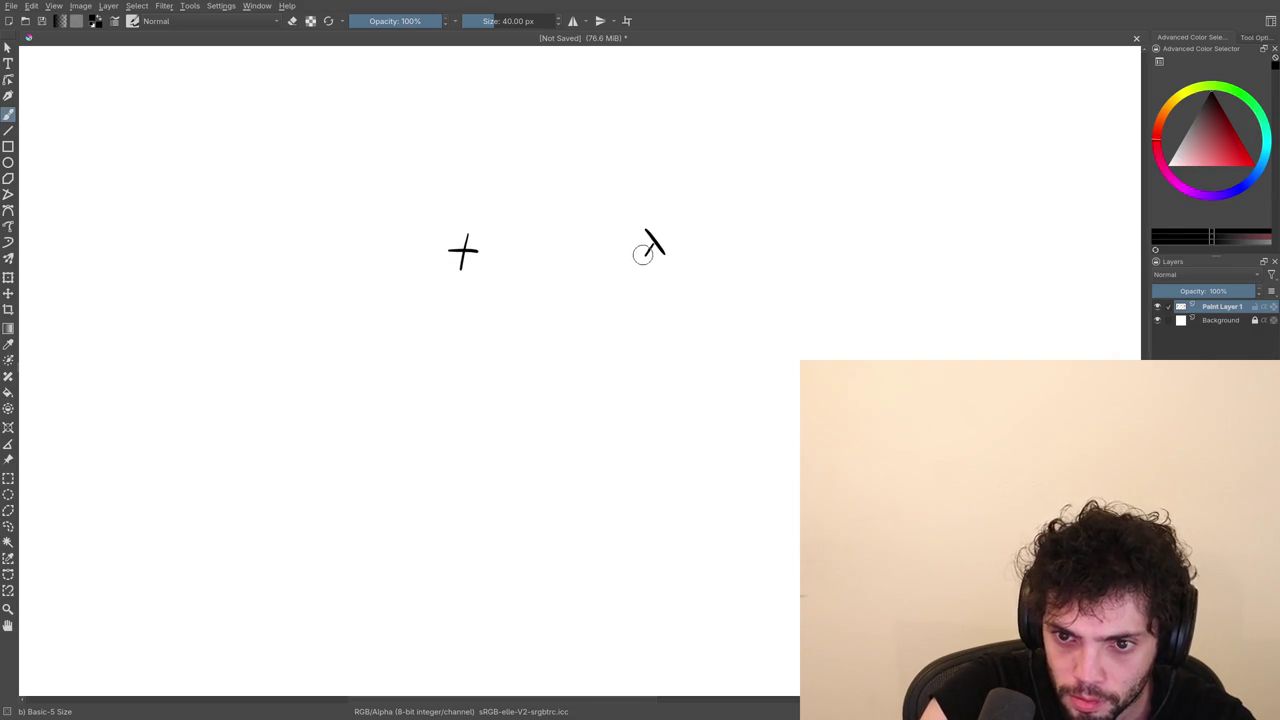
# Draw a straight arrow from the λ to the + node.
pyautogui.press('v')
pyautogui.moveTo(623, 243)
pyautogui.mouseDown()
pyautogui.moveTo(497, 251)
pyautogui.moveTo(513, 257)
pyautogui.mouseUp()
pyautogui.press('b')
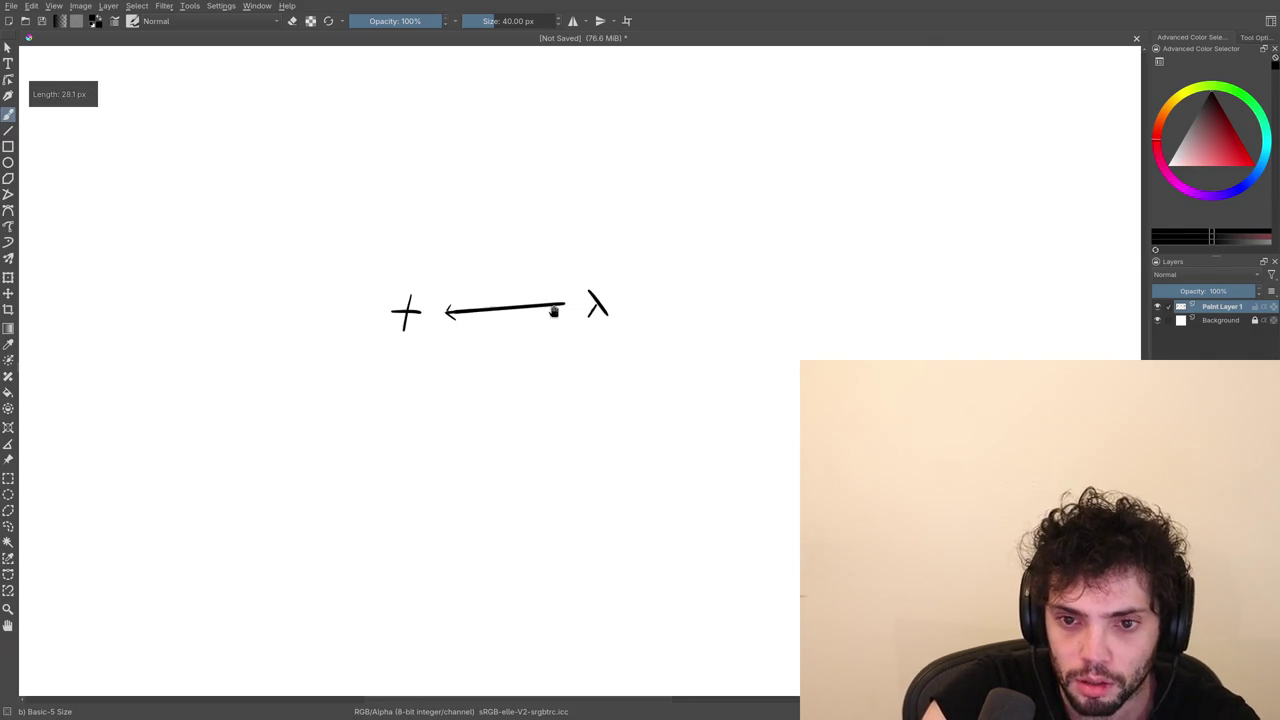
pyautogui.moveTo(549, 316); pyautogui.dragTo(524, 366)
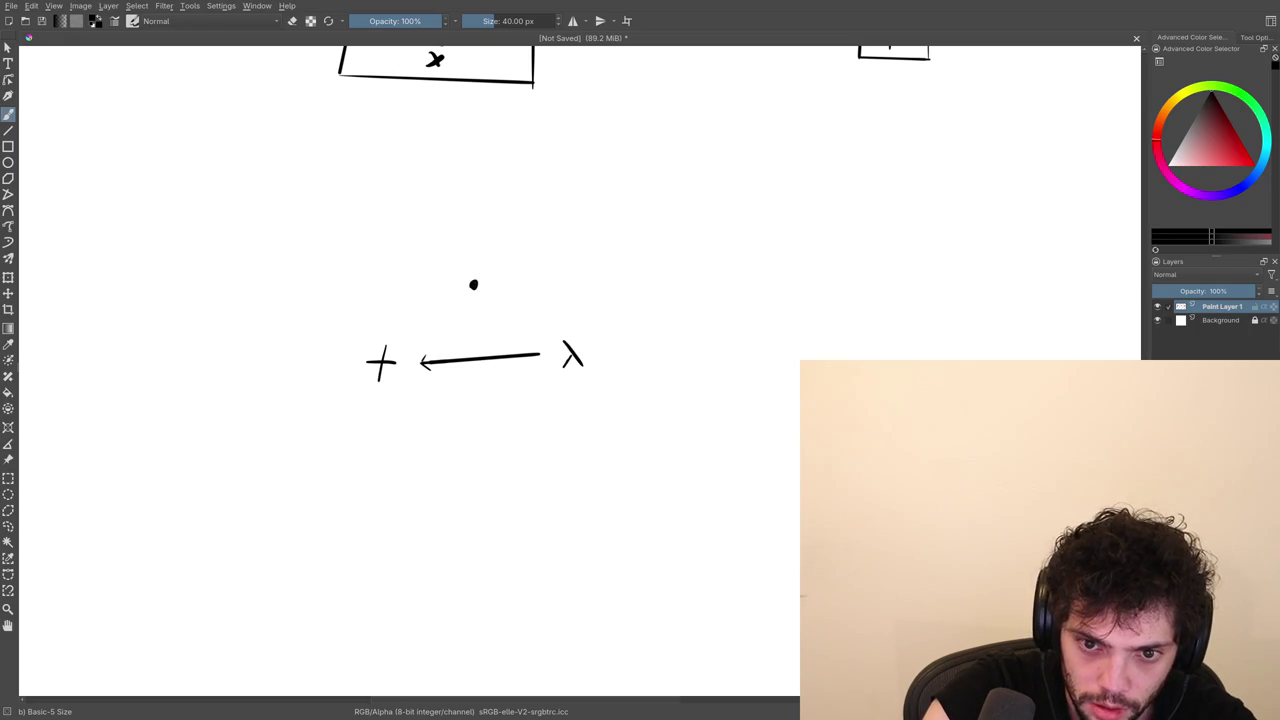
# Draw straight arrows from the + and the λ up to the top dot.
pyautogui.press('v')
pyautogui.moveTo(402, 332); pyautogui.dragTo(463, 293)
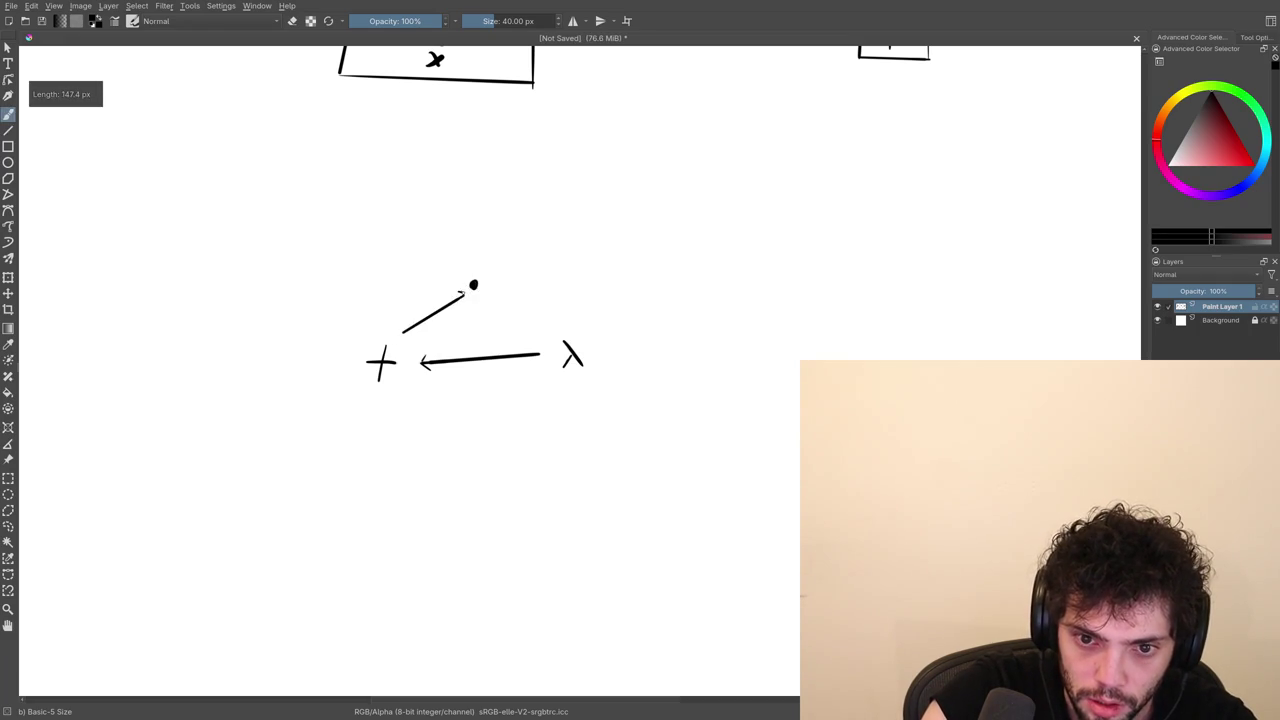
pyautogui.moveTo(561, 328); pyautogui.dragTo(486, 293)
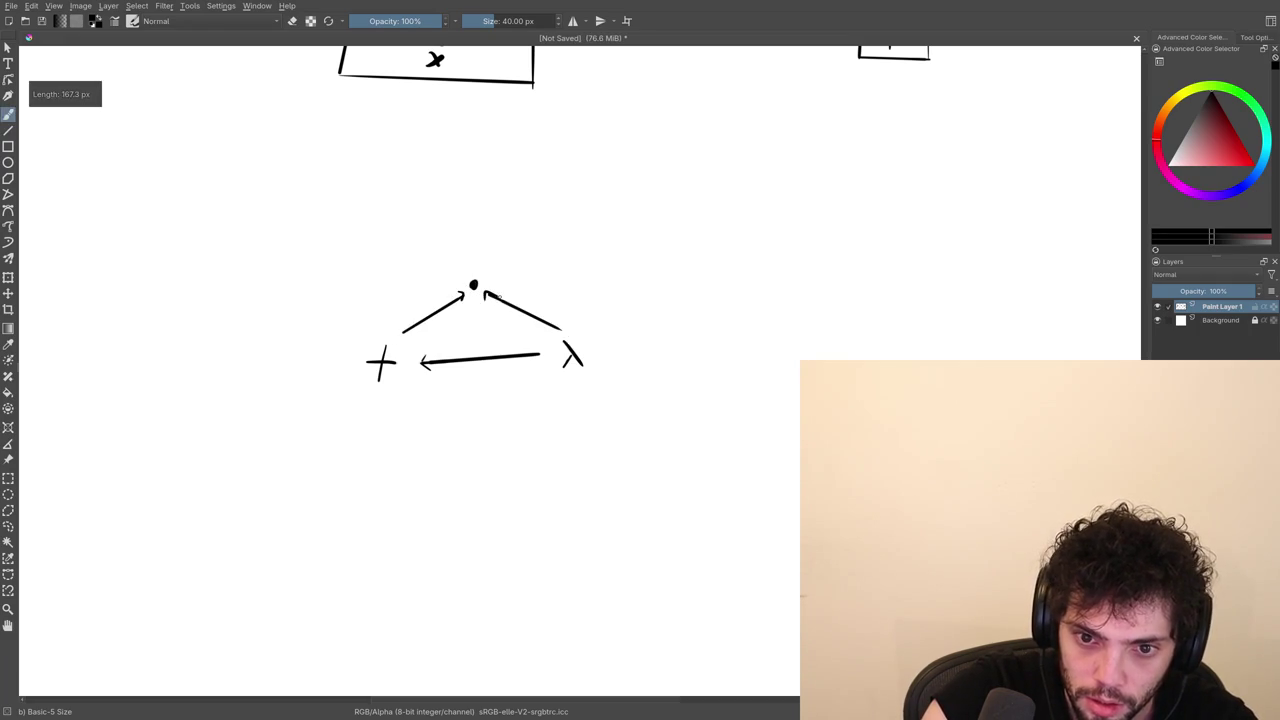
pyautogui.scroll(-2, 480, 395)
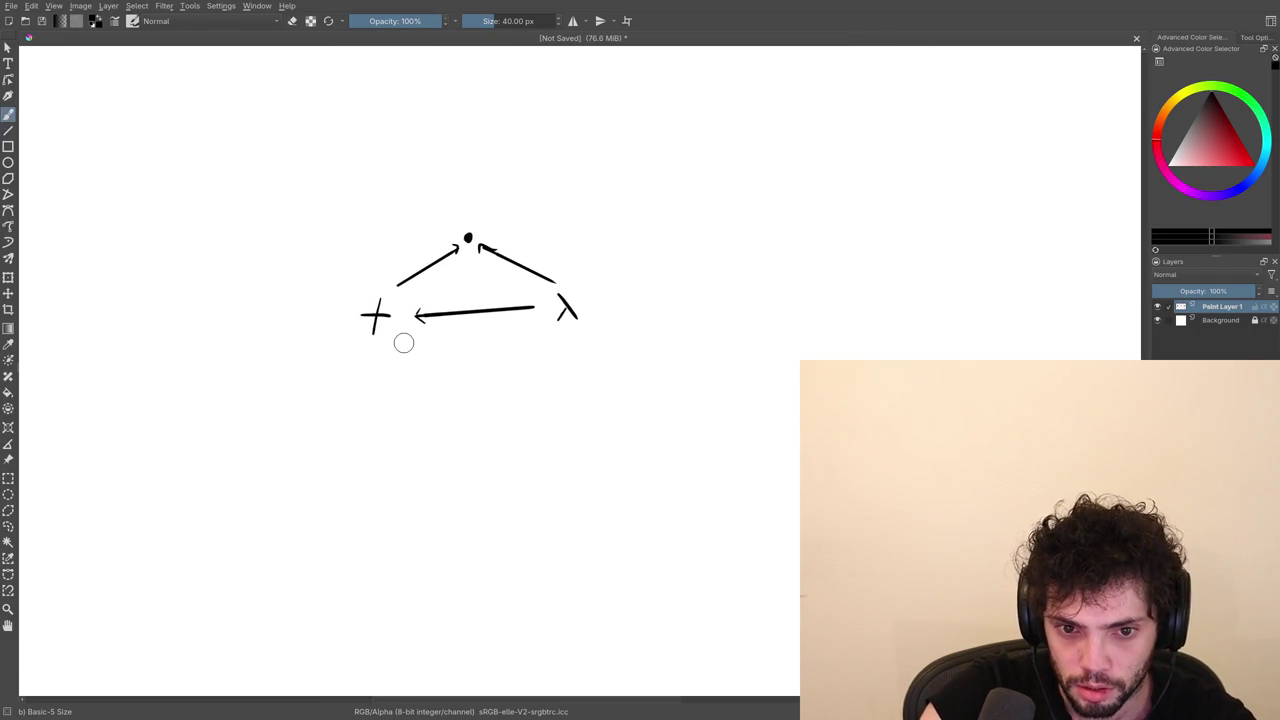
# Place a bottom dot and join + and λ down to it, undoing a stray stroke.
pyautogui.press('v')
pyautogui.moveTo(400, 345); pyautogui.dragTo(466, 375)
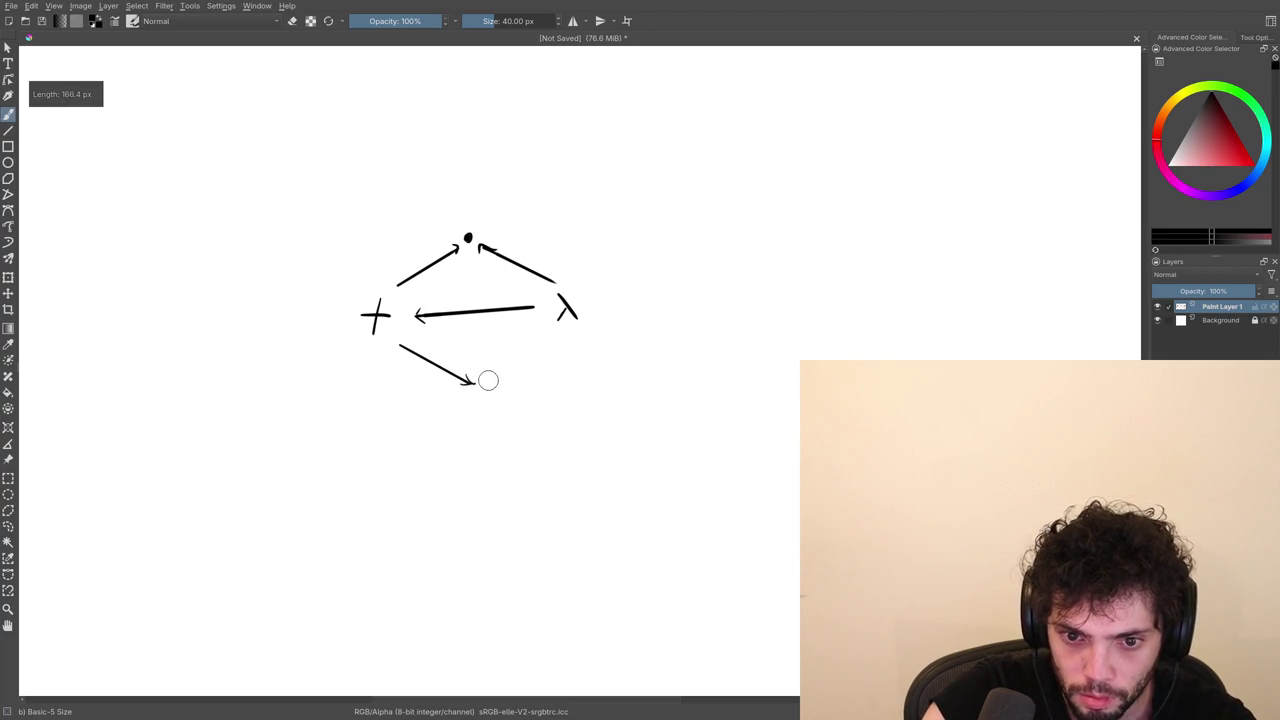
pyautogui.click(487, 381)
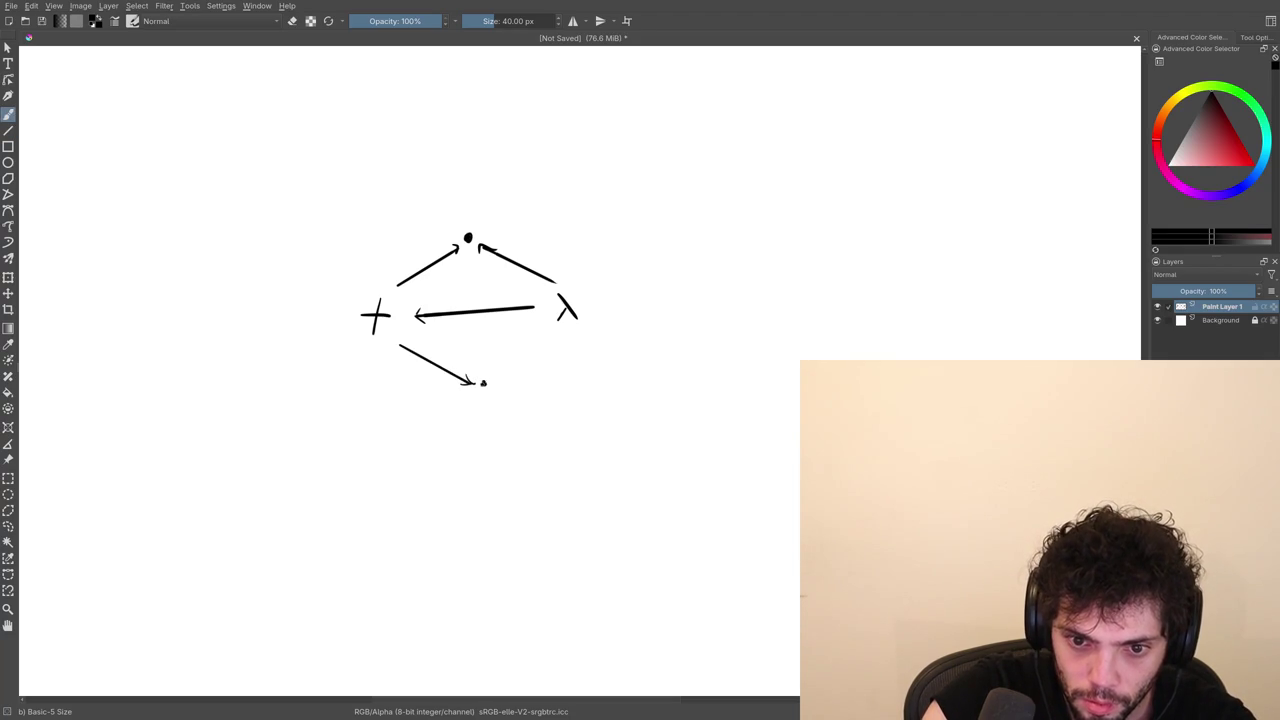
pyautogui.press('v')
pyautogui.moveTo(556, 334); pyautogui.dragTo(489, 373)
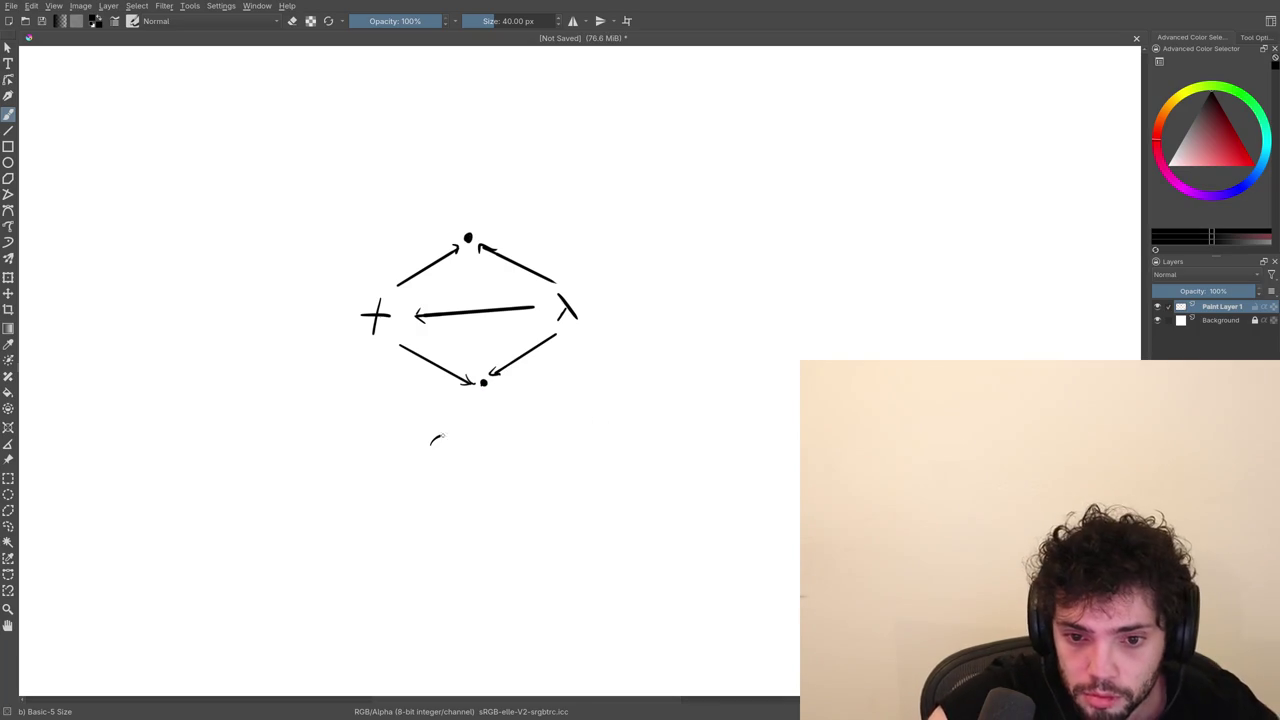
pyautogui.hotkey('ctrl', 'z')
# Sketch a second + below the diagram with an arrow from a lower λ.
pyautogui.moveTo(369, 459)
pyautogui.mouseDown()
pyautogui.moveTo(471, 380)
pyautogui.moveTo(411, 334)
pyautogui.mouseUp()
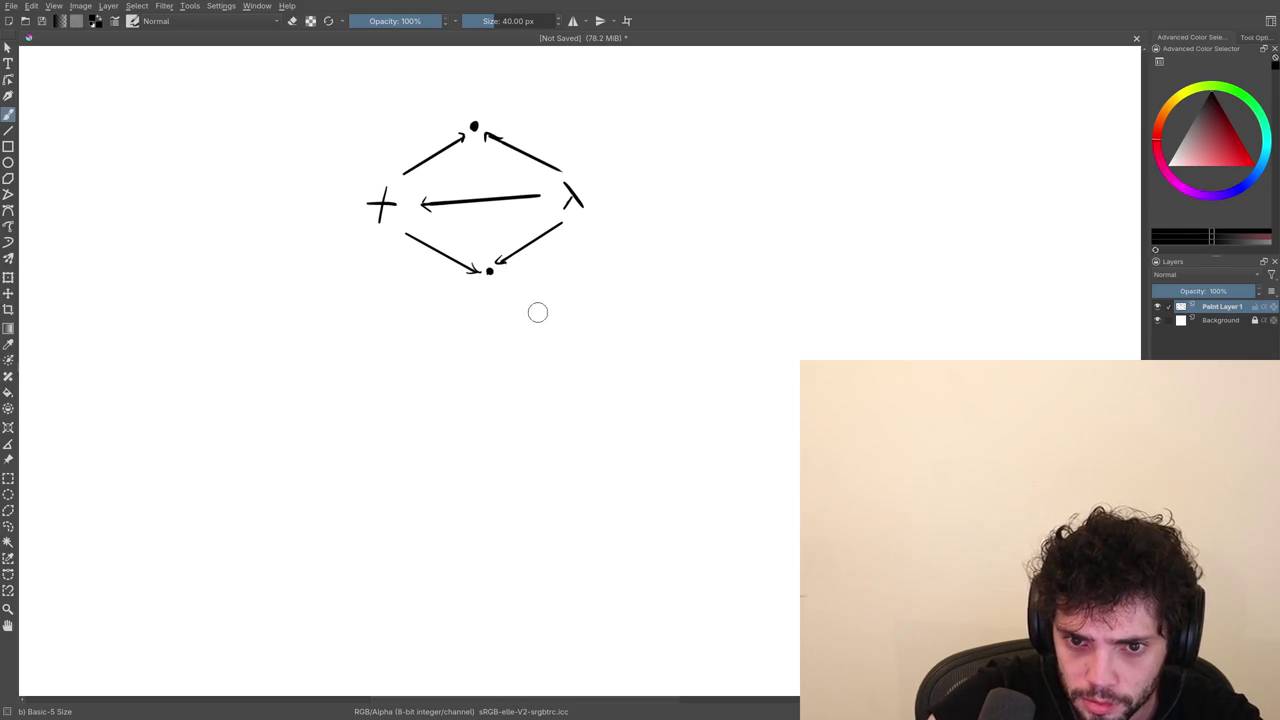
pyautogui.moveTo(510, 307); pyautogui.dragTo(512, 378)
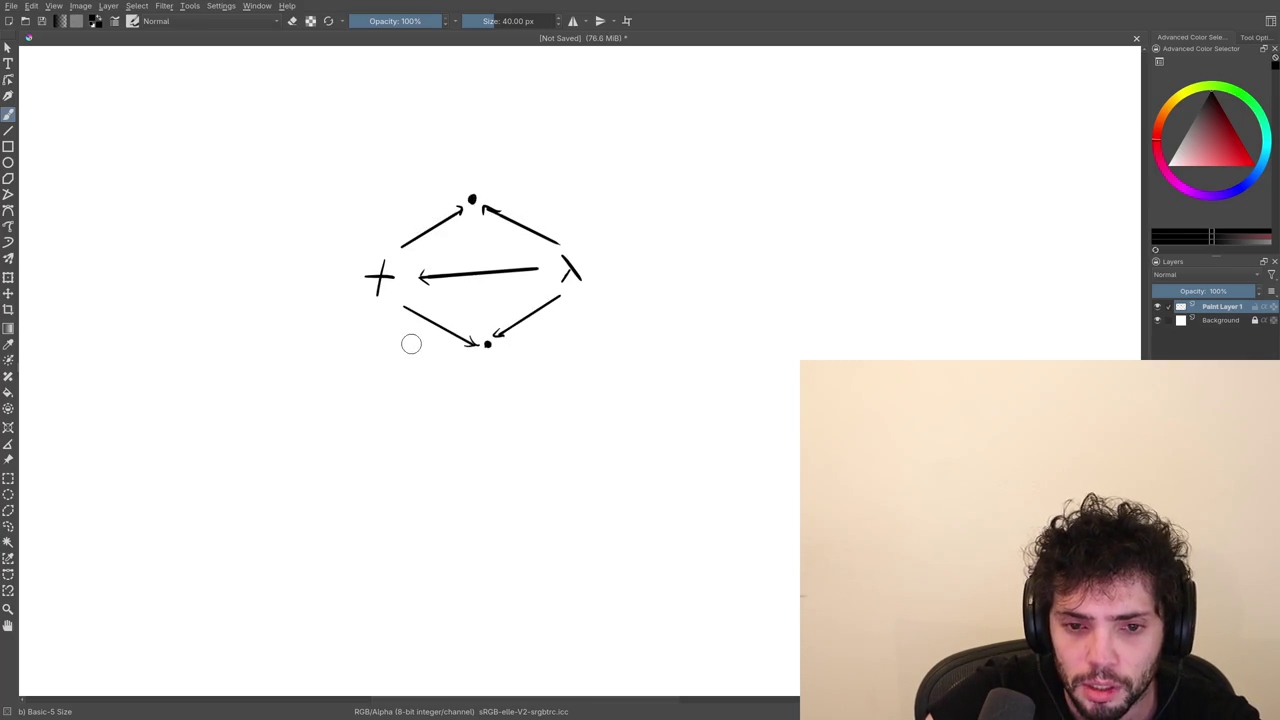
pyautogui.moveTo(387, 413); pyautogui.dragTo(385, 438)
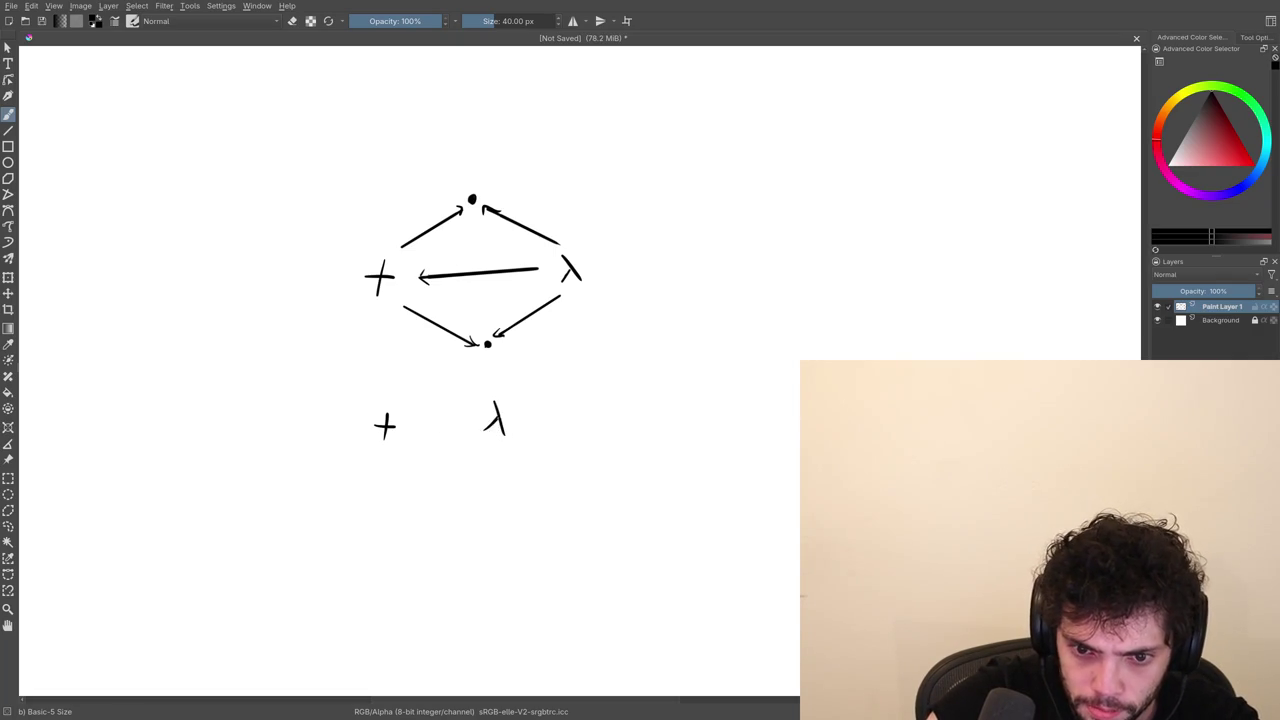
pyautogui.moveTo(475, 413); pyautogui.dragTo(408, 422)
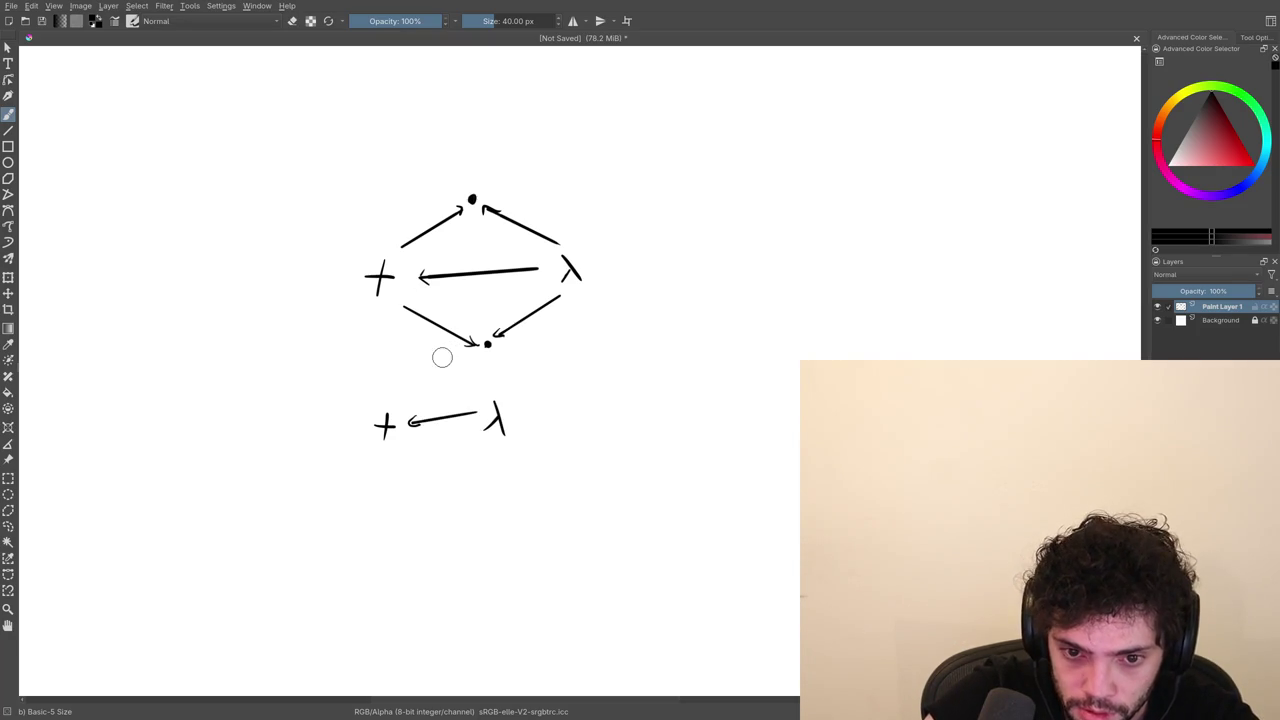
pyautogui.press('super+2')
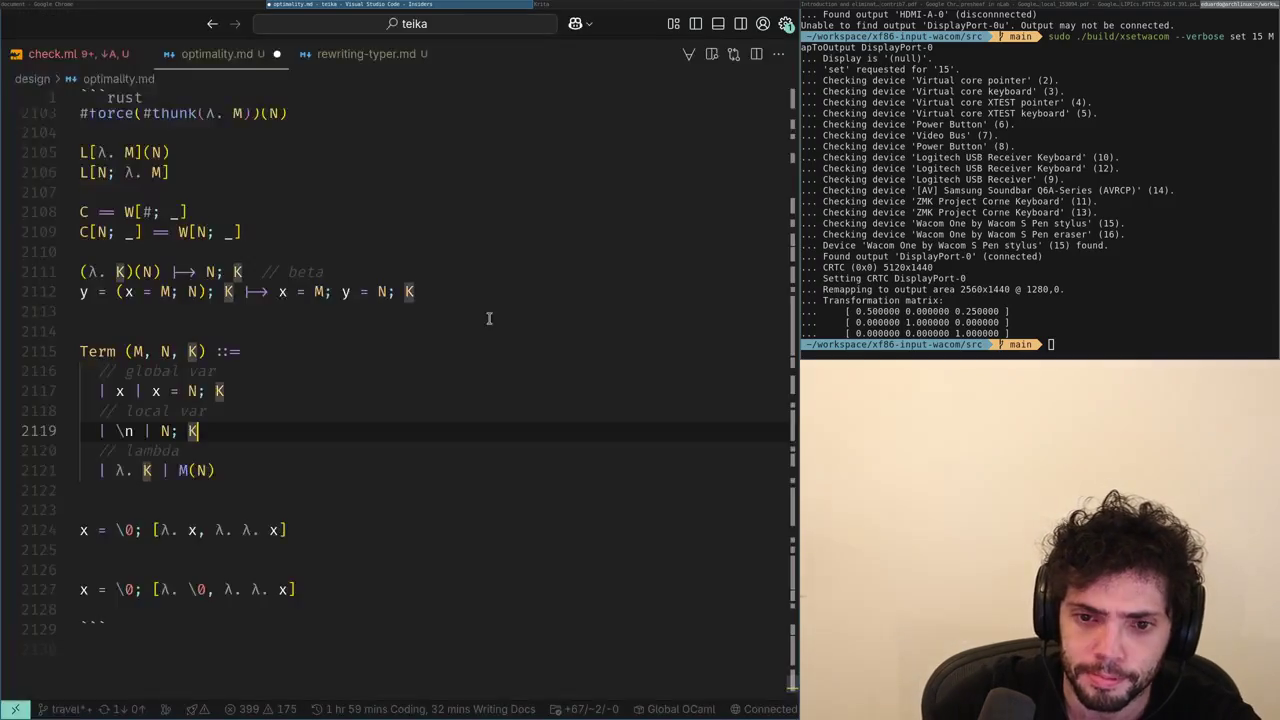
# Search 'hyper graph' in Chrome, open the Hypergraph Wikipedia article, then go back to Krita.
pyautogui.hotkey('alt', 'Tab')
pyautogui.hotkey('alt', 'Tab')
pyautogui.write('hyper graph')
pyautogui.press('Return')
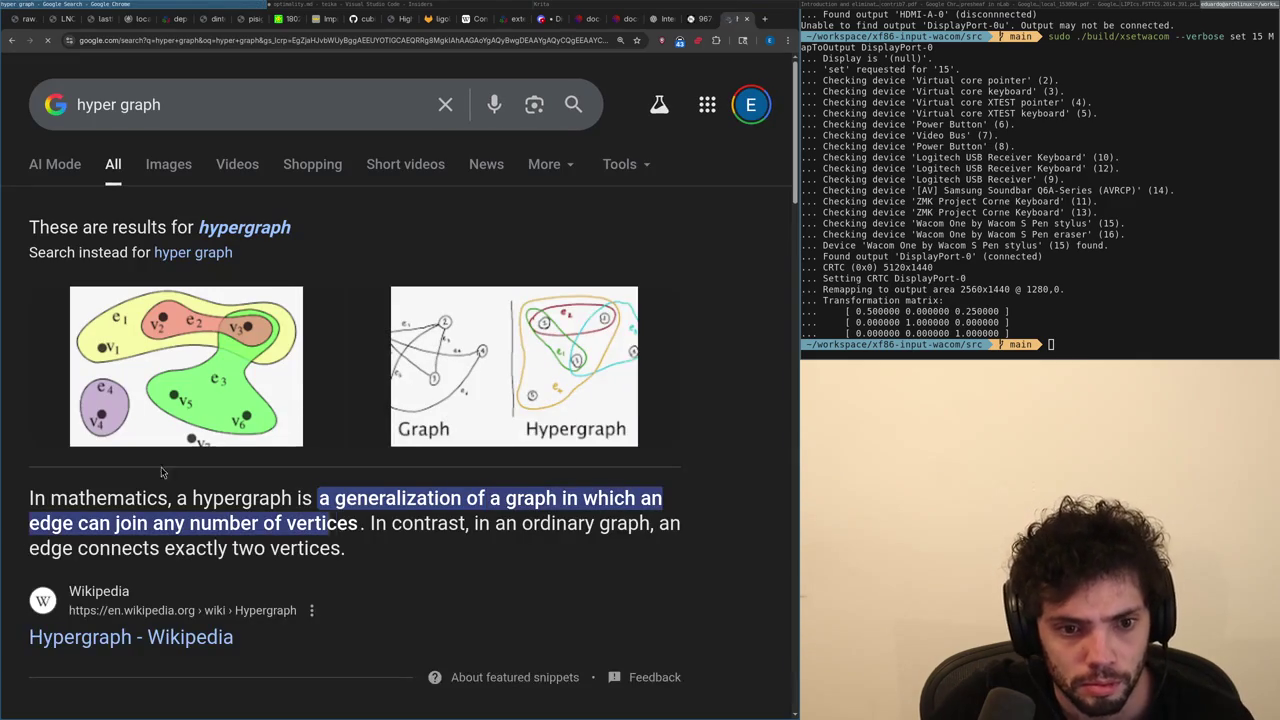
pyautogui.click(130, 638)
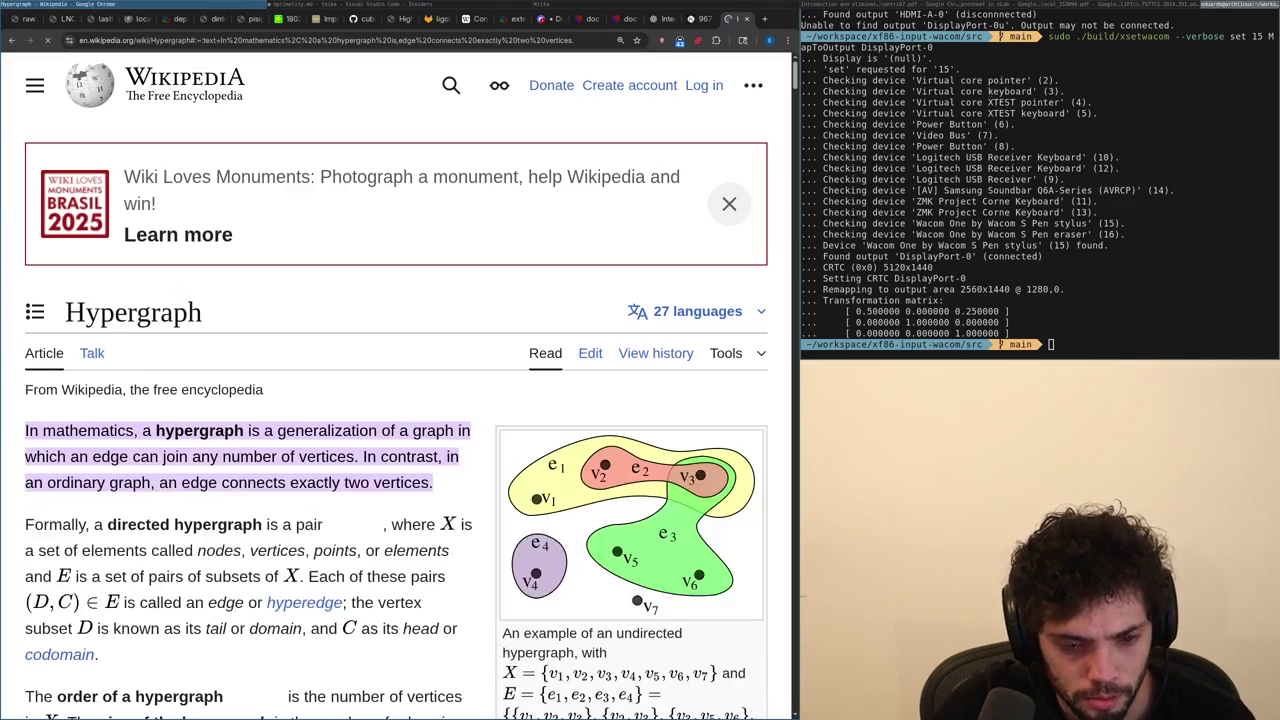
pyautogui.click(505, 7)
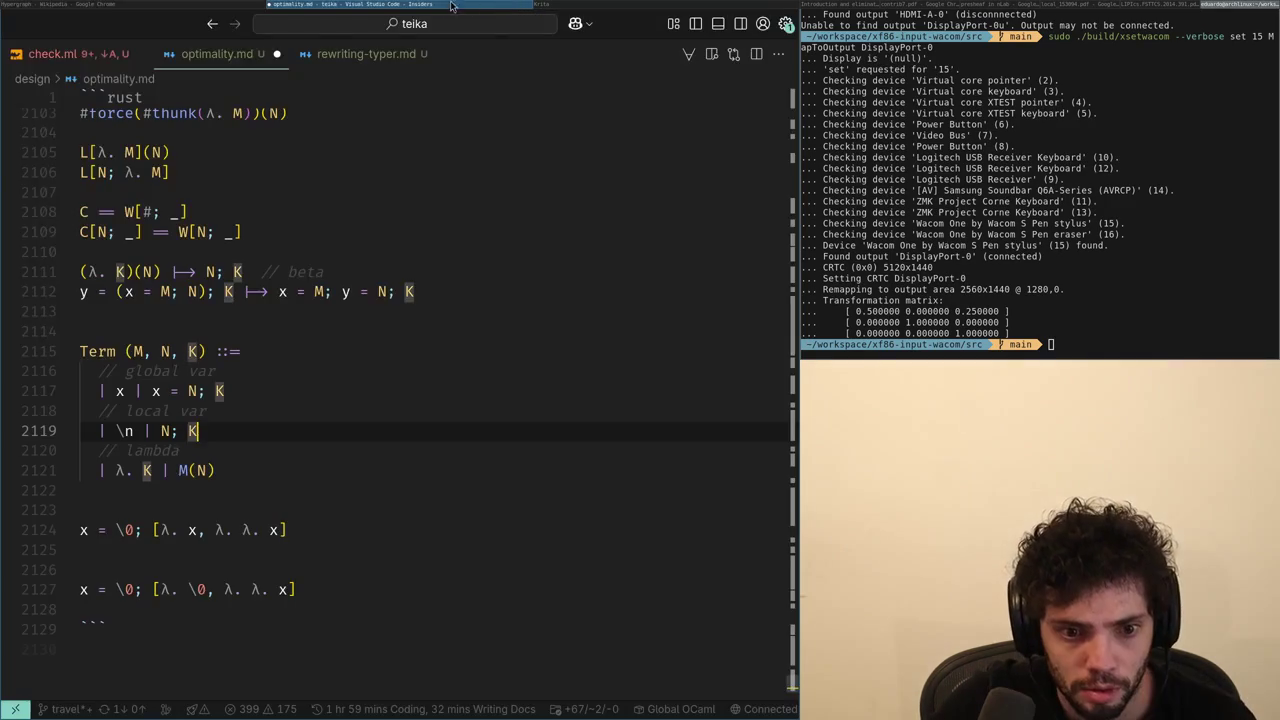
pyautogui.click(557, 6)
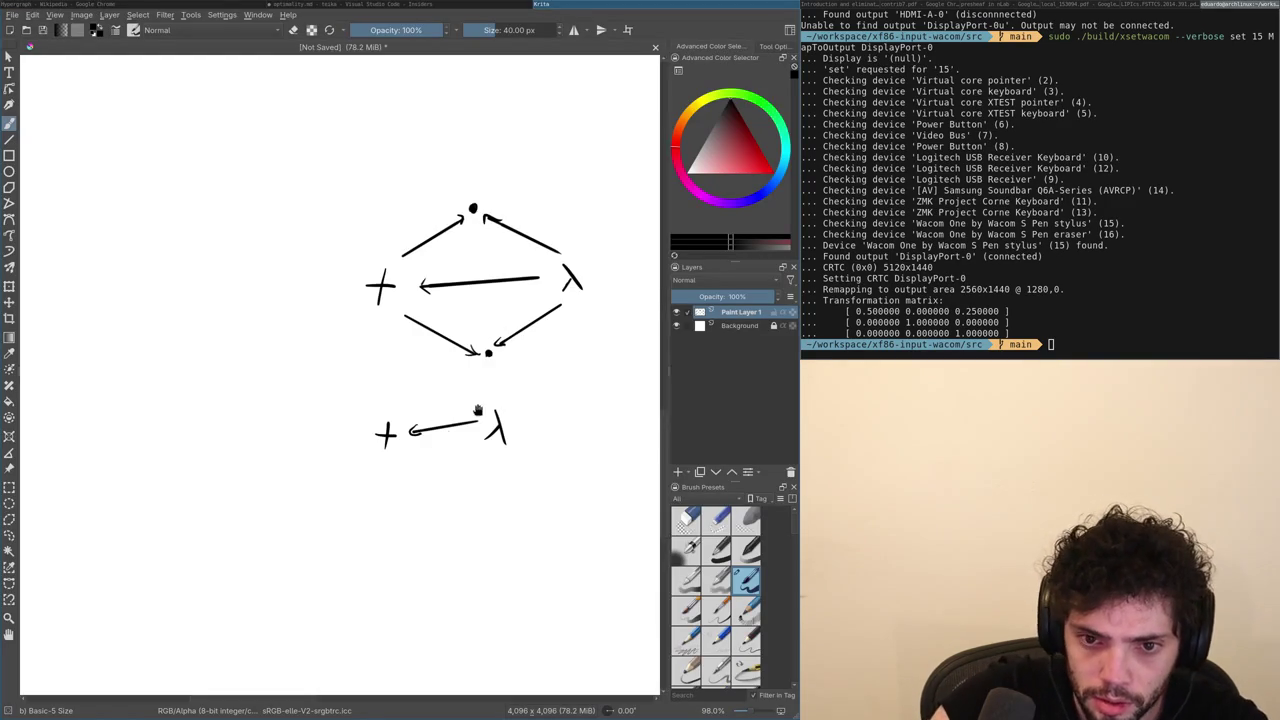
pyautogui.moveTo(472, 407); pyautogui.dragTo(423, 357)
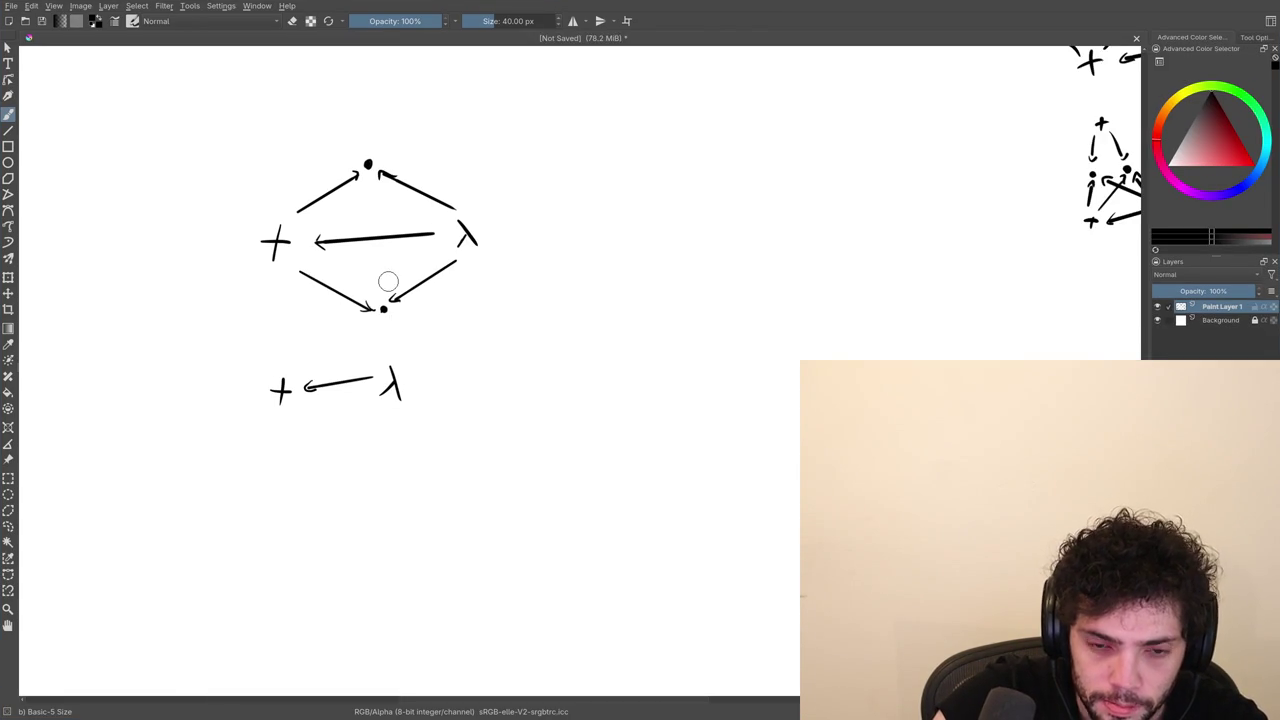
pyautogui.hotkey('ctrl', 'z')
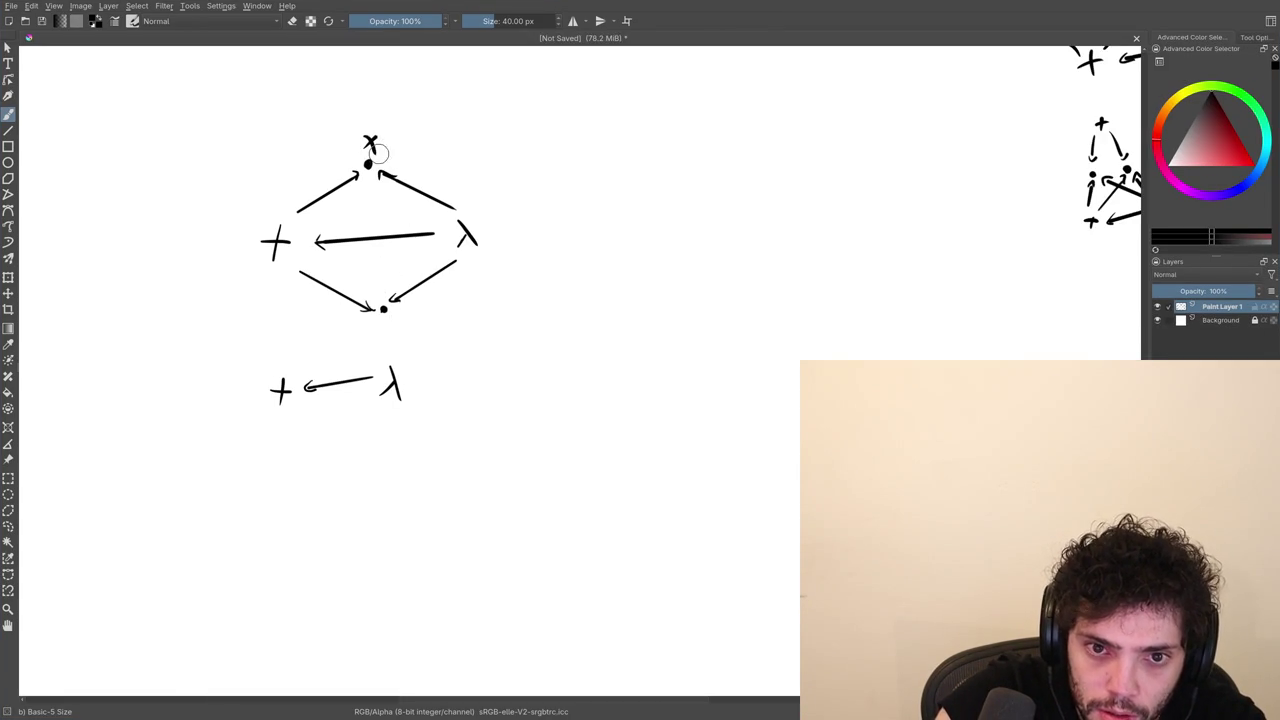
pyautogui.scroll(2, 380, 170)
pyautogui.scroll(1, 361, 178)
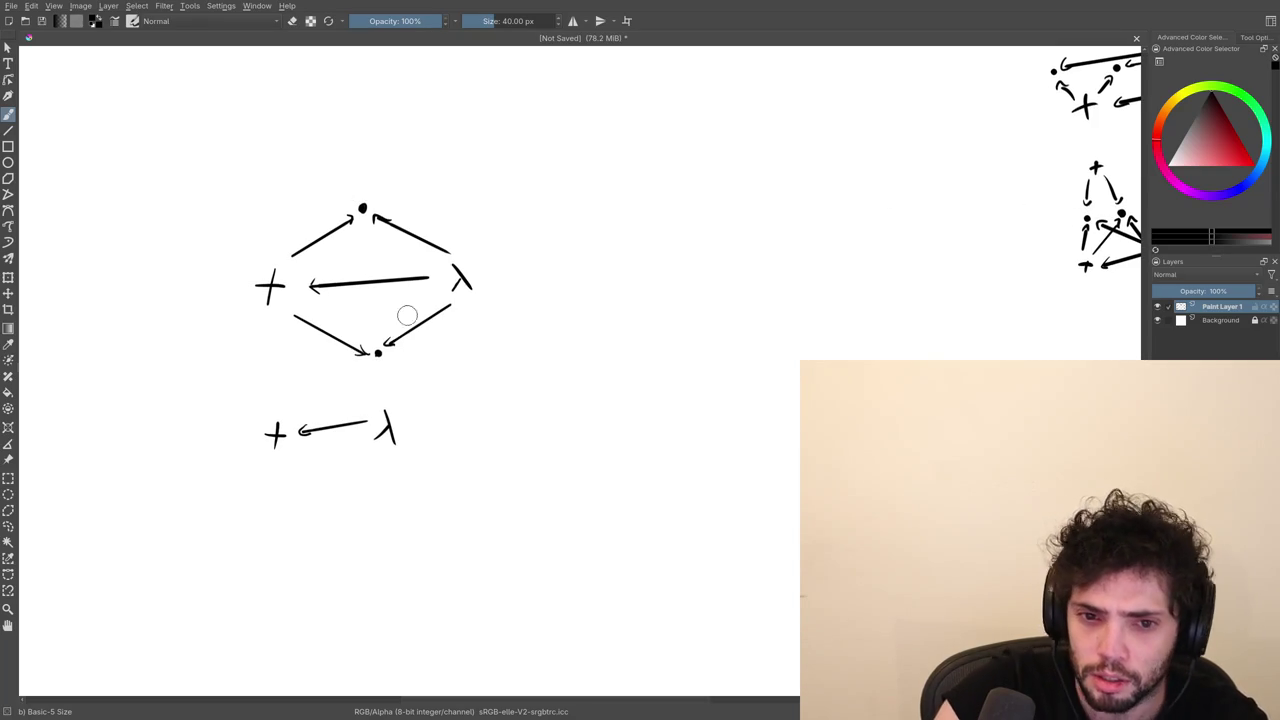
pyautogui.moveTo(447, 345); pyautogui.dragTo(463, 378)
pyautogui.moveTo(310, 425); pyautogui.dragTo(310, 436)
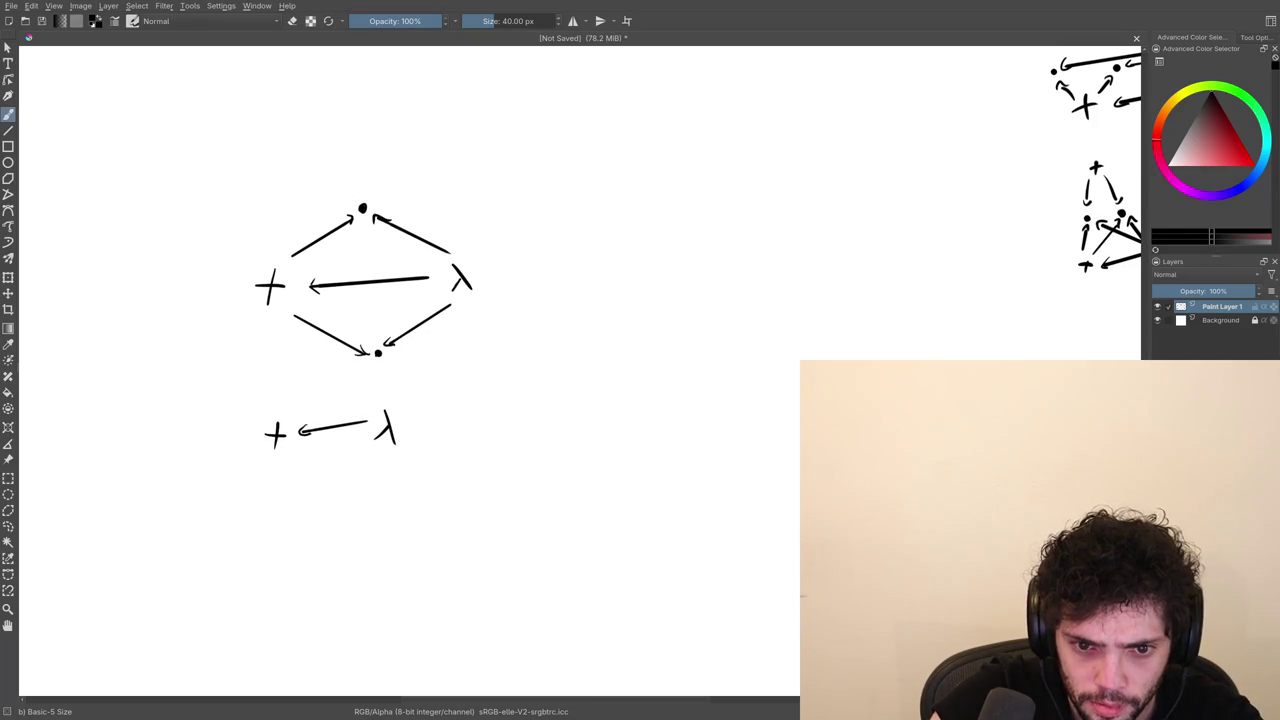
# Undo the lower + ← λ sketch and redraw the diamond's lower-right edge.
pyautogui.hotkey('ctrl', 'z')
pyautogui.hotkey('ctrl', 'z')
pyautogui.hotkey('ctrl', 'z')
pyautogui.hotkey('ctrl', 'z')
pyautogui.hotkey('ctrl', 'z')
pyautogui.hotkey('ctrl', 'z')
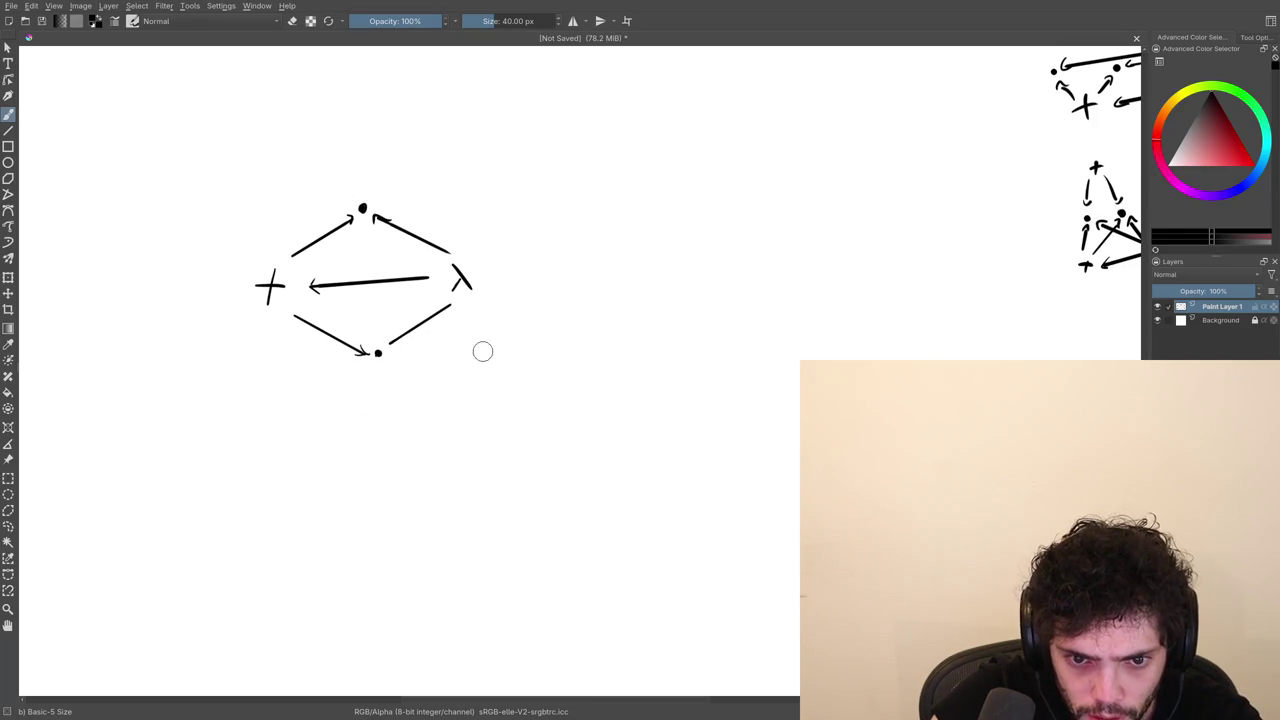
pyautogui.moveTo(452, 304); pyautogui.dragTo(388, 343)
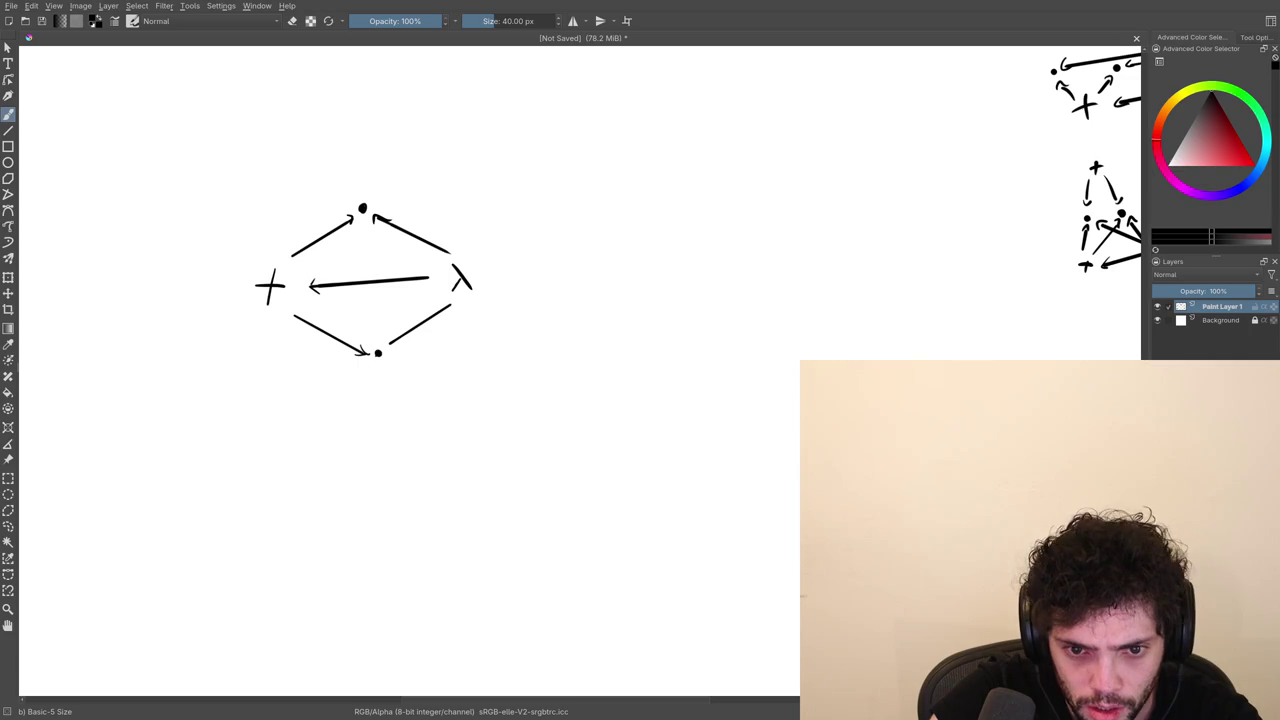
pyautogui.press('e')
pyautogui.scroll(2, 399, 365)
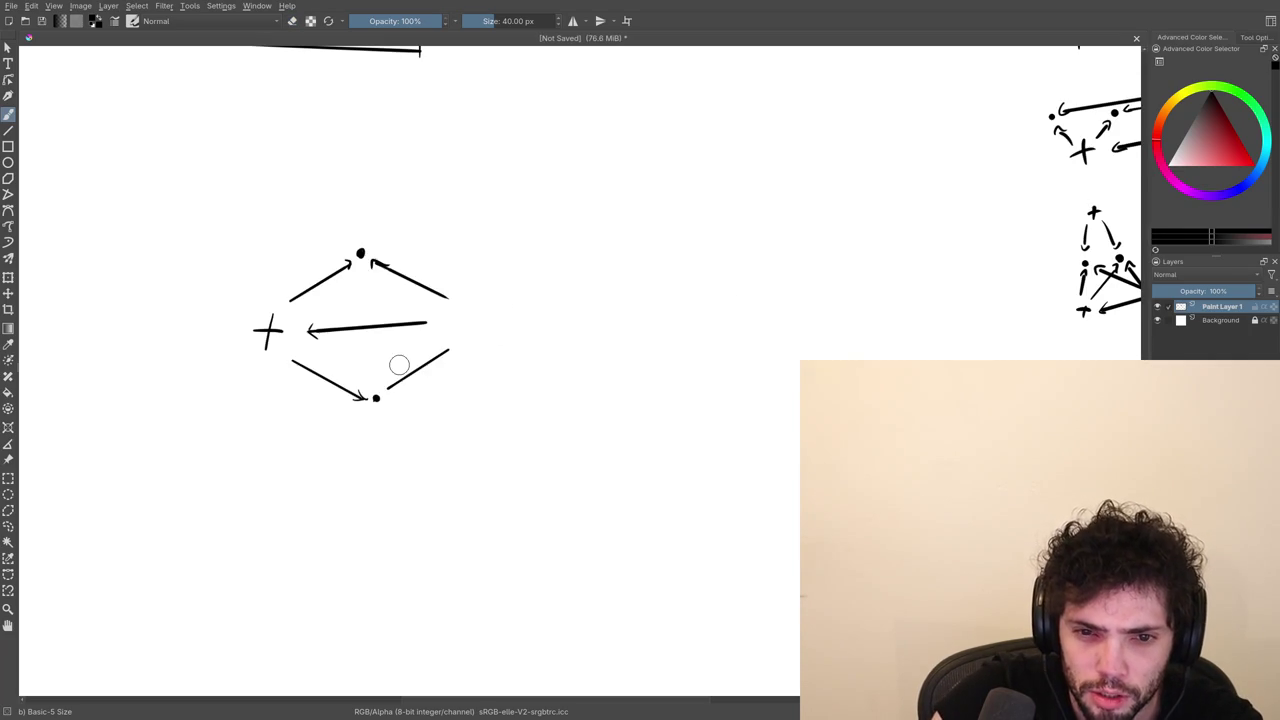
# Choose red from the pop-up palette, then erase the black + node and the top dot.
pyautogui.rightClick(367, 370)
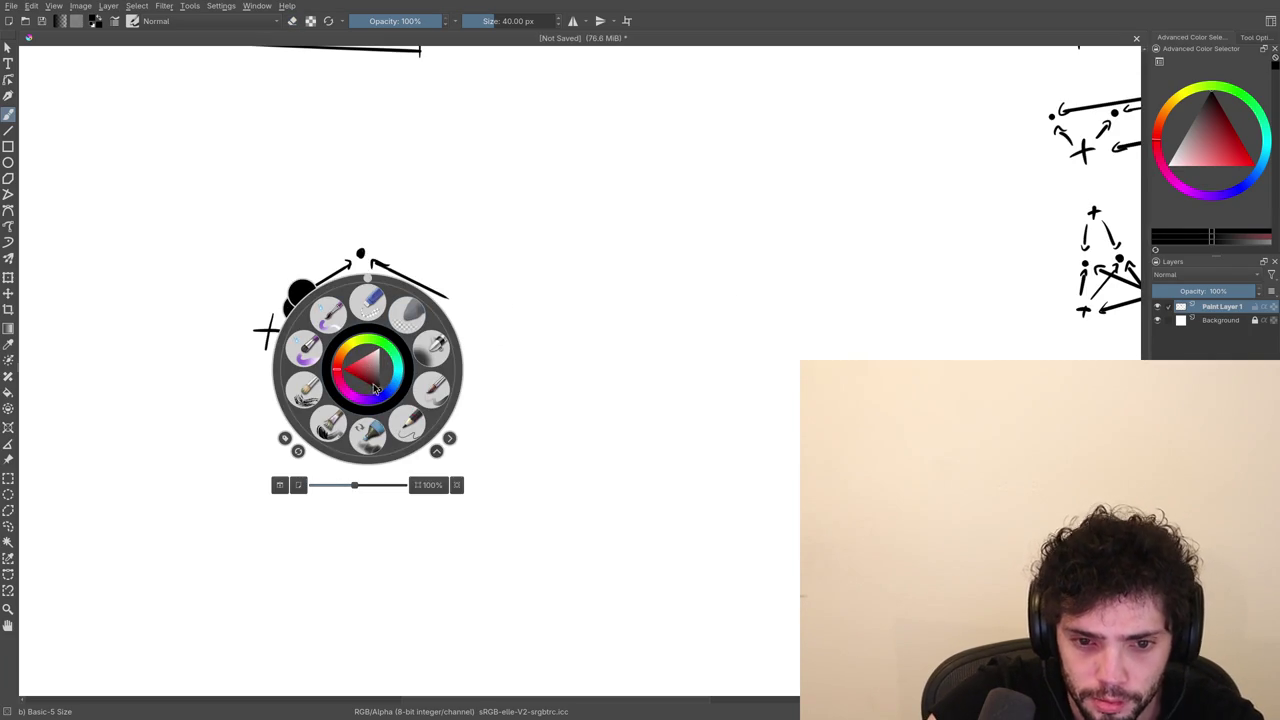
pyautogui.click(374, 389)
pyautogui.click(361, 388)
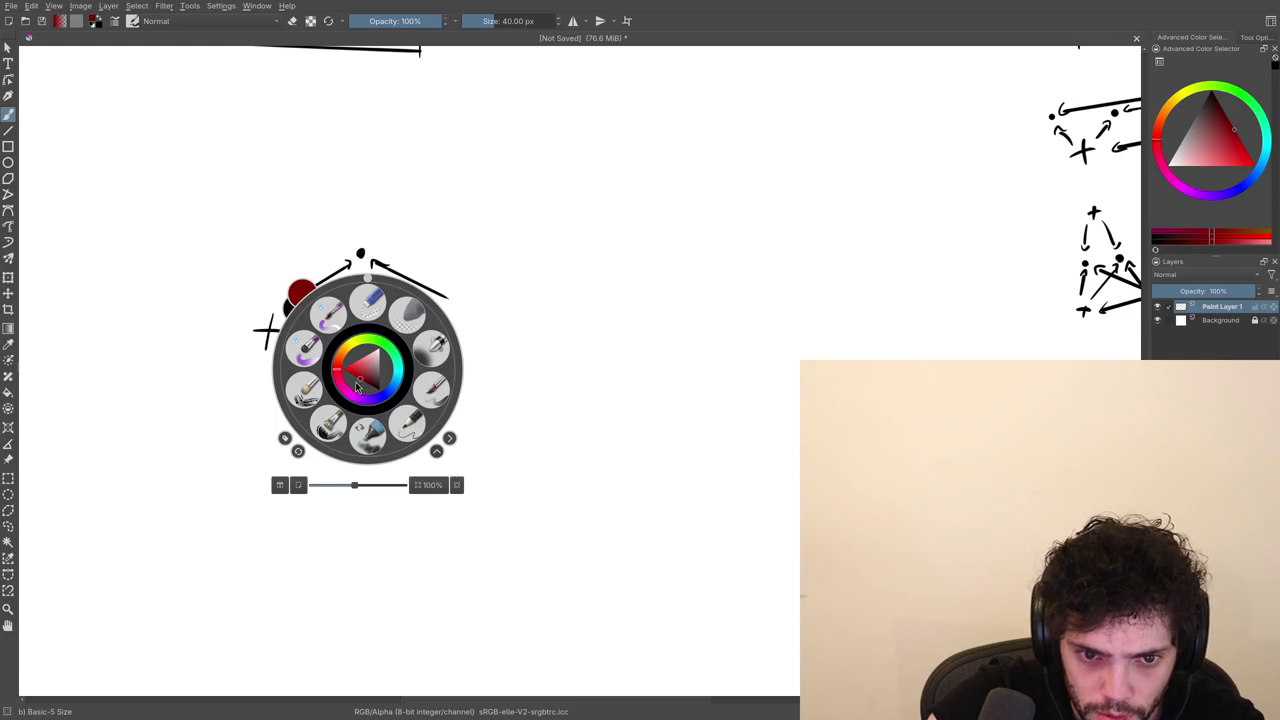
pyautogui.click(502, 313)
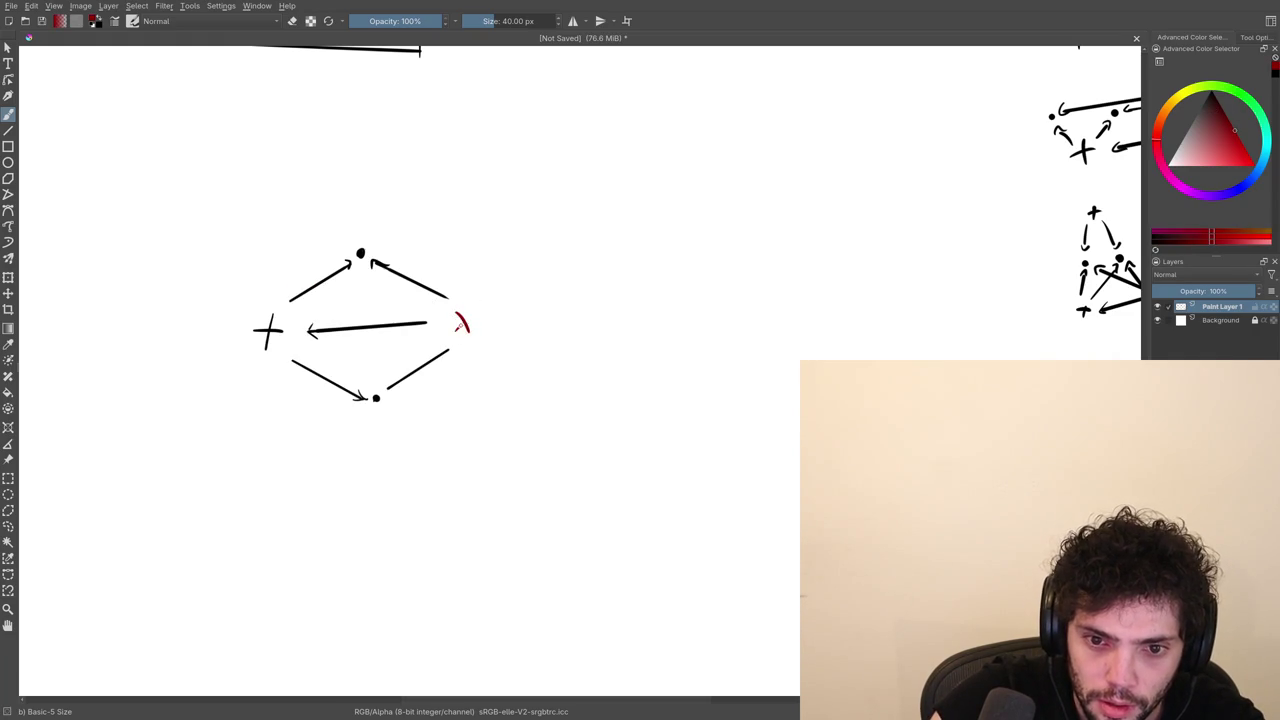
pyautogui.press('e')
pyautogui.moveTo(258, 340)
pyautogui.mouseDown()
pyautogui.moveTo(280, 322)
pyautogui.moveTo(264, 340)
pyautogui.mouseUp()
pyautogui.press('e')
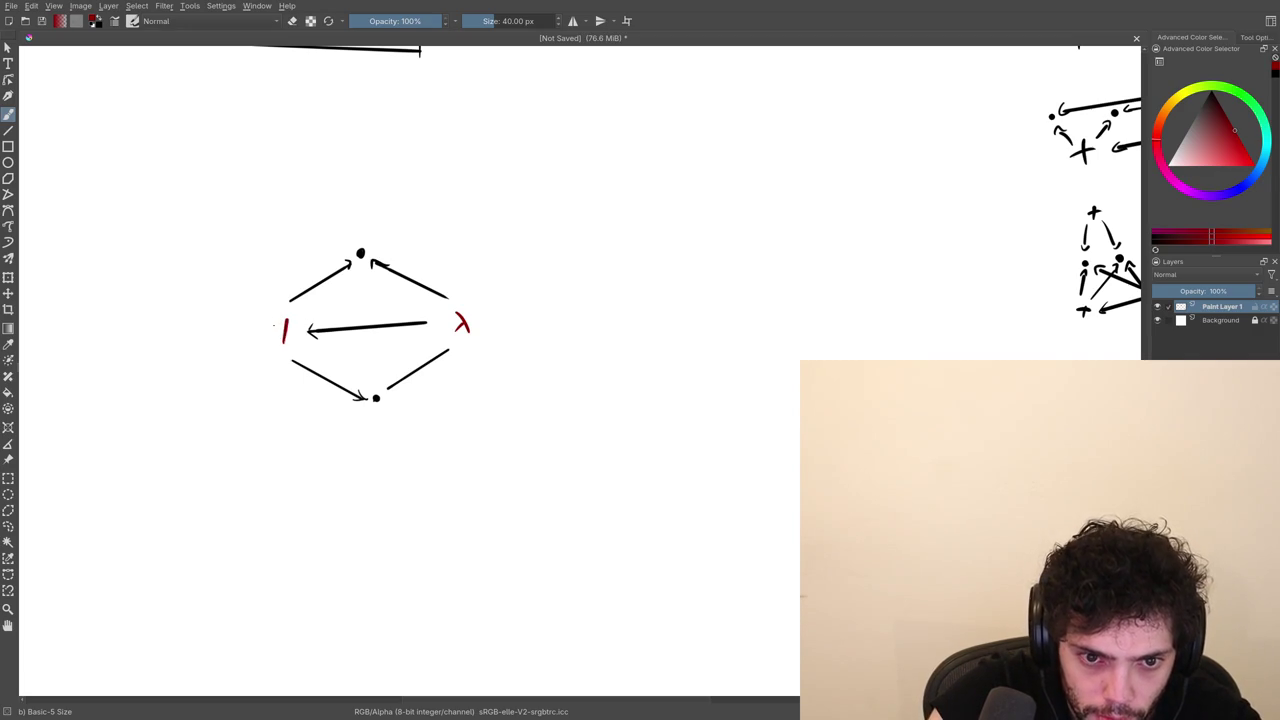
pyautogui.press('e')
pyautogui.click(361, 251)
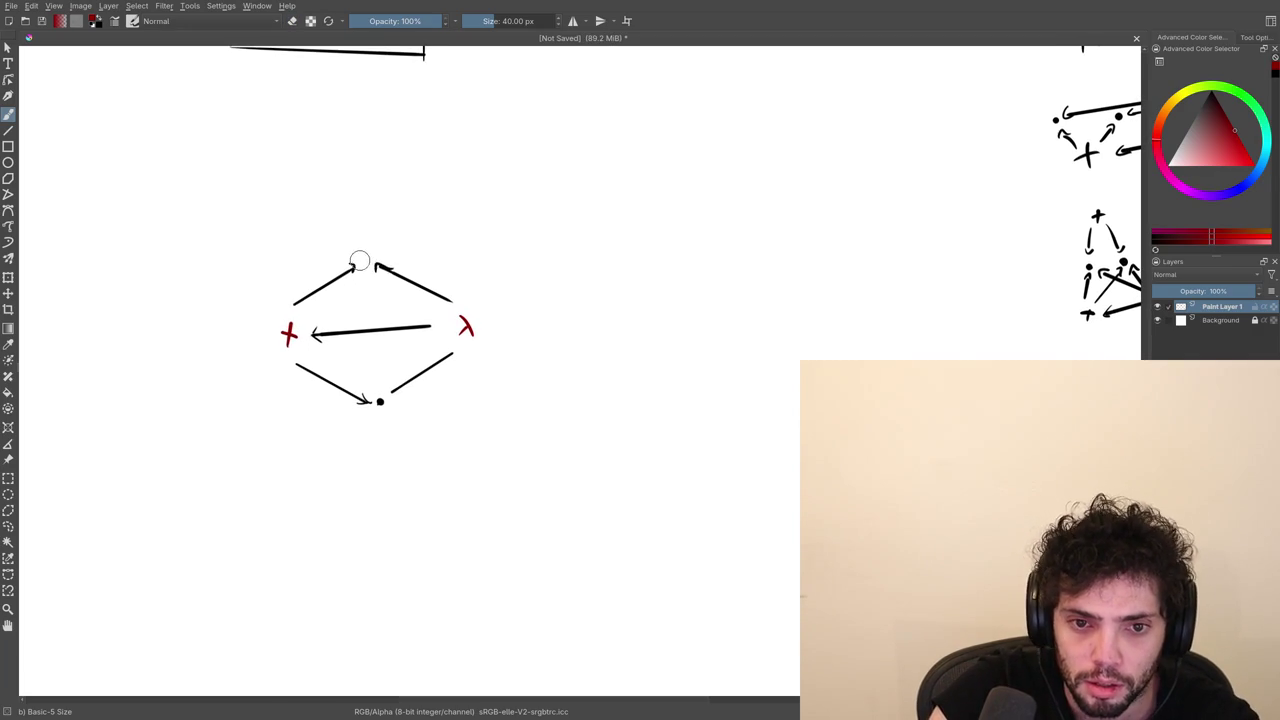
# Switch to green, paint a green dot at the top vertex, and erase the black bottom dot.
pyautogui.rightClick(358, 272)
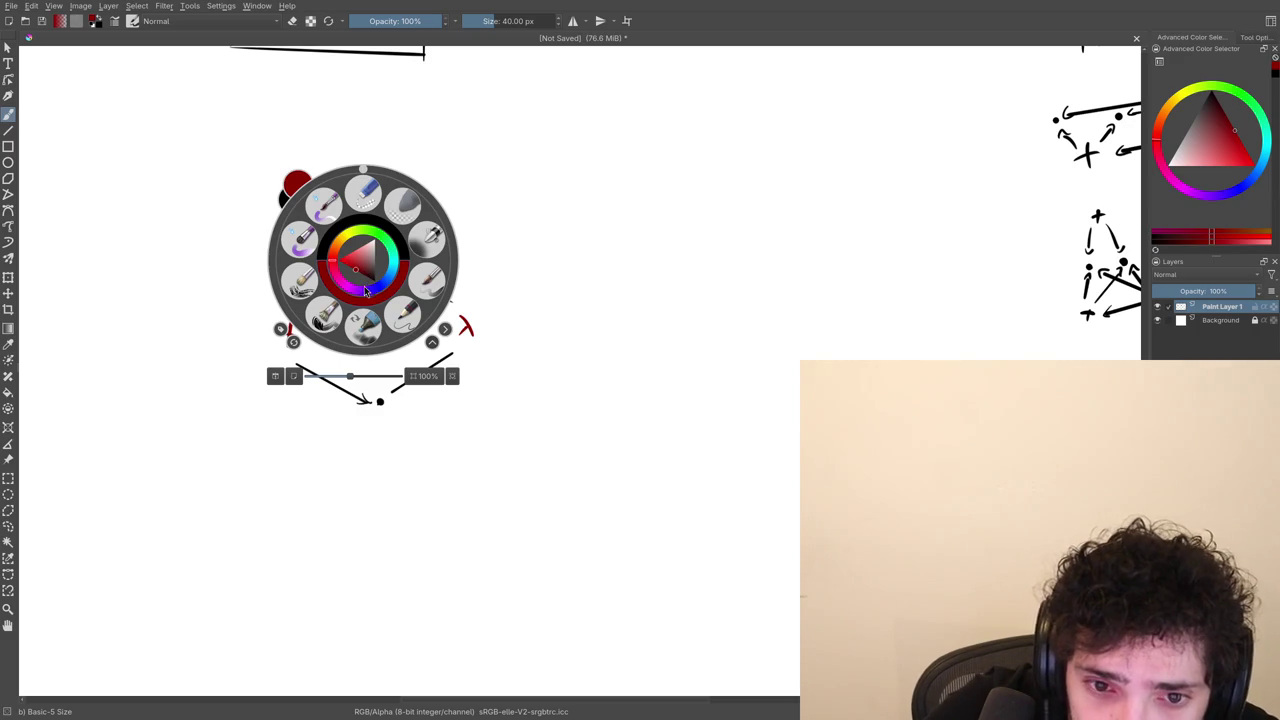
pyautogui.click(361, 291)
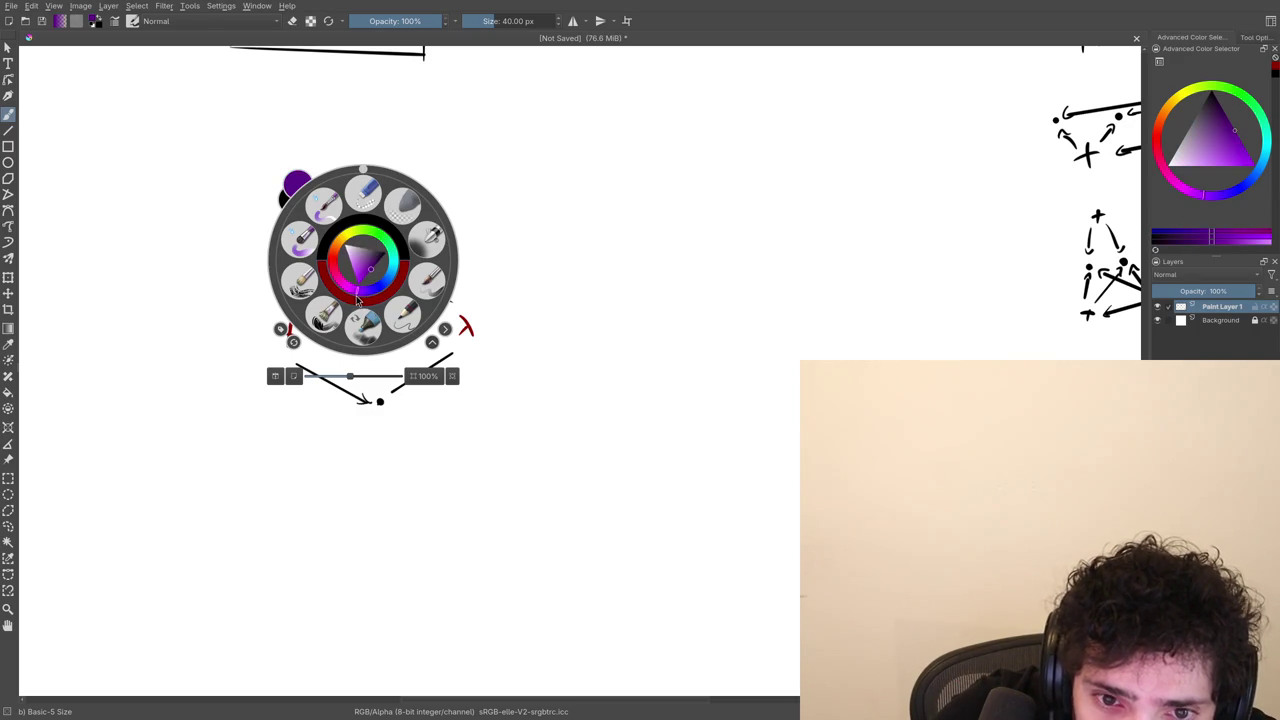
pyautogui.click(392, 250)
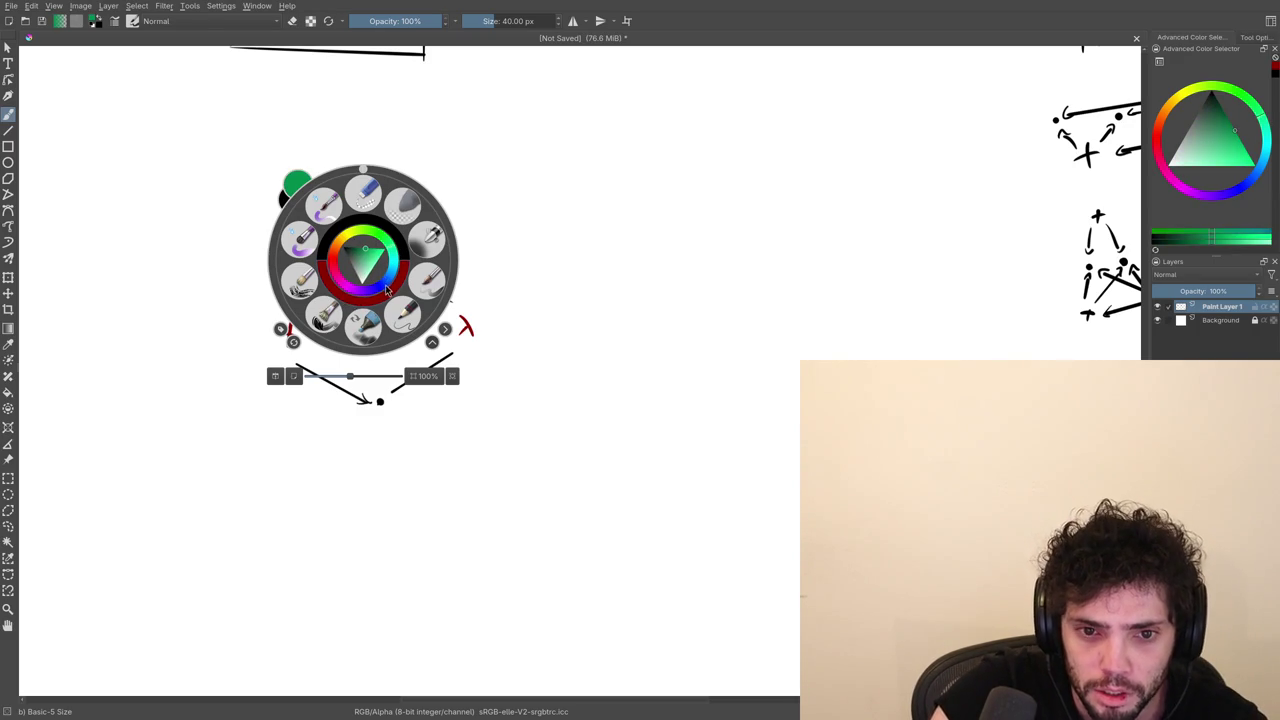
pyautogui.click(497, 254)
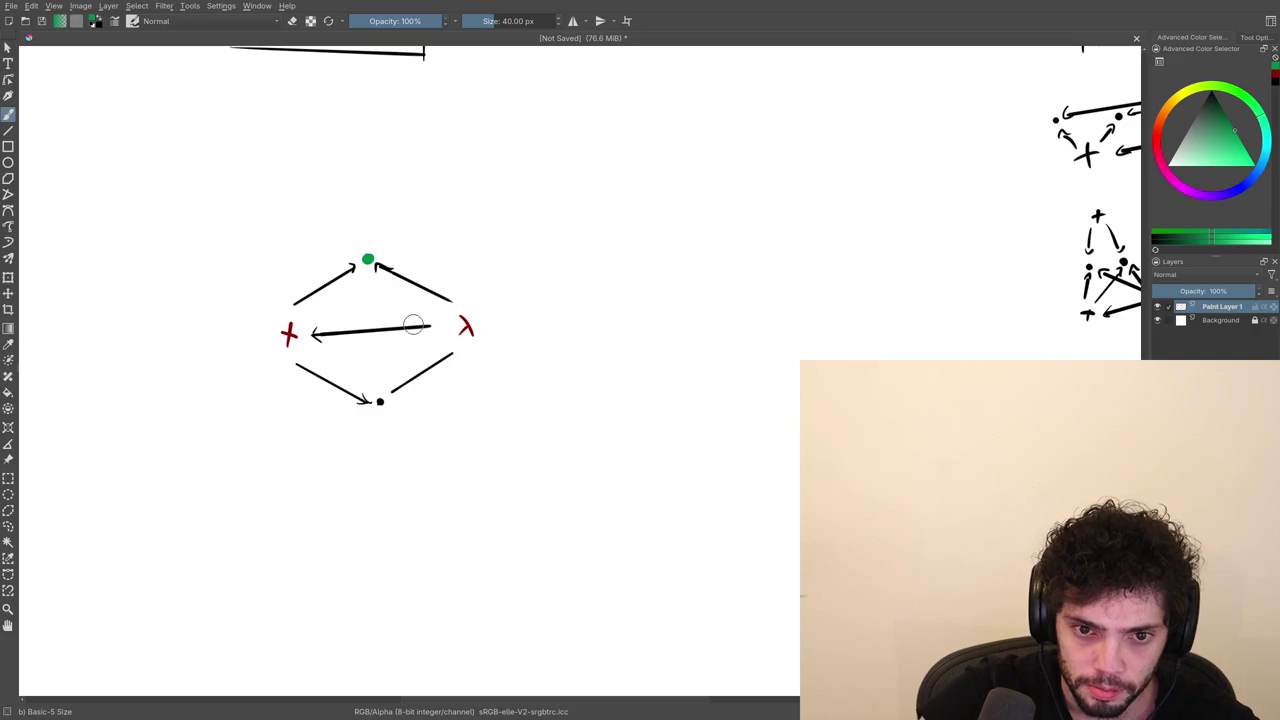
pyautogui.click(364, 257)
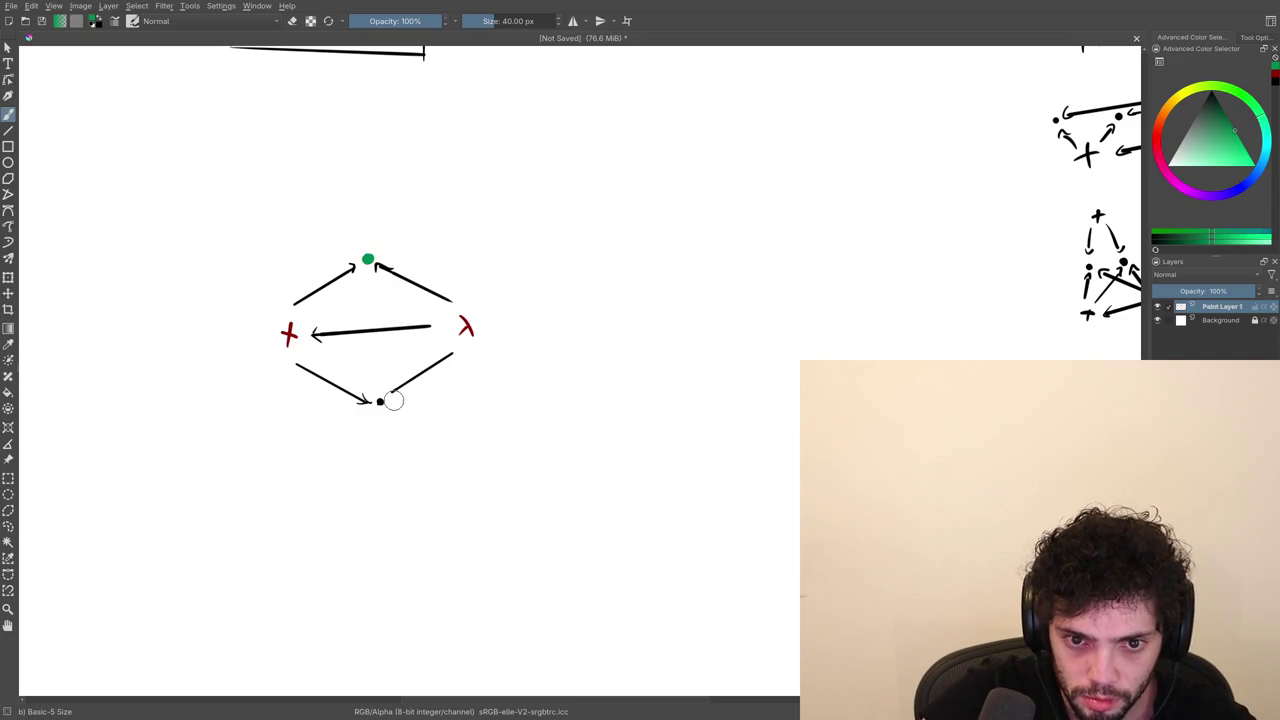
pyautogui.press('e')
pyautogui.click(380, 401)
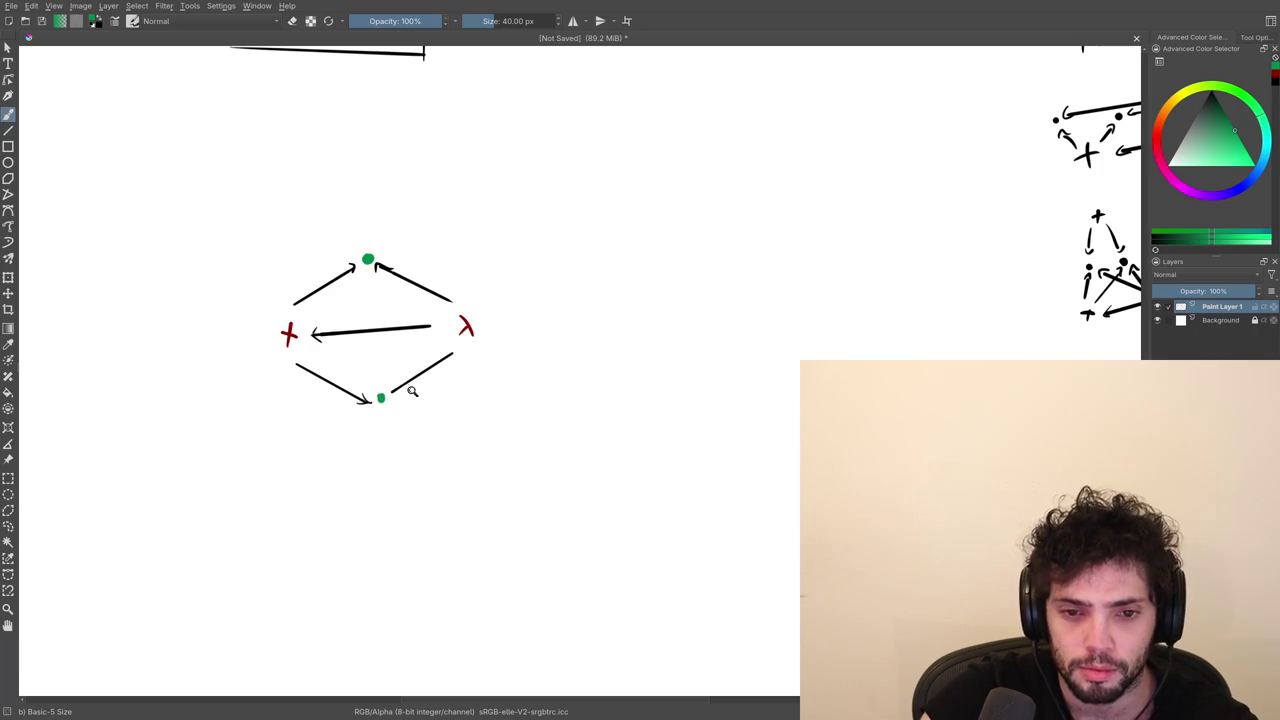
pyautogui.scroll(2, 377, 331)
# Replace the black λ-to-top-dot line with a straight green line.
pyautogui.scroll(2, 383, 312)
pyautogui.scroll(1, 383, 312)
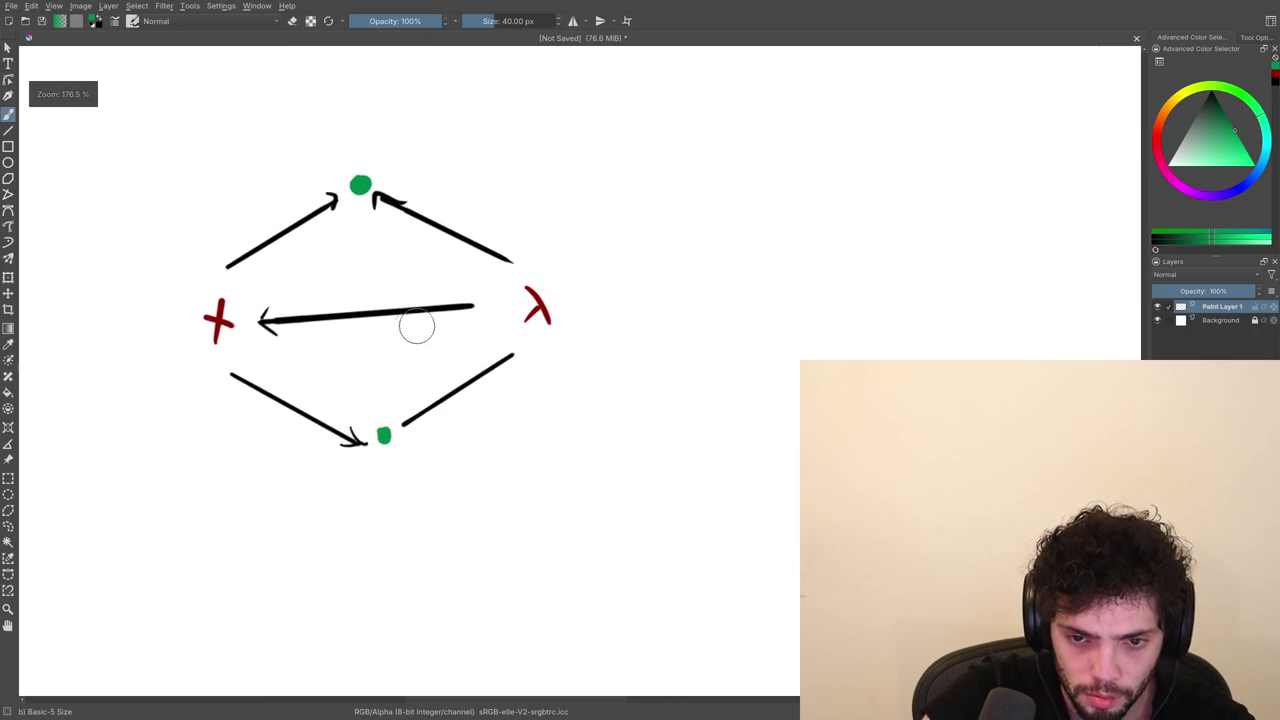
pyautogui.press('e')
pyautogui.moveTo(514, 261); pyautogui.dragTo(380, 206)
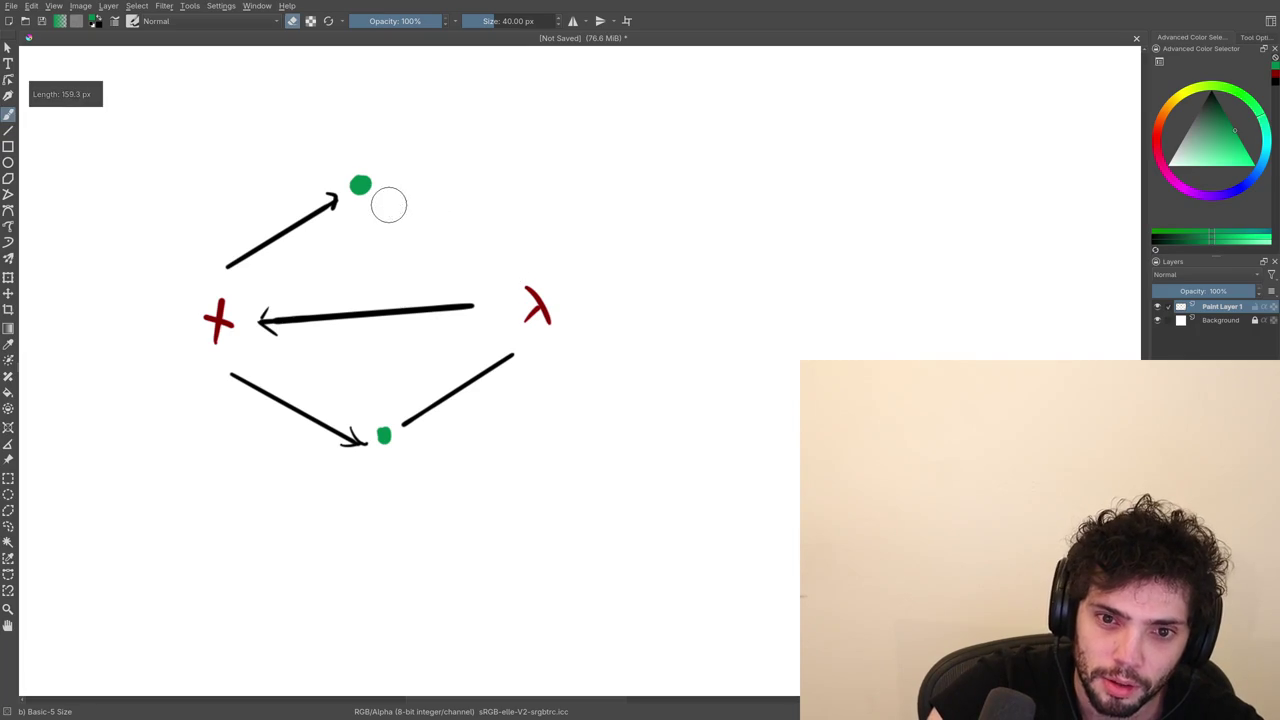
pyautogui.press('e')
pyautogui.press('v')
pyautogui.moveTo(512, 283); pyautogui.dragTo(393, 208)
pyautogui.hotkey('ctrl', 'z')
pyautogui.moveTo(510, 285); pyautogui.dragTo(390, 206)
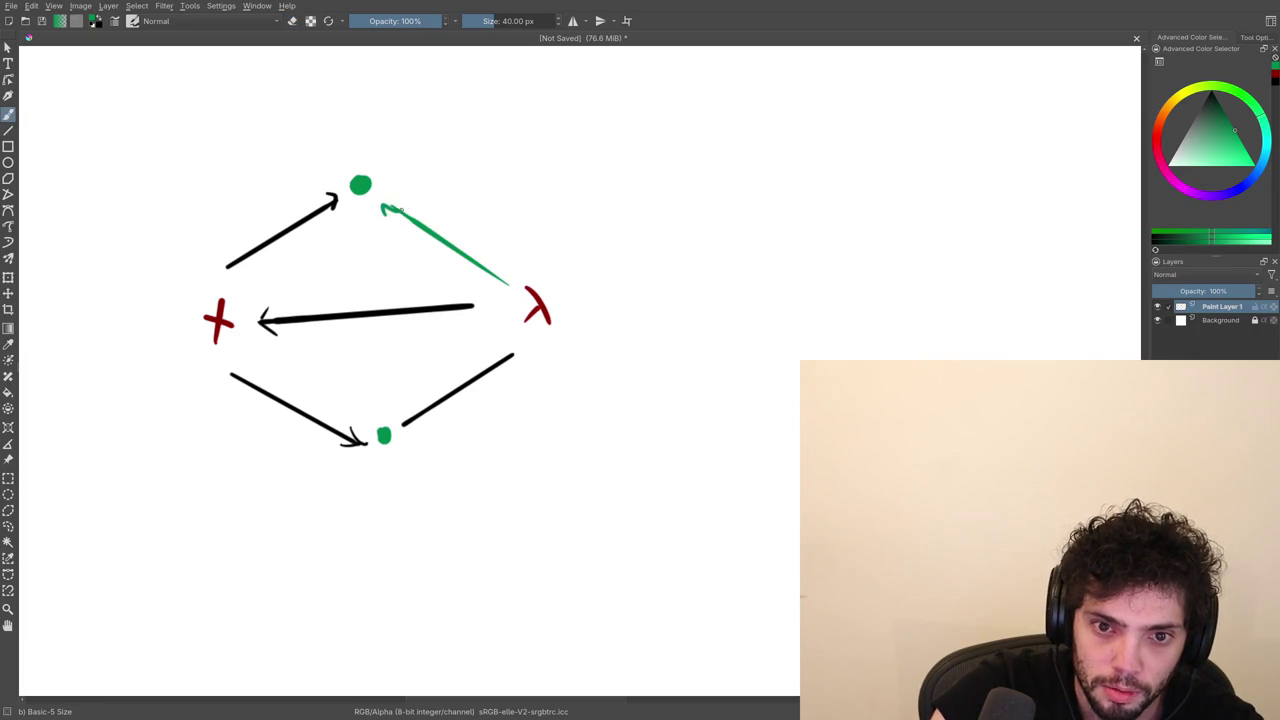
# Replace the black λ-to-bottom-dot line with a straight green line.
pyautogui.press('e')
pyautogui.moveTo(414, 423)
pyautogui.mouseDown()
pyautogui.moveTo(513, 361)
pyautogui.moveTo(402, 427)
pyautogui.mouseUp()
pyautogui.press('v')
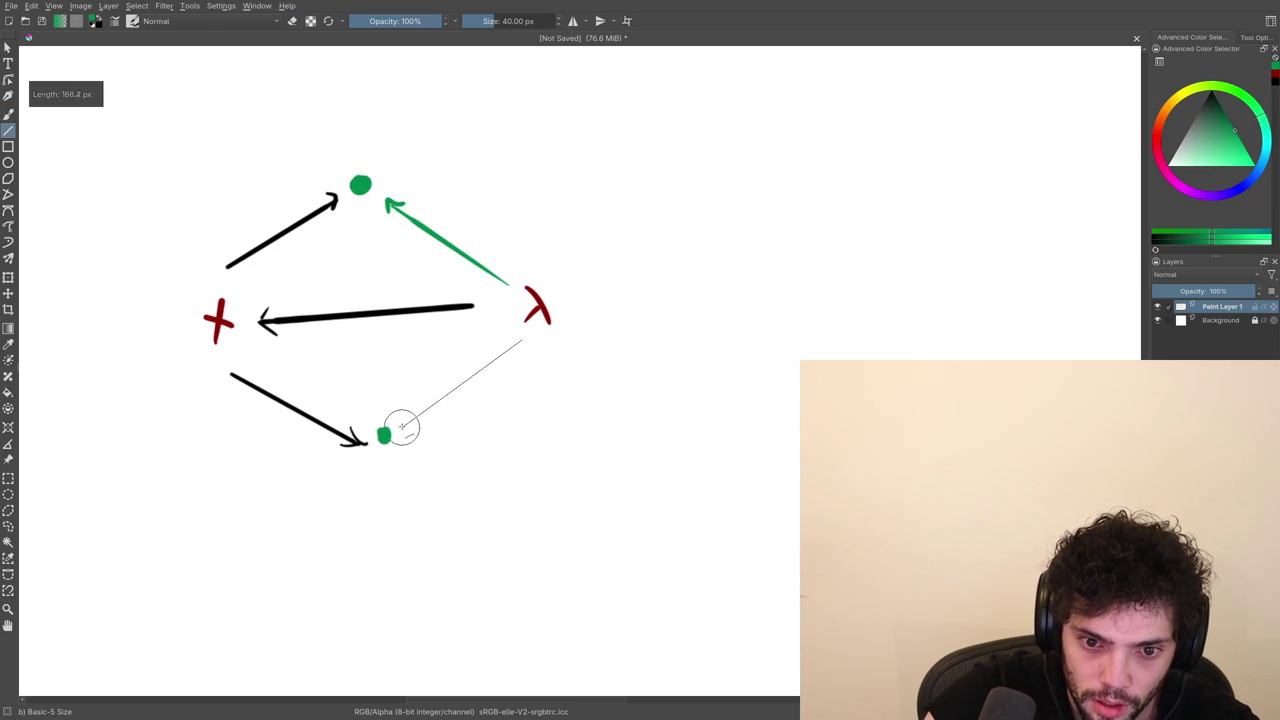
pyautogui.press('e')
pyautogui.press('v')
pyautogui.moveTo(523, 340); pyautogui.dragTo(404, 420)
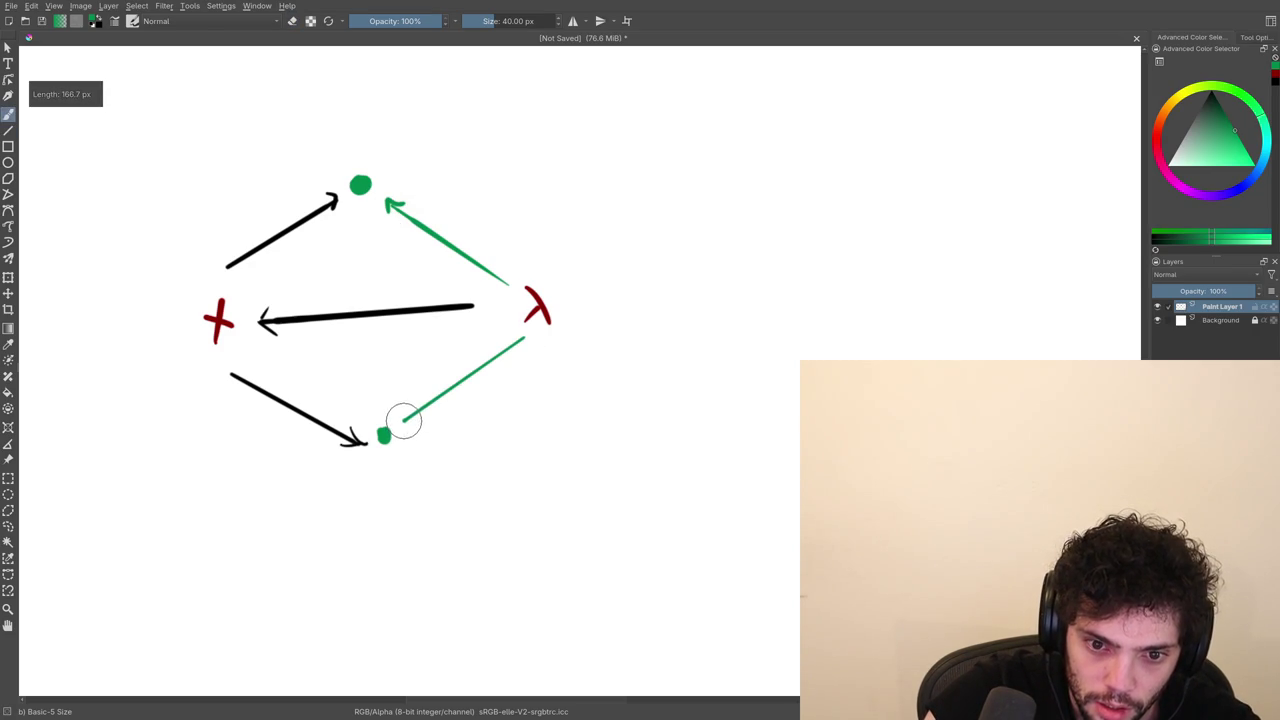
# Erase the black middle arrow and the upper-left line.
pyautogui.press('e')
pyautogui.moveTo(265, 320)
pyautogui.mouseDown()
pyautogui.moveTo(451, 320)
pyautogui.moveTo(466, 306)
pyautogui.mouseUp()
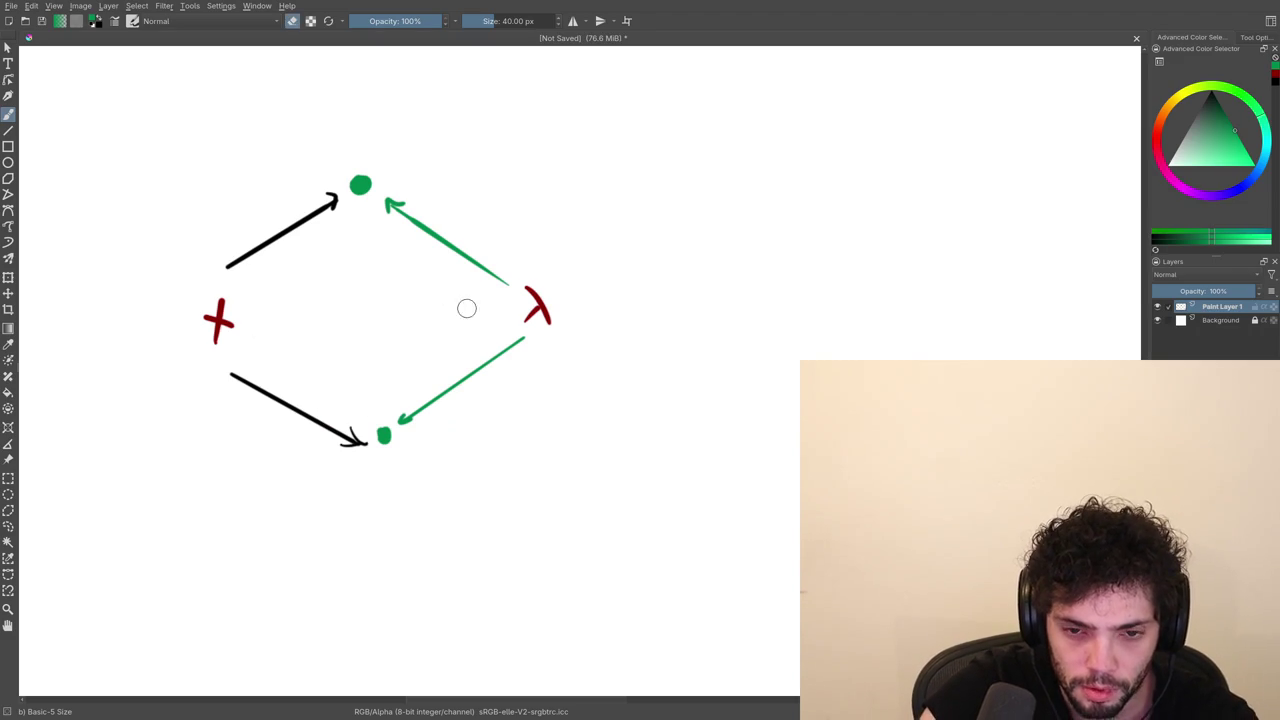
pyautogui.moveTo(220, 249)
pyautogui.mouseDown()
pyautogui.moveTo(250, 252)
pyautogui.moveTo(332, 209)
pyautogui.mouseUp()
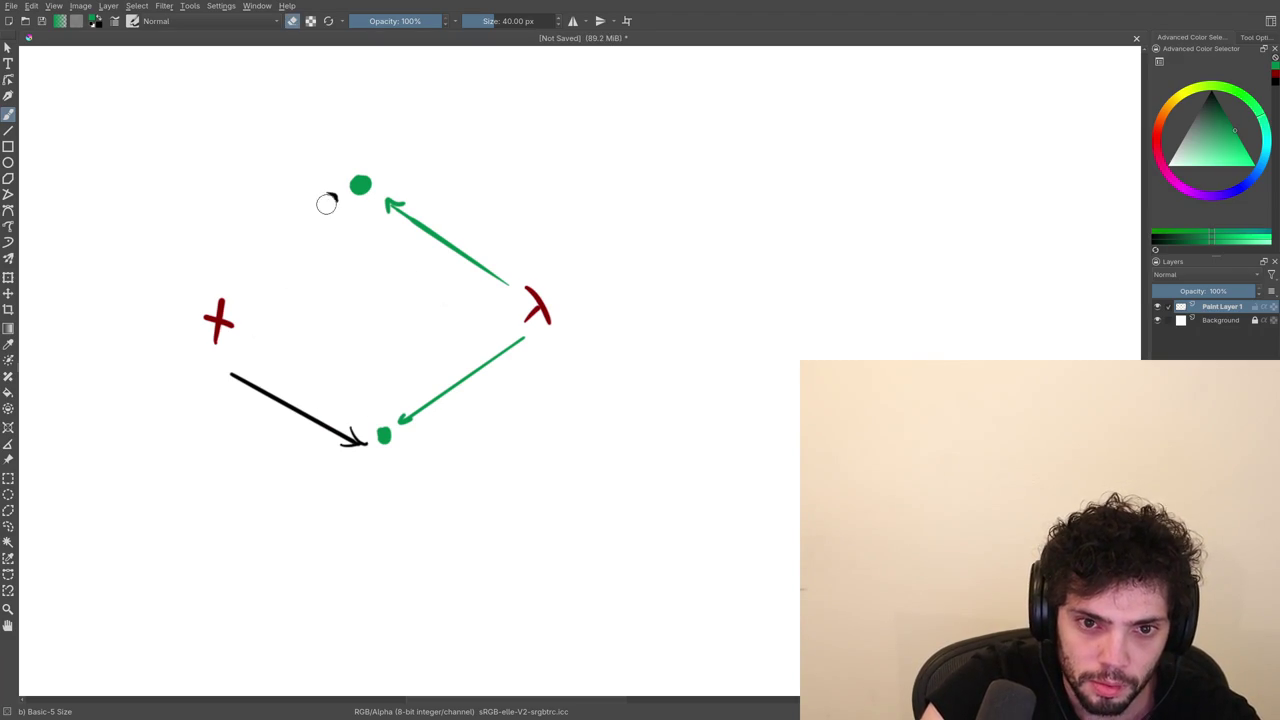
# Try a green bucket fill on the canvas and undo it.
pyautogui.press('e')
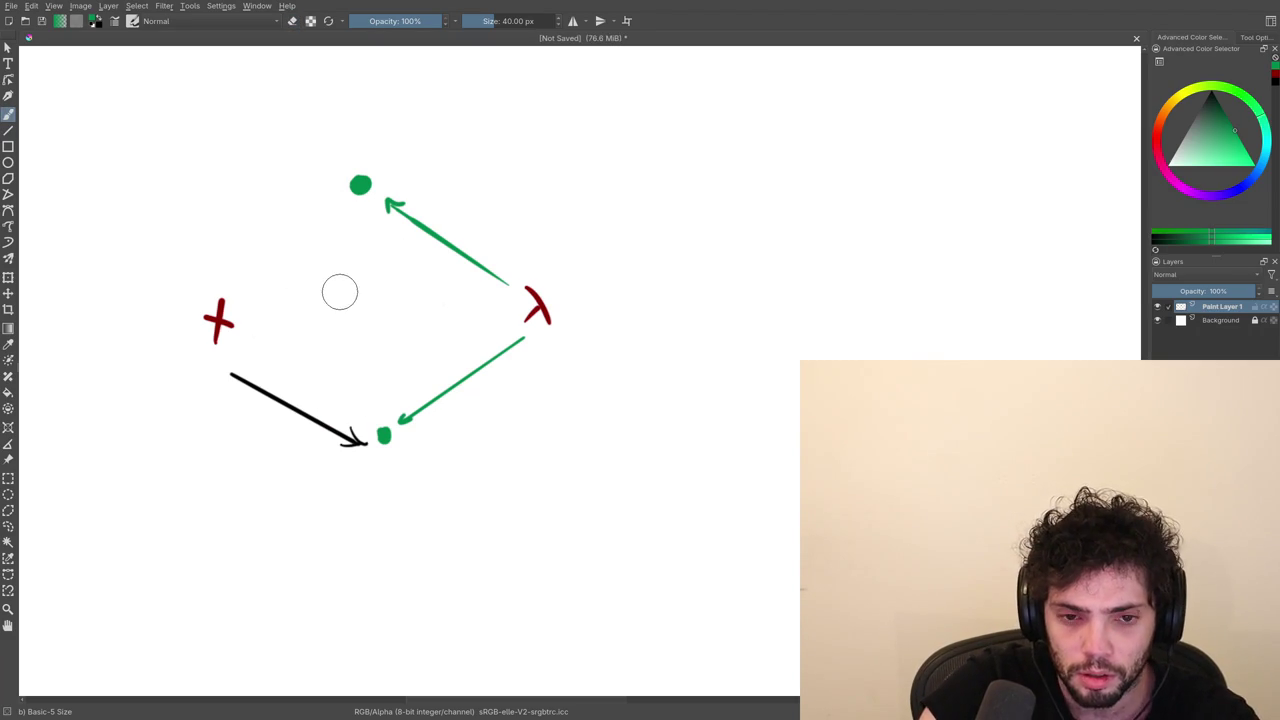
pyautogui.press('f')
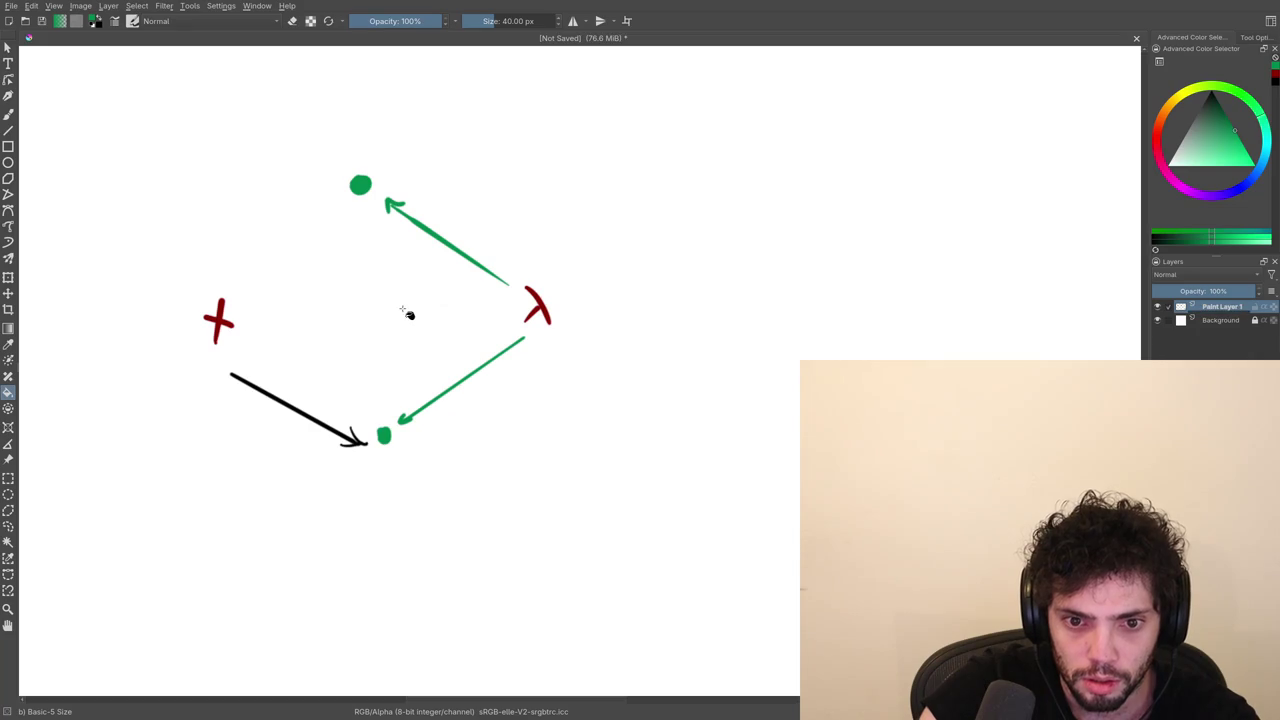
pyautogui.click(401, 310)
pyautogui.hotkey('ctrl', 'z')
pyautogui.press('b')
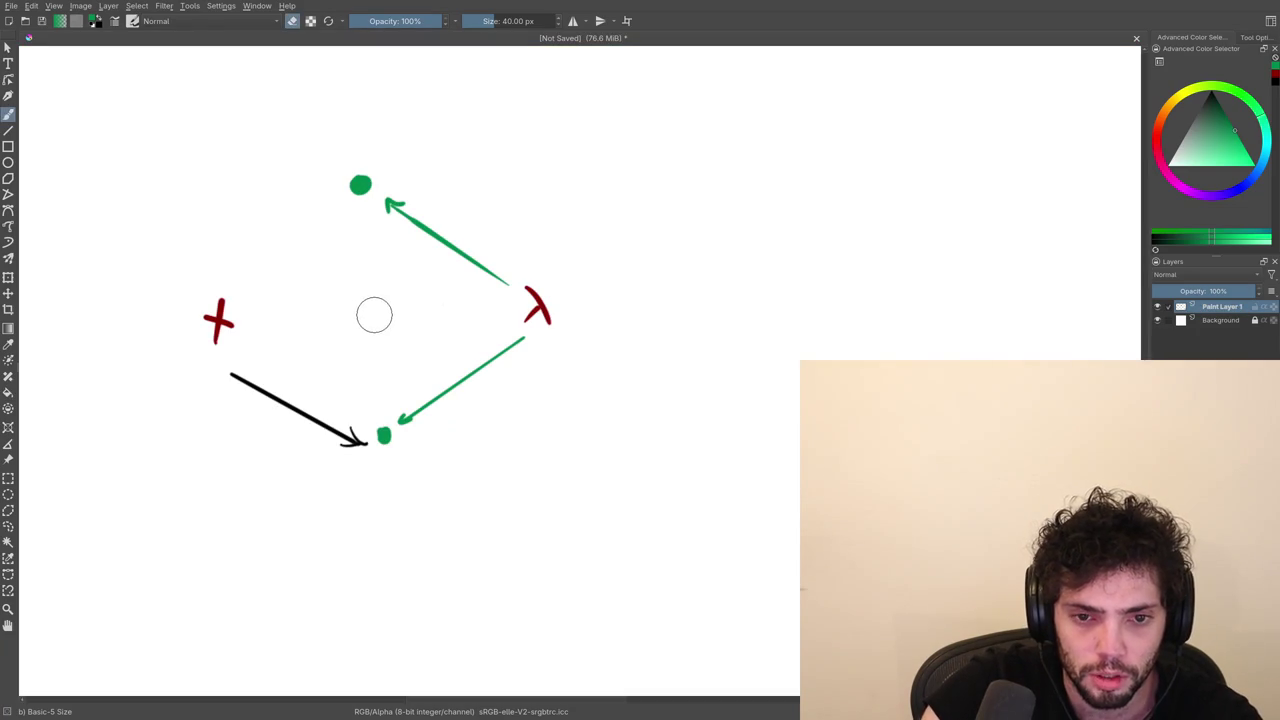
pyautogui.rightClick(379, 308)
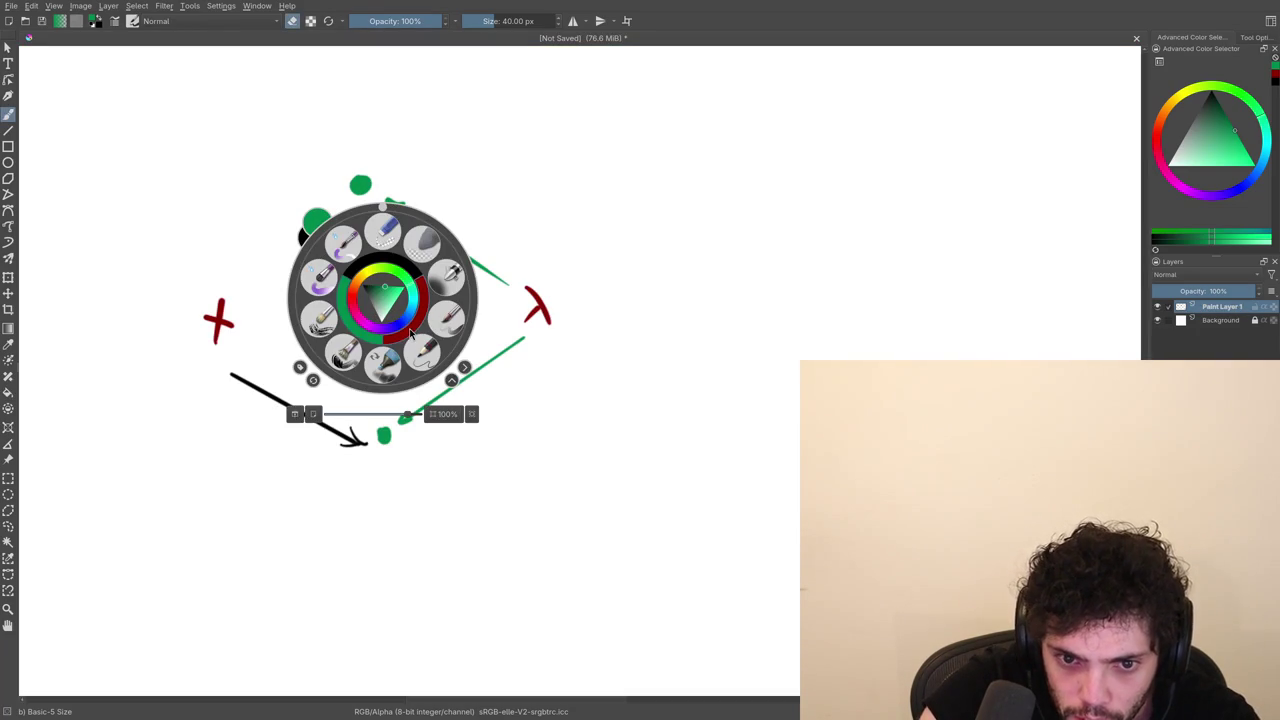
# Undo a trial red line from the +, then erase the red + and λ nodes.
pyautogui.click(410, 335)
pyautogui.press('v')
pyautogui.moveTo(238, 298); pyautogui.dragTo(336, 213)
pyautogui.press('b')
pyautogui.hotkey('ctrl', 'z')
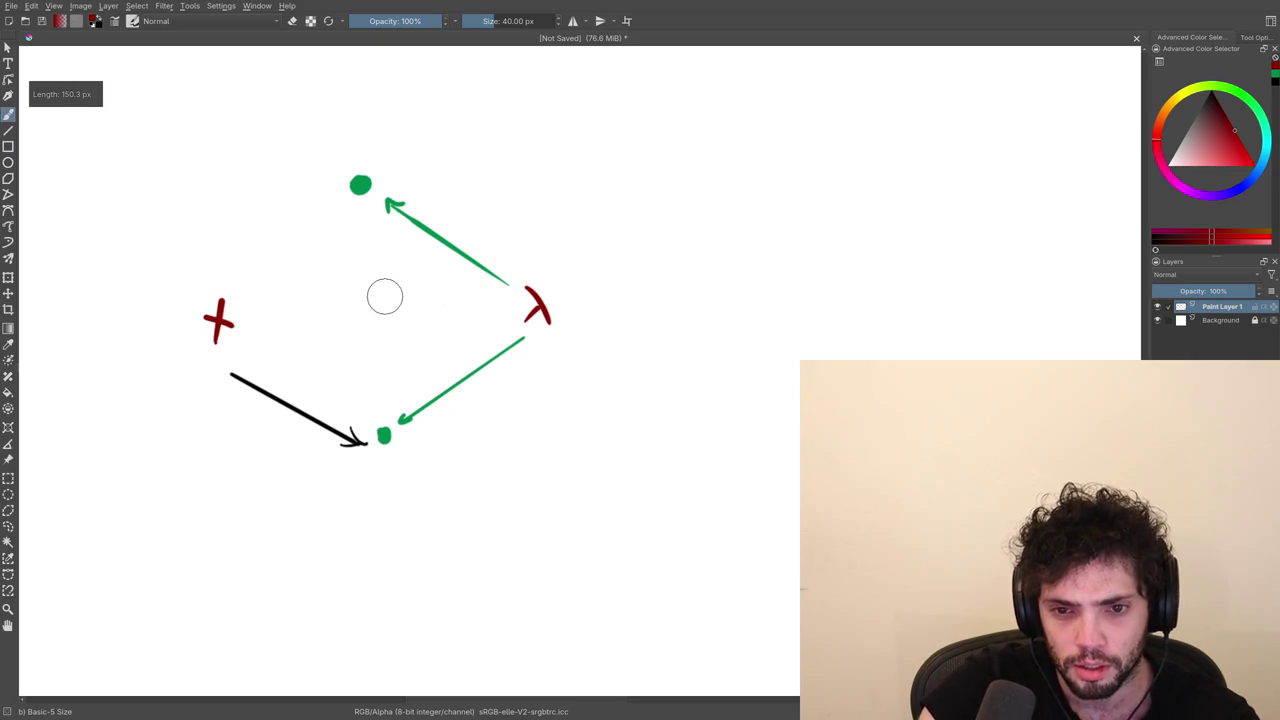
pyautogui.press('e')
pyautogui.moveTo(223, 320)
pyautogui.mouseDown()
pyautogui.moveTo(228, 334)
pyautogui.moveTo(230, 306)
pyautogui.mouseUp()
pyautogui.moveTo(555, 309); pyautogui.dragTo(526, 305)
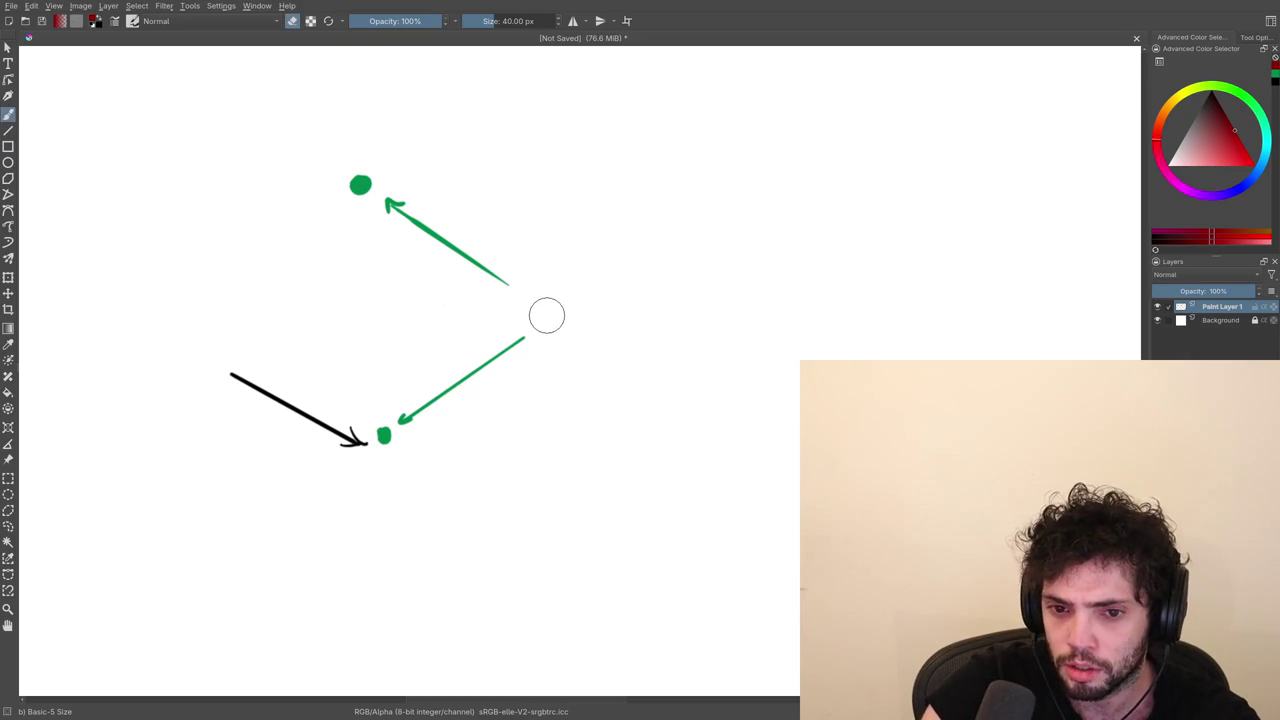
# Pick black from the pop-up palette and redraw the + node.
pyautogui.rightClick(553, 326)
pyautogui.click(531, 325)
pyautogui.press('e')
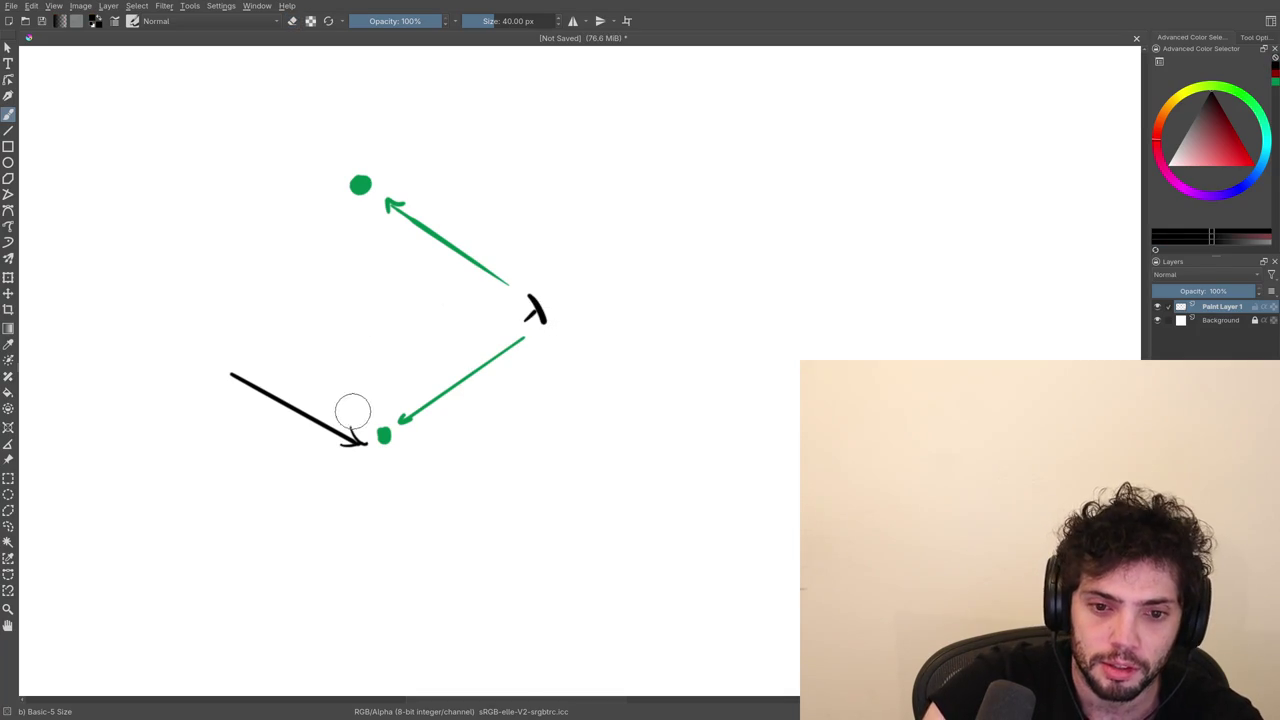
pyautogui.rightClick(325, 343)
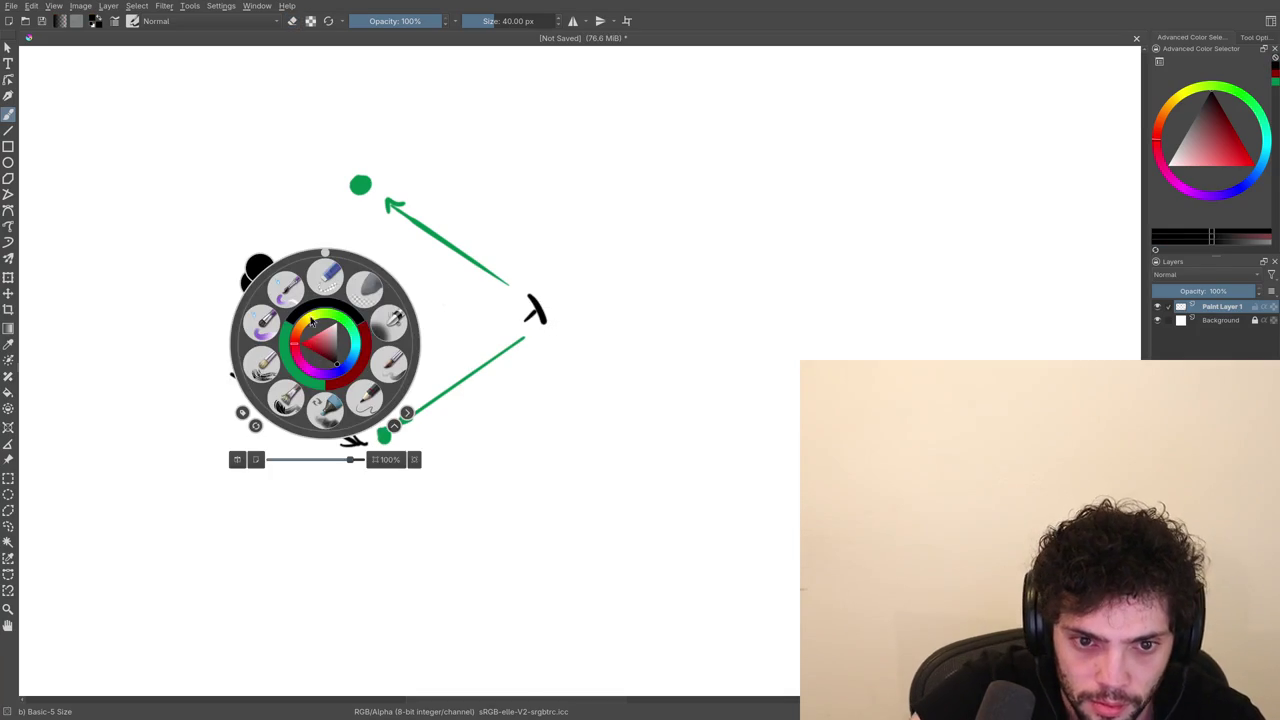
pyautogui.hotkey('ctrl', 'z')
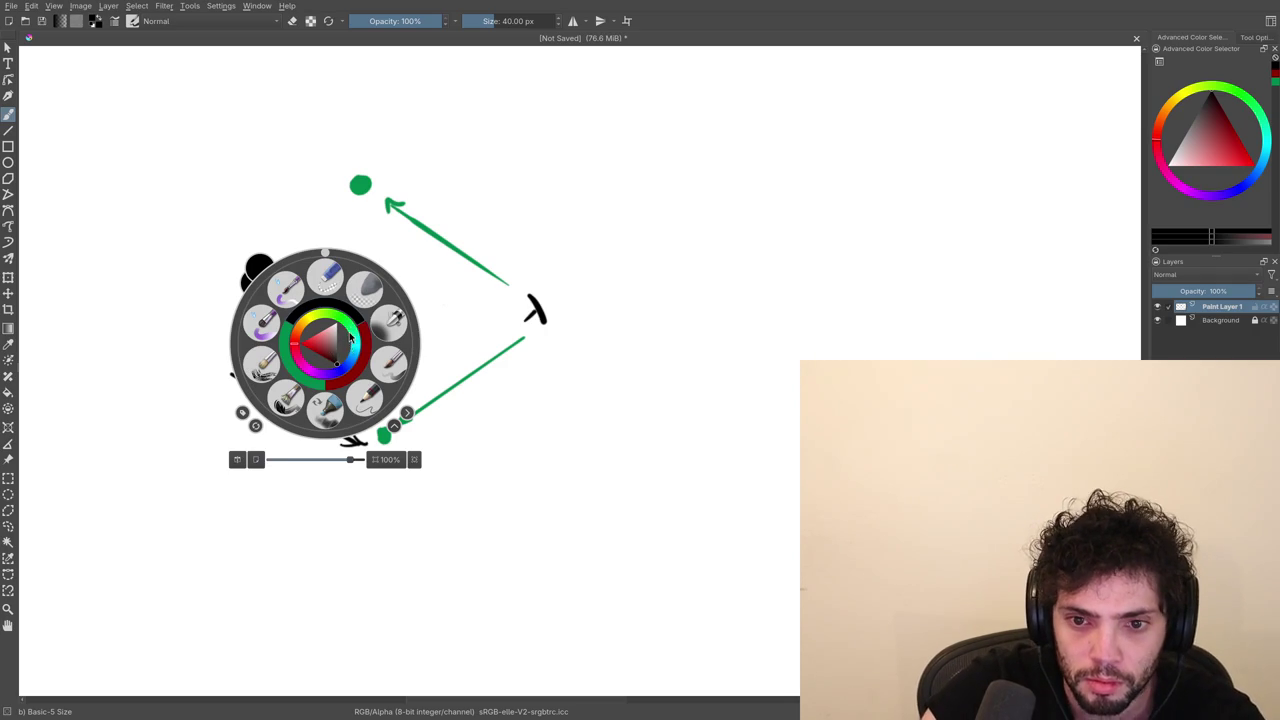
pyautogui.click(481, 258)
pyautogui.moveTo(210, 346)
pyautogui.mouseDown()
pyautogui.moveTo(232, 345)
pyautogui.moveTo(350, 443)
pyautogui.mouseUp()
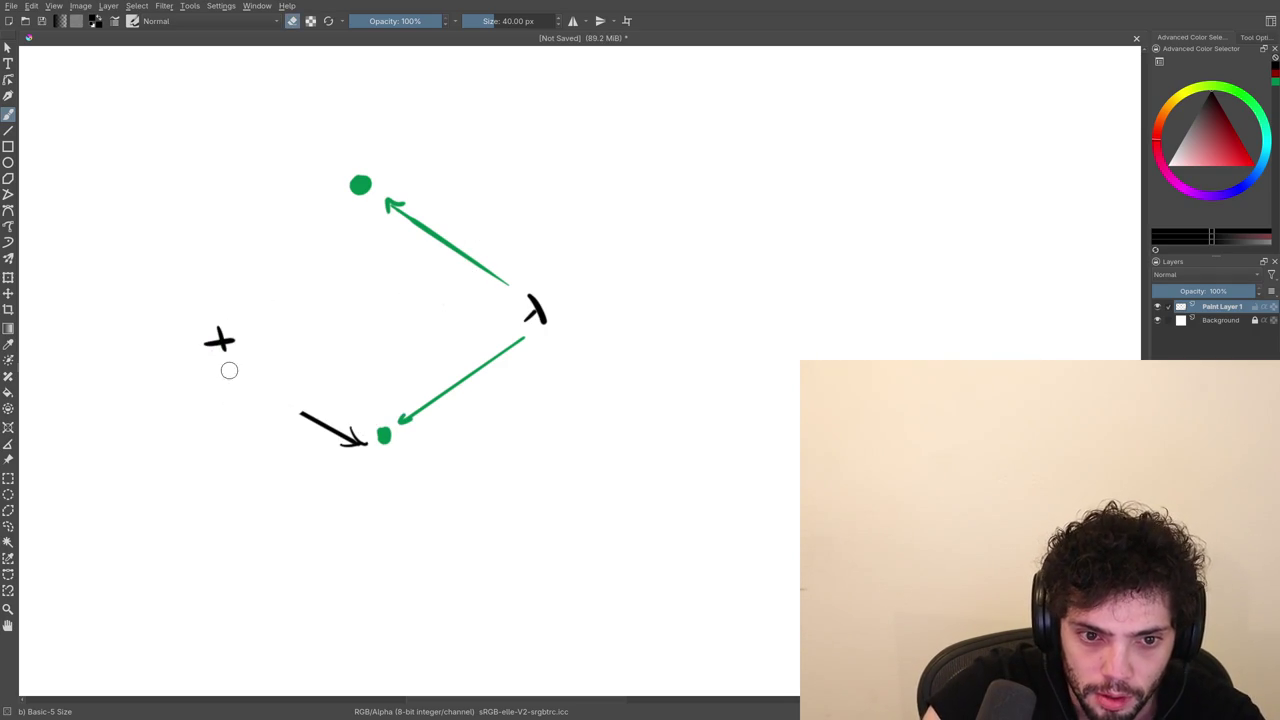
# Draw dark red arrows from λ to the + and from + to the lower green dot.
pyautogui.rightClick(362, 380)
pyautogui.click(391, 402)
pyautogui.press('e')
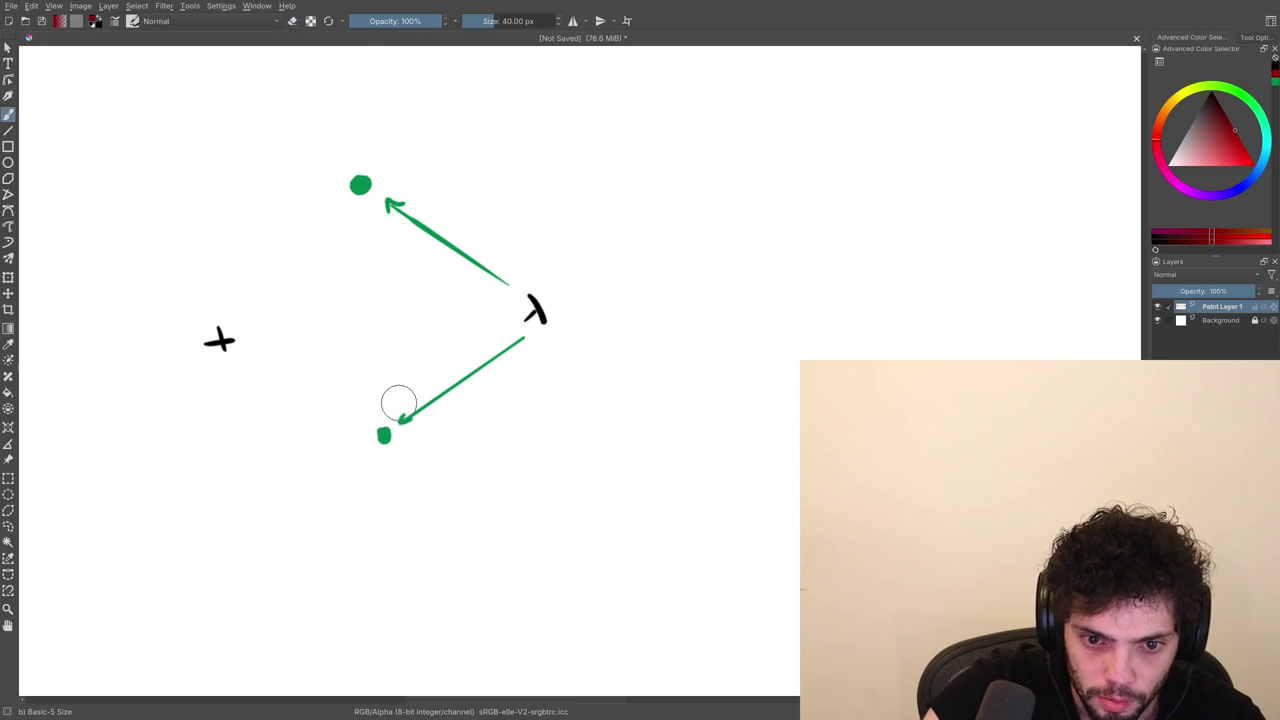
pyautogui.press('v')
pyautogui.moveTo(528, 308); pyautogui.dragTo(263, 337)
pyautogui.hotkey('ctrl', 'z')
pyautogui.moveTo(510, 312)
pyautogui.mouseDown()
pyautogui.moveTo(265, 334)
pyautogui.moveTo(343, 200)
pyautogui.mouseUp()
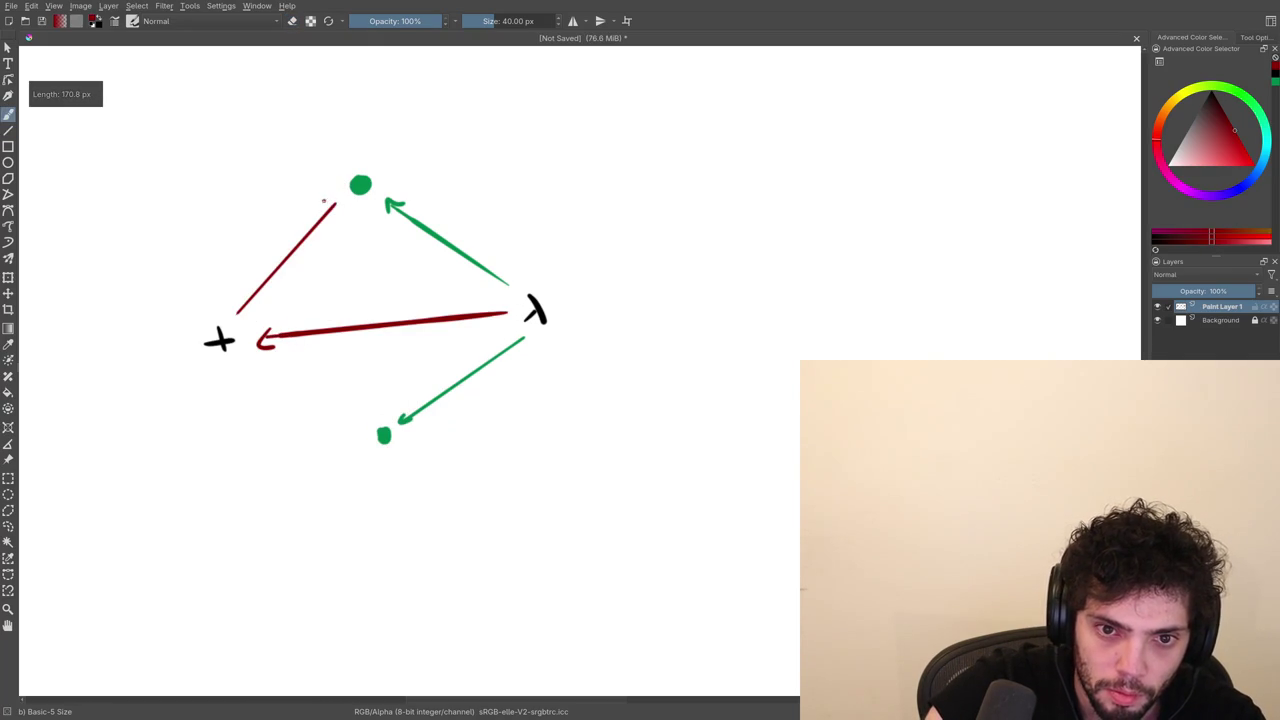
pyautogui.moveTo(232, 362); pyautogui.dragTo(360, 424)
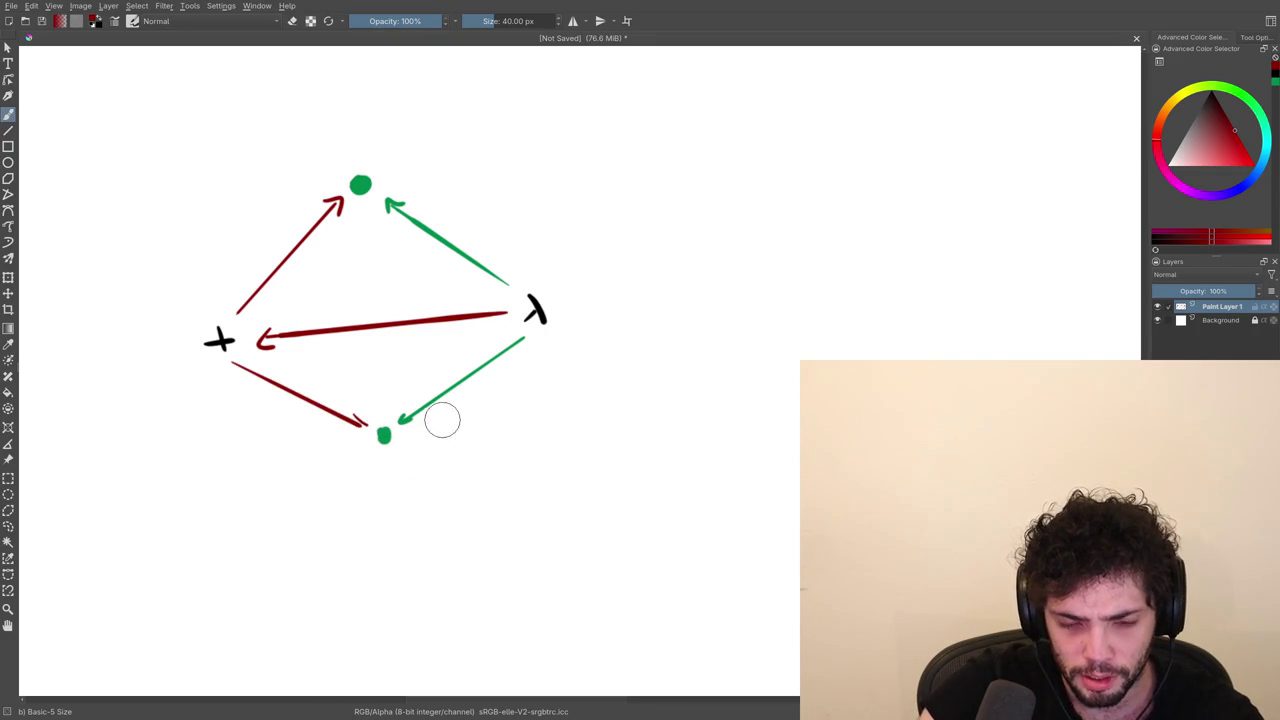
pyautogui.moveTo(471, 439); pyautogui.dragTo(541, 305)
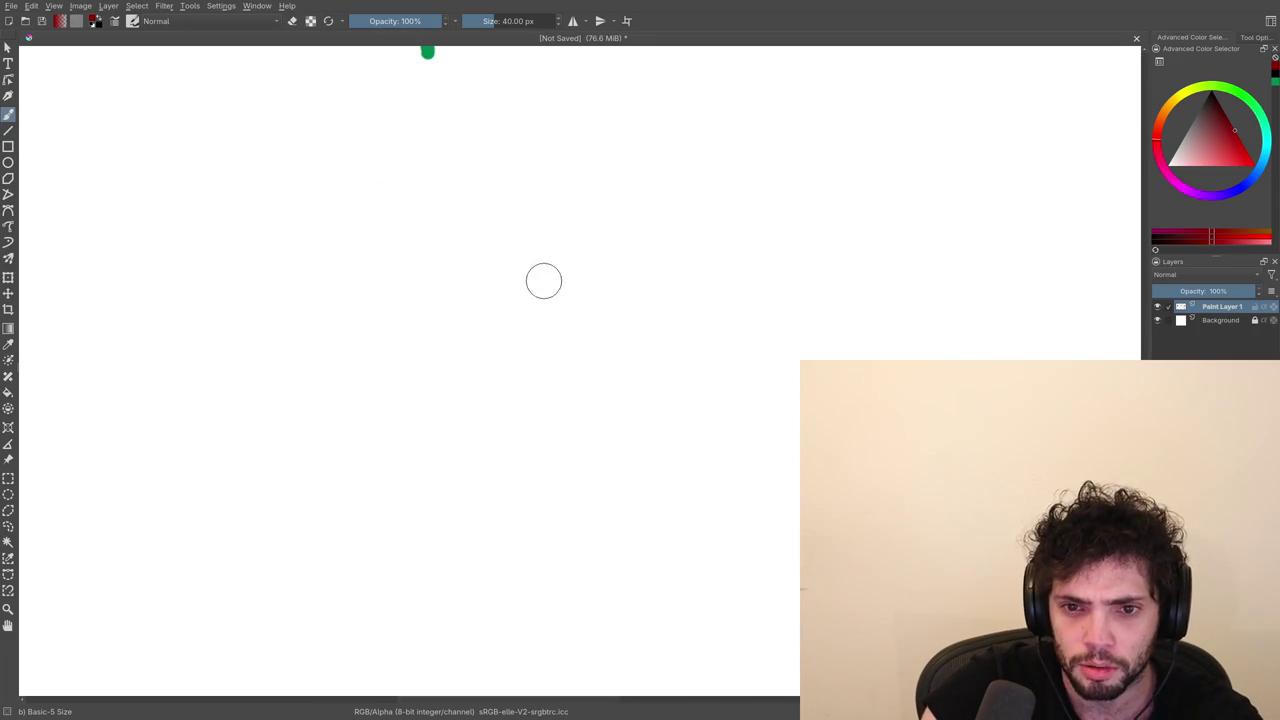
# Paint a black λ on blank canvas.
pyautogui.rightClick(571, 272)
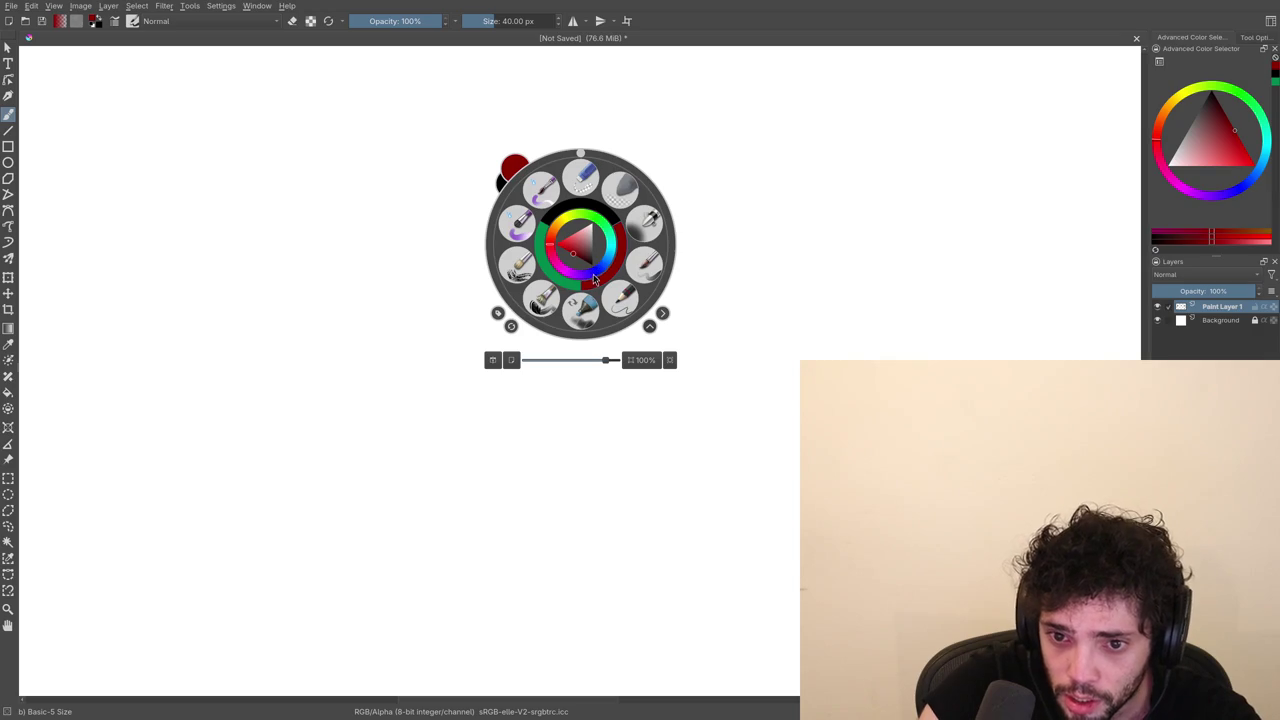
pyautogui.click(604, 234)
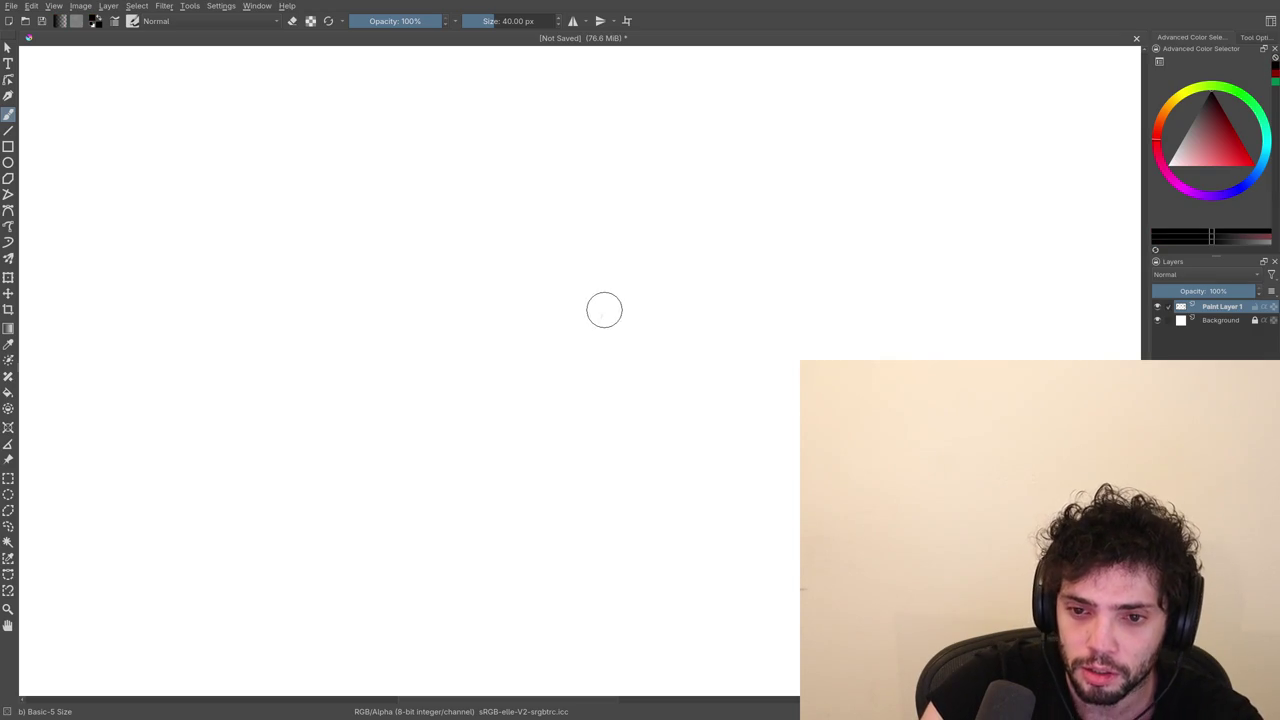
pyautogui.moveTo(586, 266); pyautogui.dragTo(613, 307)
pyautogui.hotkey('ctrl', 'z')
pyautogui.moveTo(580, 267); pyautogui.dragTo(607, 306)
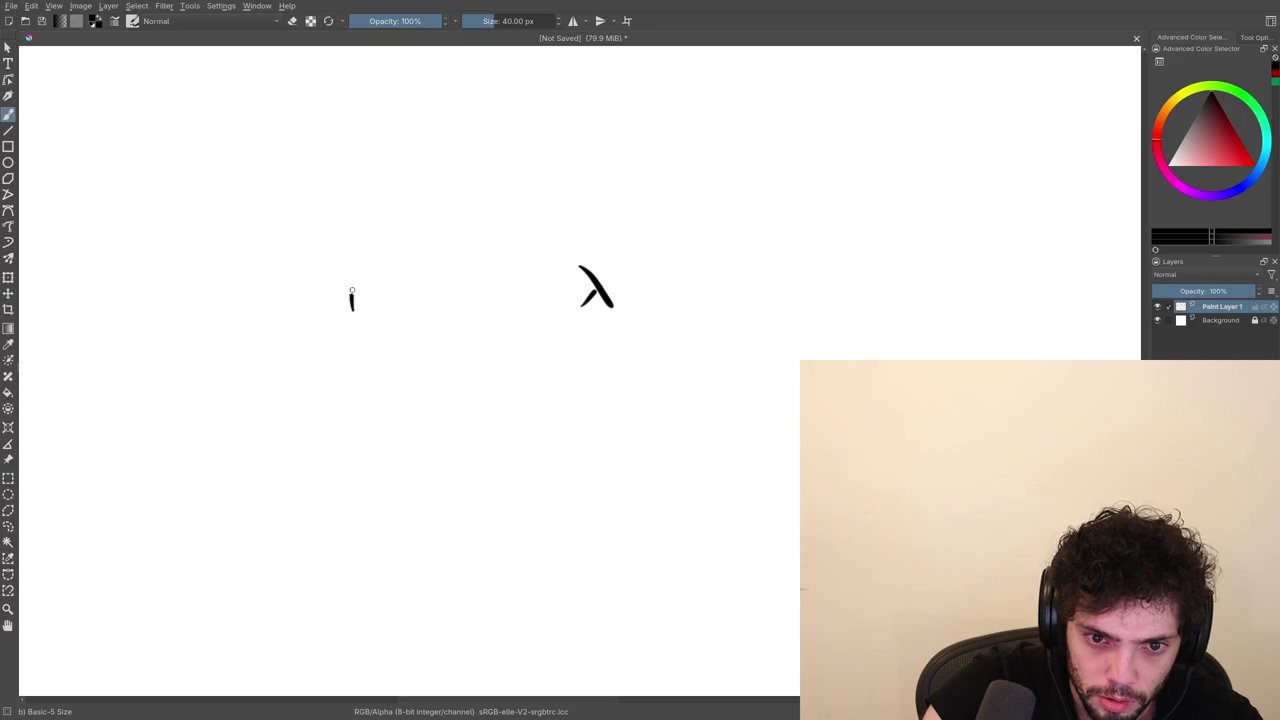
# Draw green lines from the λ to the upper and lower dots.
pyautogui.rightClick(550, 297)
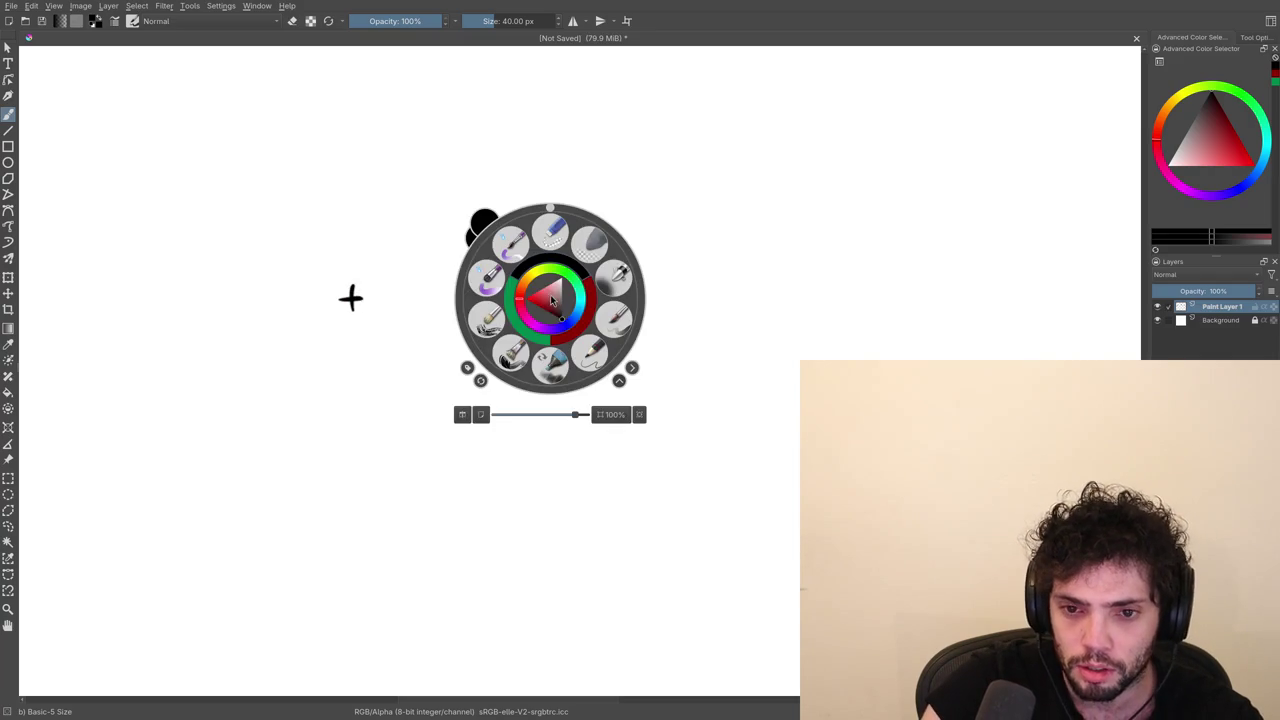
pyautogui.click(545, 343)
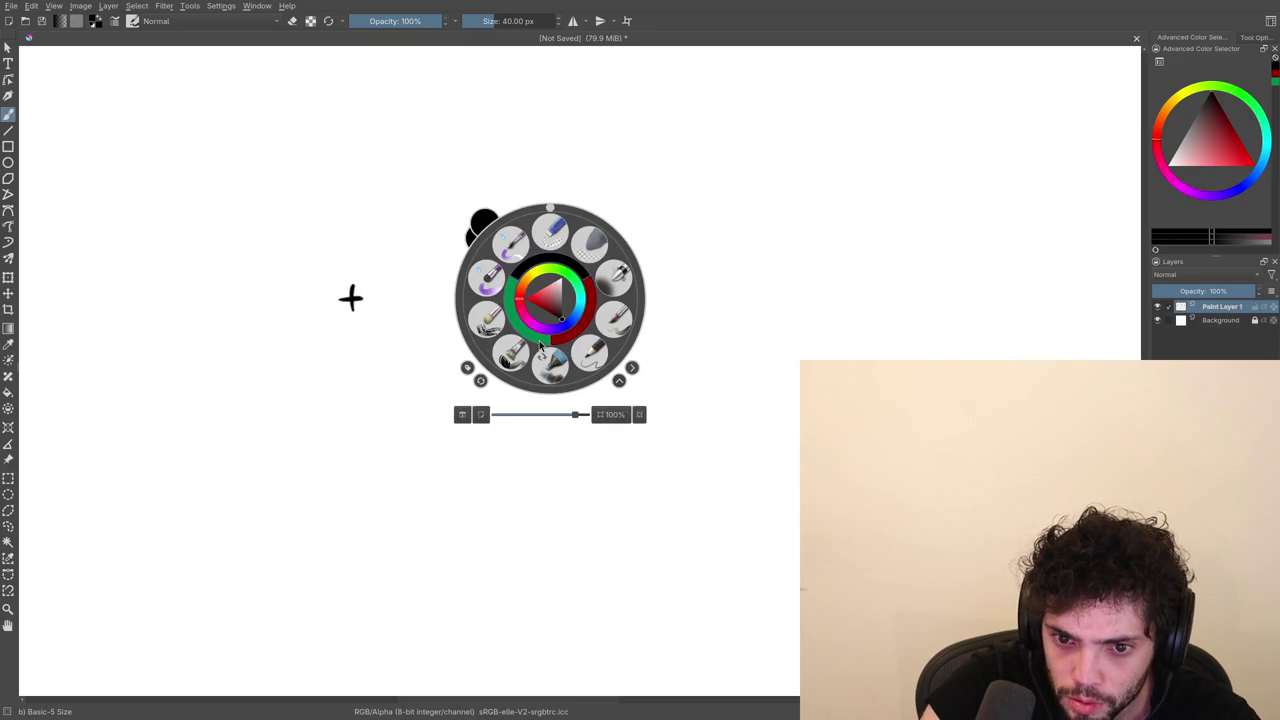
pyautogui.rightClick(537, 340)
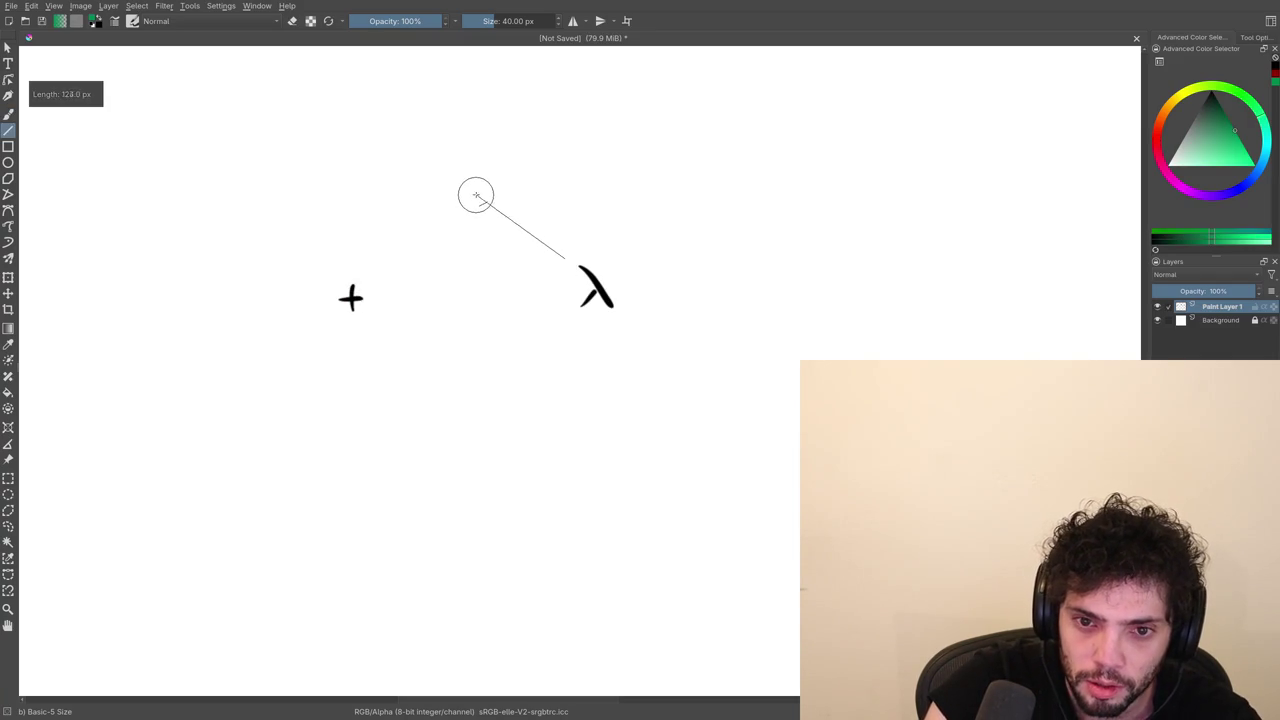
pyautogui.moveTo(480, 197)
pyautogui.mouseDown()
pyautogui.moveTo(556, 250)
pyautogui.moveTo(459, 232)
pyautogui.mouseUp()
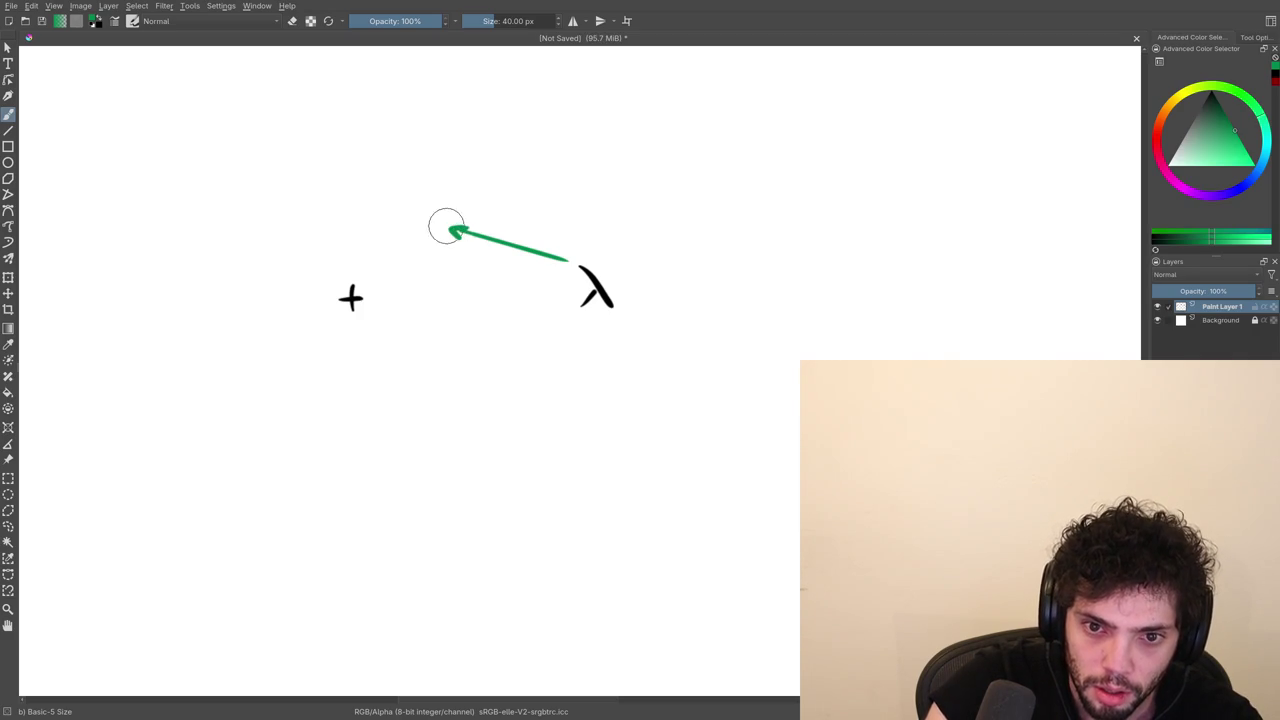
pyautogui.hotkey('ctrl', 'z')
pyautogui.moveTo(568, 262); pyautogui.dragTo(455, 238)
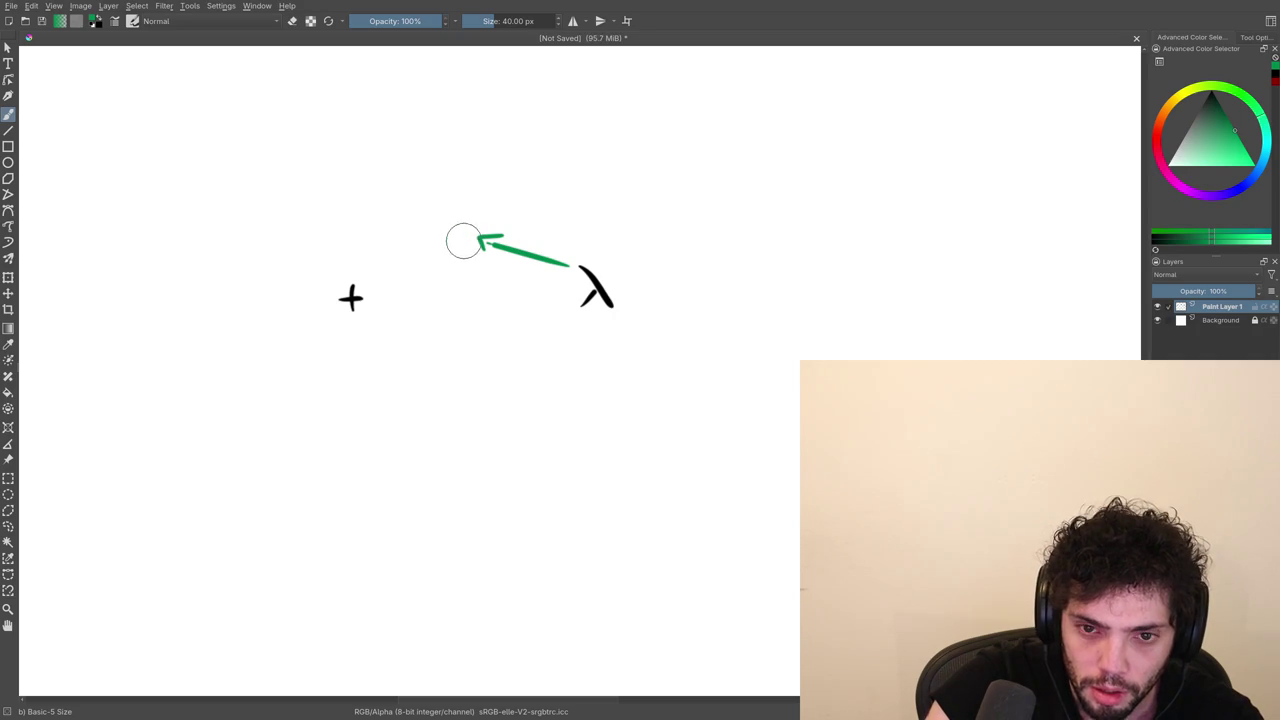
pyautogui.moveTo(566, 315); pyautogui.dragTo(466, 336)
pyautogui.hotkey('ctrl', 'z')
pyautogui.moveTo(566, 315); pyautogui.dragTo(476, 334)
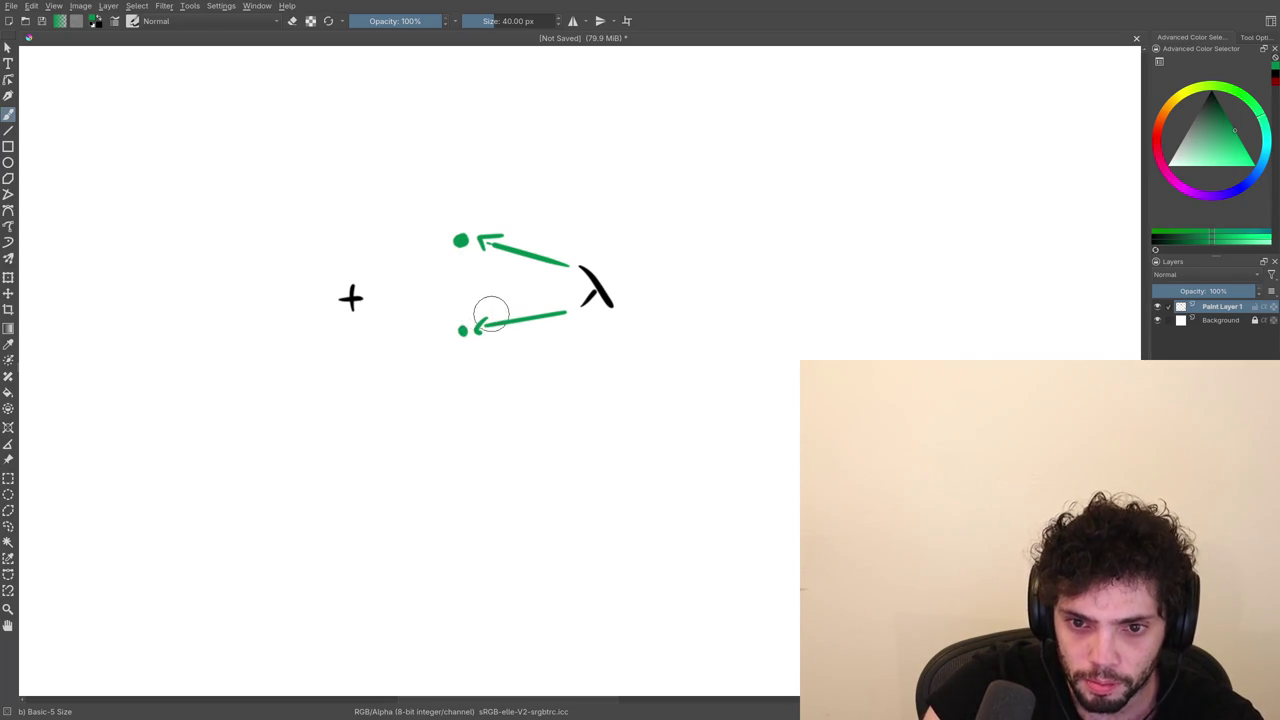
pyautogui.rightClick(479, 308)
pyautogui.click(508, 340)
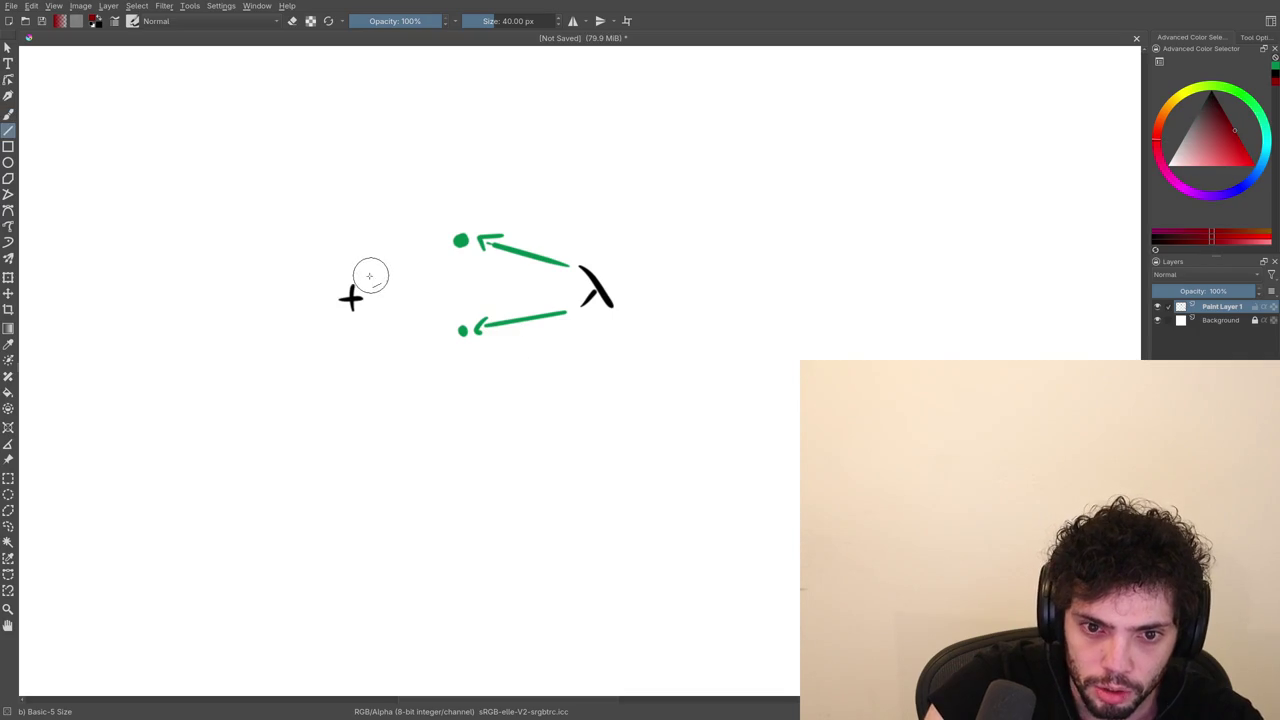
# Draw red lines from the + to the upper and lower green dots.
pyautogui.moveTo(370, 274); pyautogui.dragTo(440, 251)
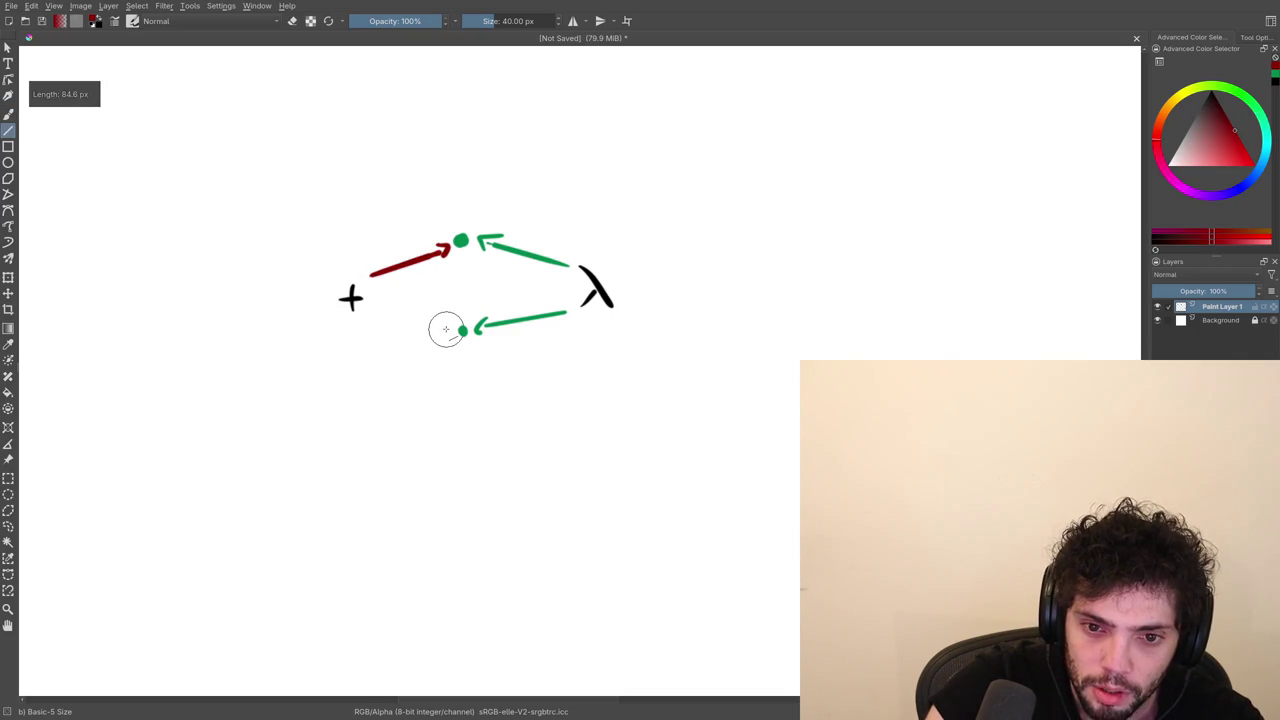
pyautogui.moveTo(370, 310); pyautogui.dragTo(441, 328)
pyautogui.press('b')
# Attempt a red λ-to-+ arrow, undoing several messy strokes.
pyautogui.moveTo(572, 288); pyautogui.dragTo(395, 289)
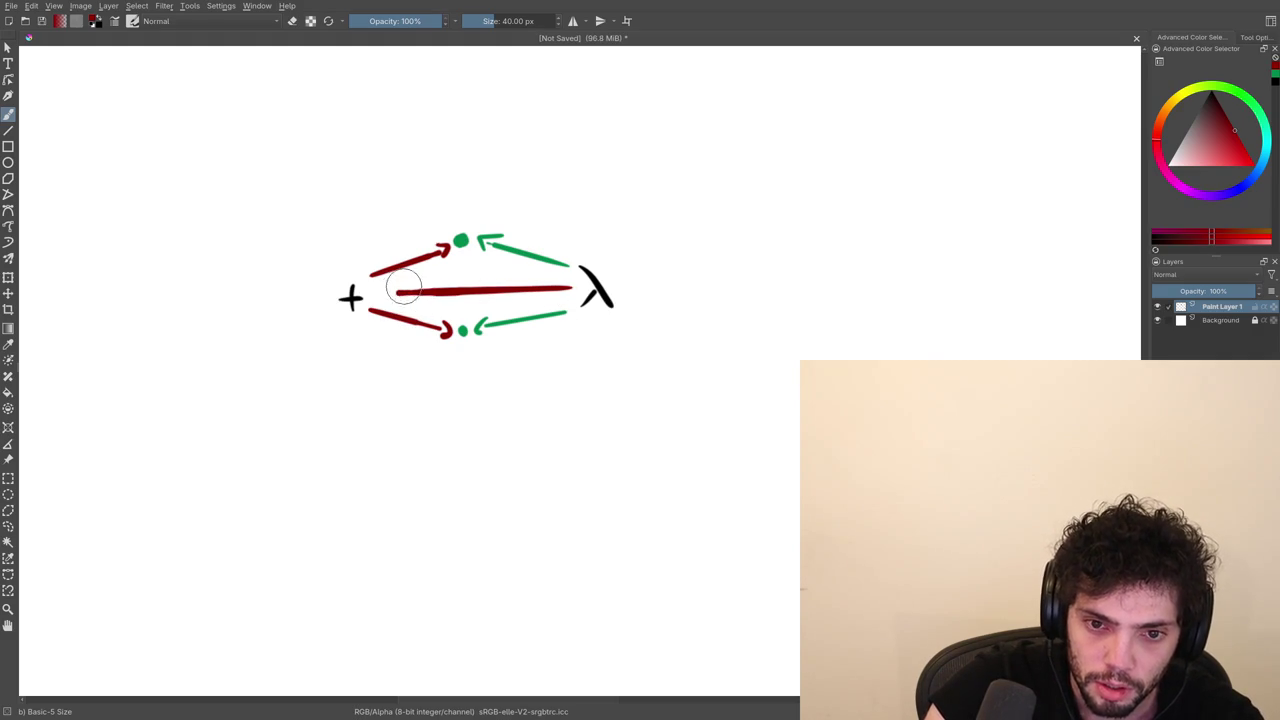
pyautogui.hotkey('ctrl', 'z')
pyautogui.hotkey('ctrl', 'z')
pyautogui.moveTo(578, 287); pyautogui.dragTo(419, 294)
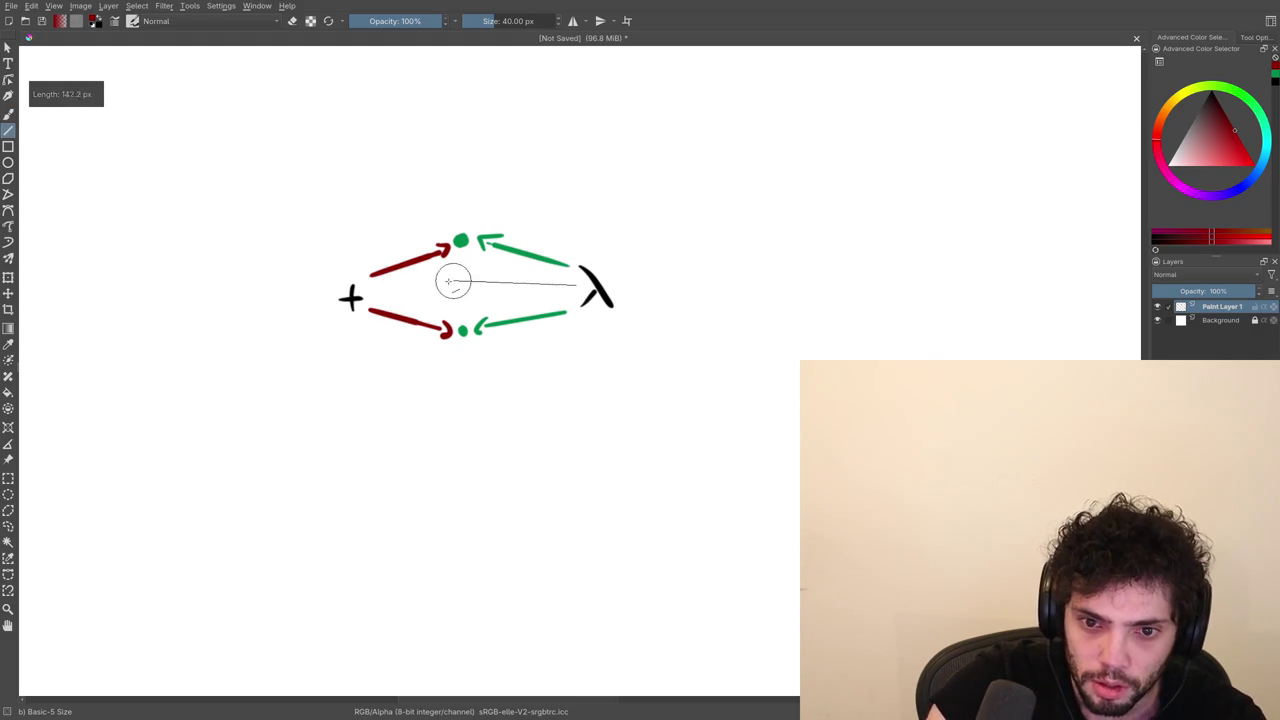
pyautogui.hotkey('ctrl', 'z')
pyautogui.moveTo(582, 287); pyautogui.dragTo(383, 299)
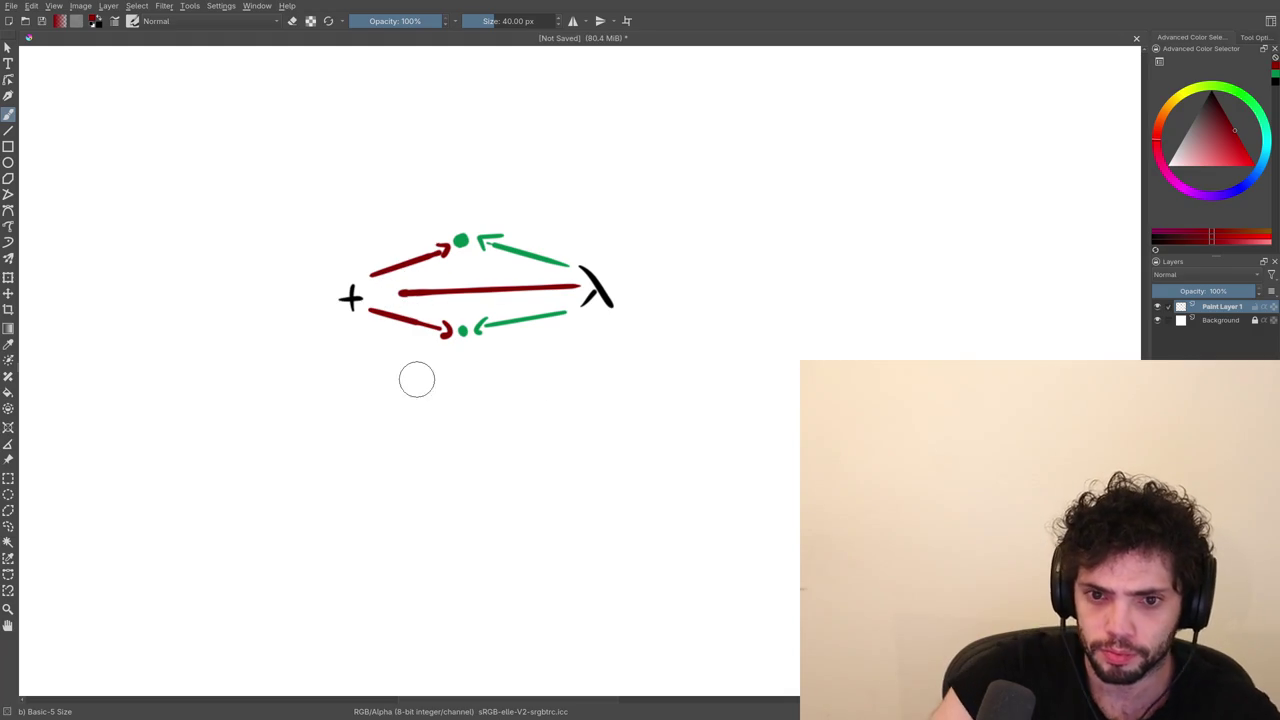
pyautogui.moveTo(400, 294); pyautogui.dragTo(389, 293)
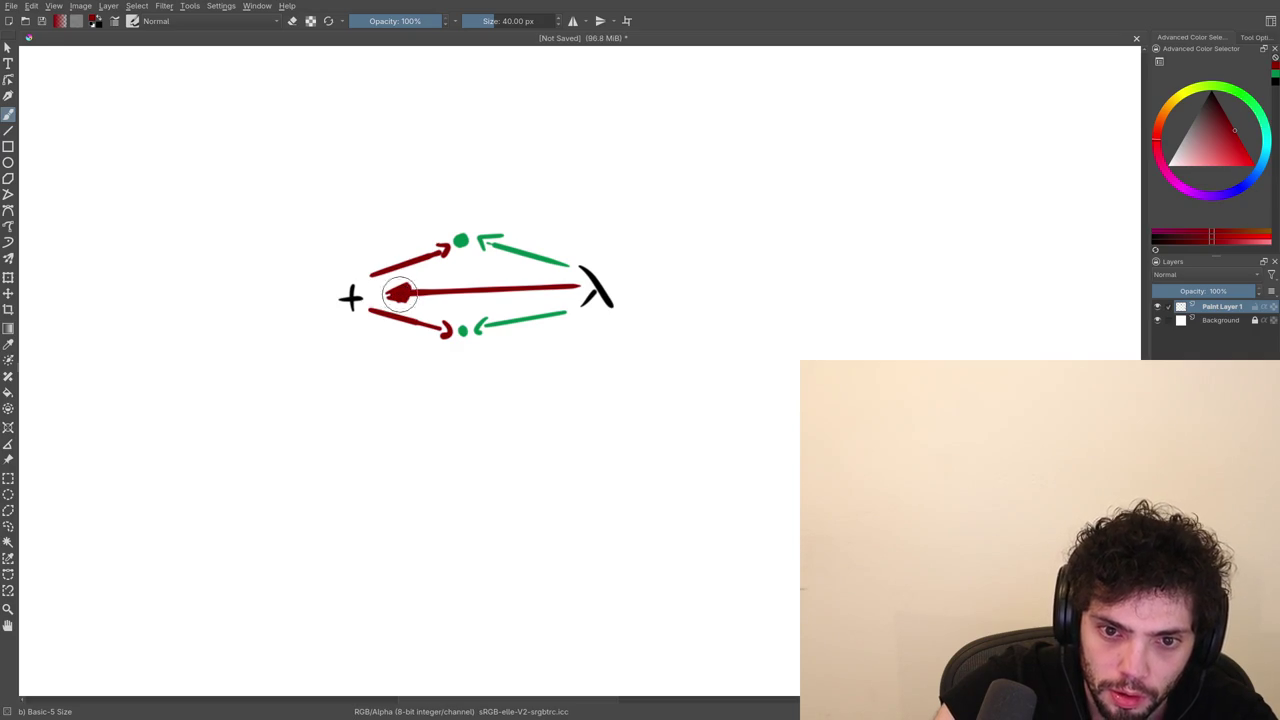
pyautogui.hotkey('ctrl', 'z')
pyautogui.hotkey('ctrl', 'z')
pyautogui.hotkey('ctrl', 'z')
pyautogui.press('l')
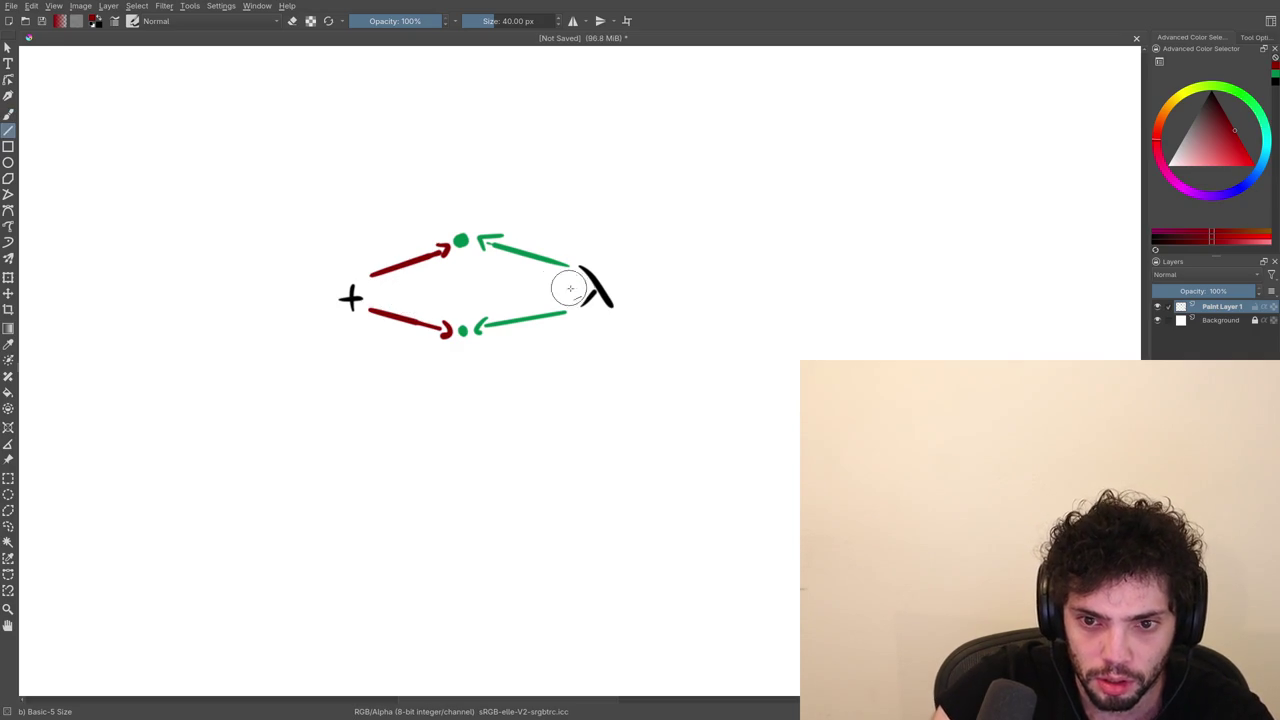
# Redraw the red λ-to-+ line with its arrowhead and recentre the view.
pyautogui.moveTo(580, 288); pyautogui.dragTo(400, 291)
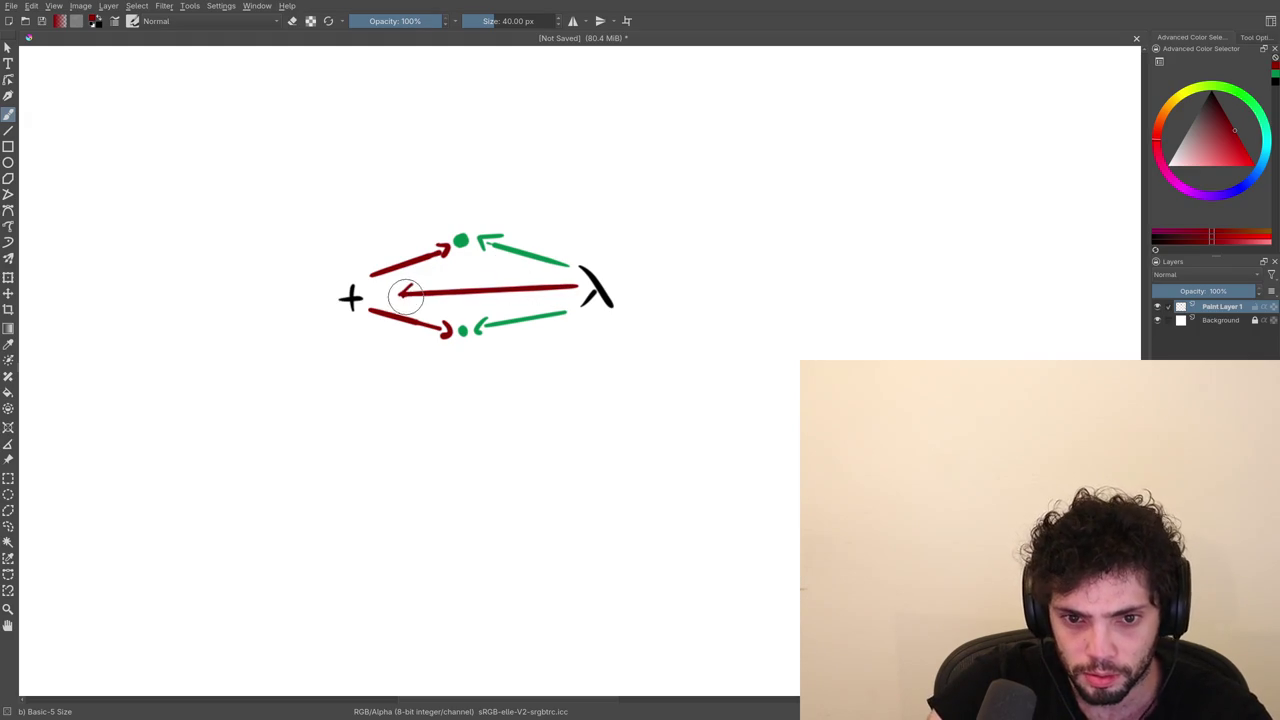
pyautogui.press('shift')
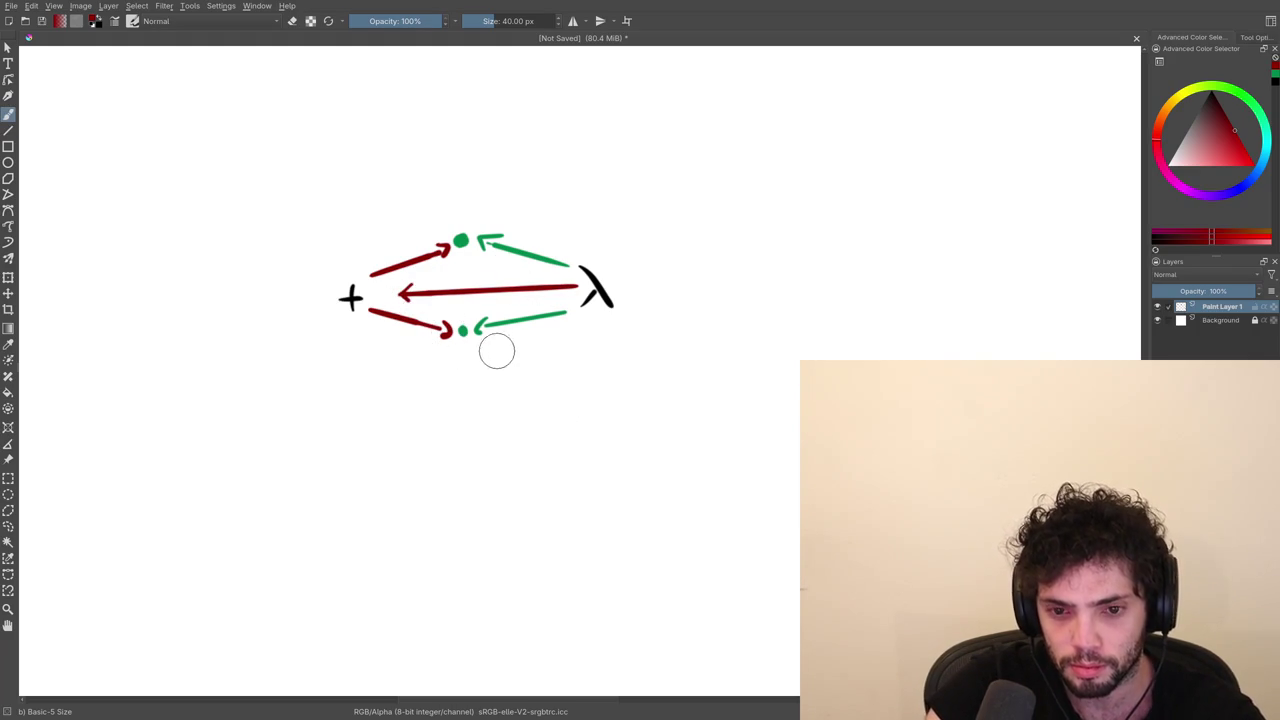
pyautogui.press('v')
pyautogui.moveTo(402, 303); pyautogui.dragTo(394, 297)
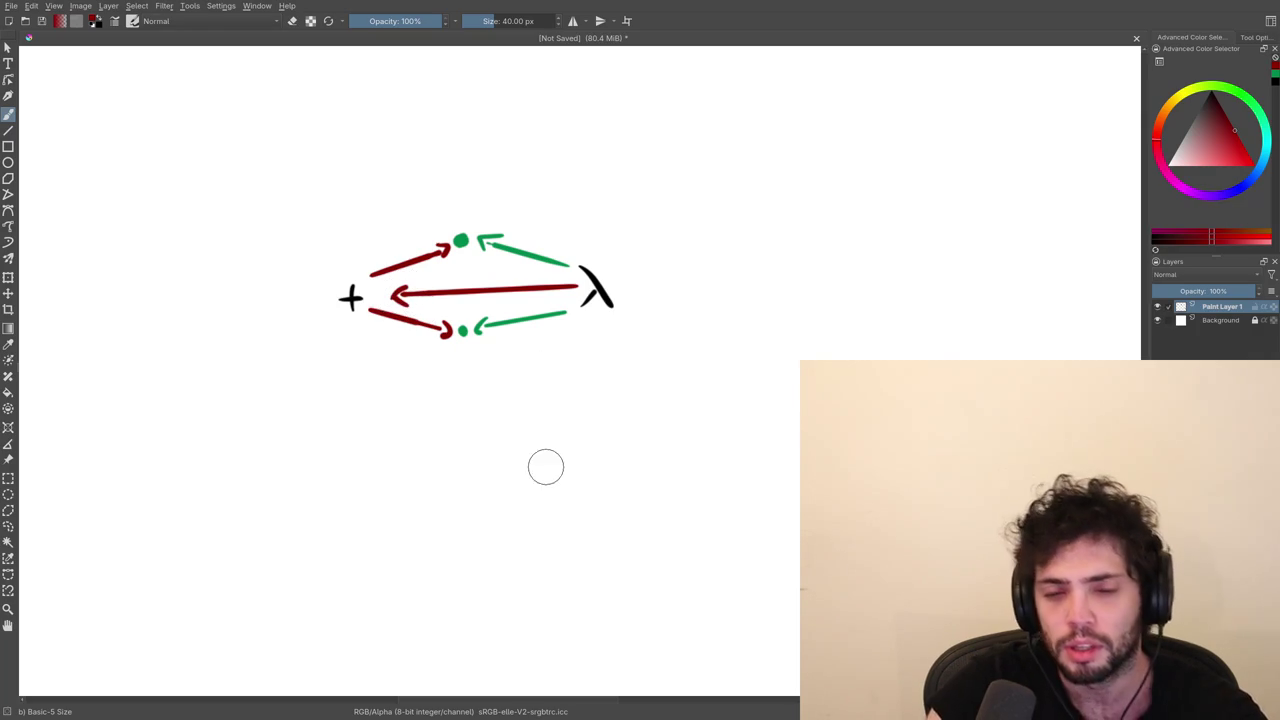
pyautogui.moveTo(508, 334)
pyautogui.mouseDown()
pyautogui.moveTo(494, 451)
pyautogui.moveTo(539, 443)
pyautogui.mouseUp()
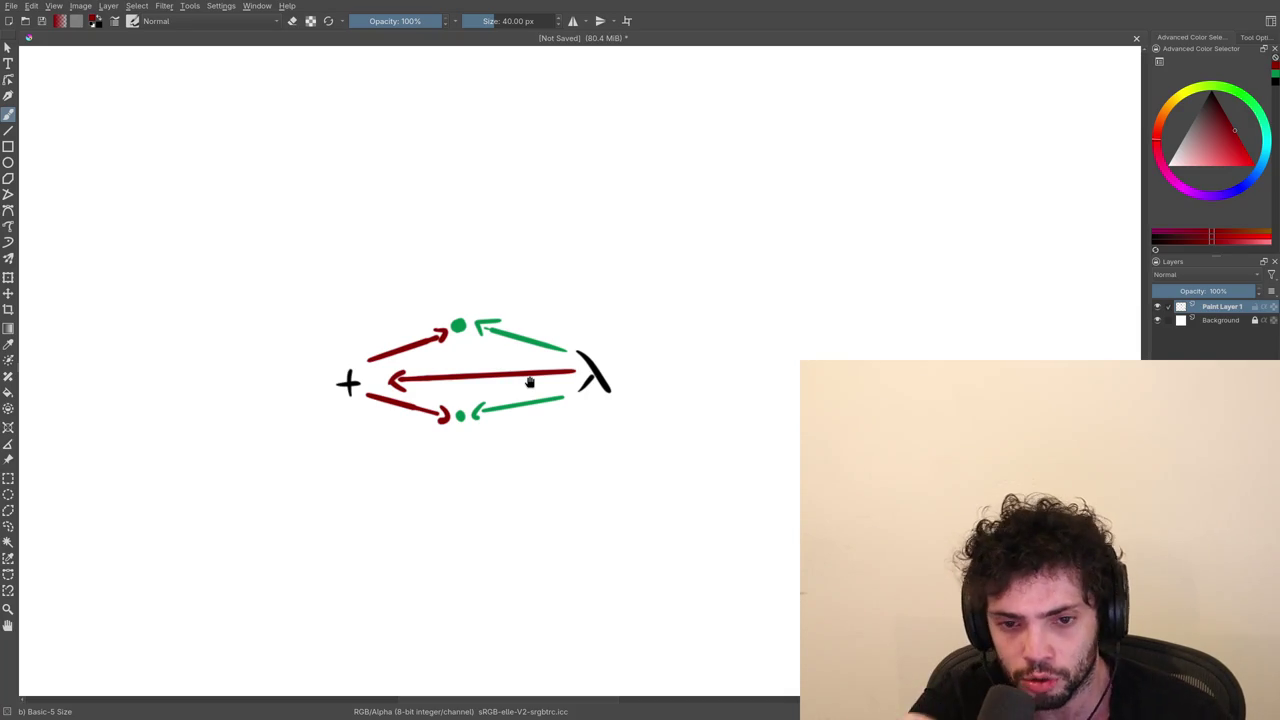
pyautogui.scroll(-3, 443, 394)
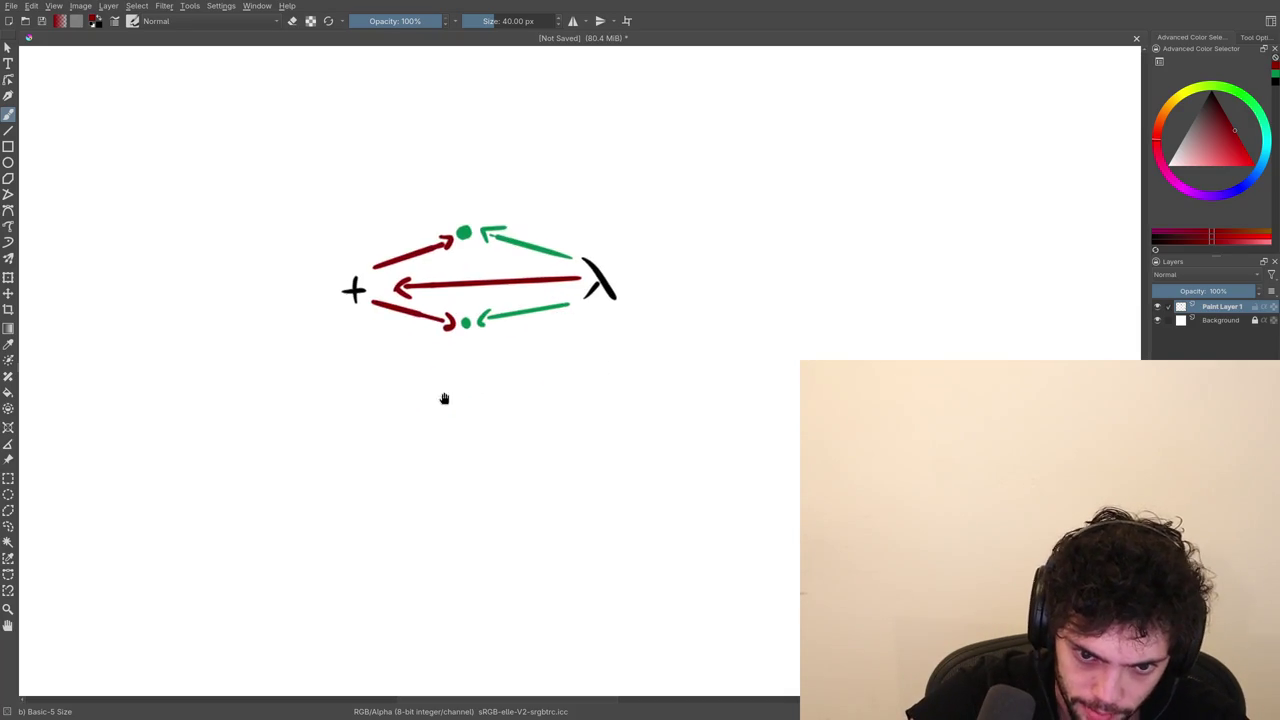
pyautogui.scroll(-2, 444, 392)
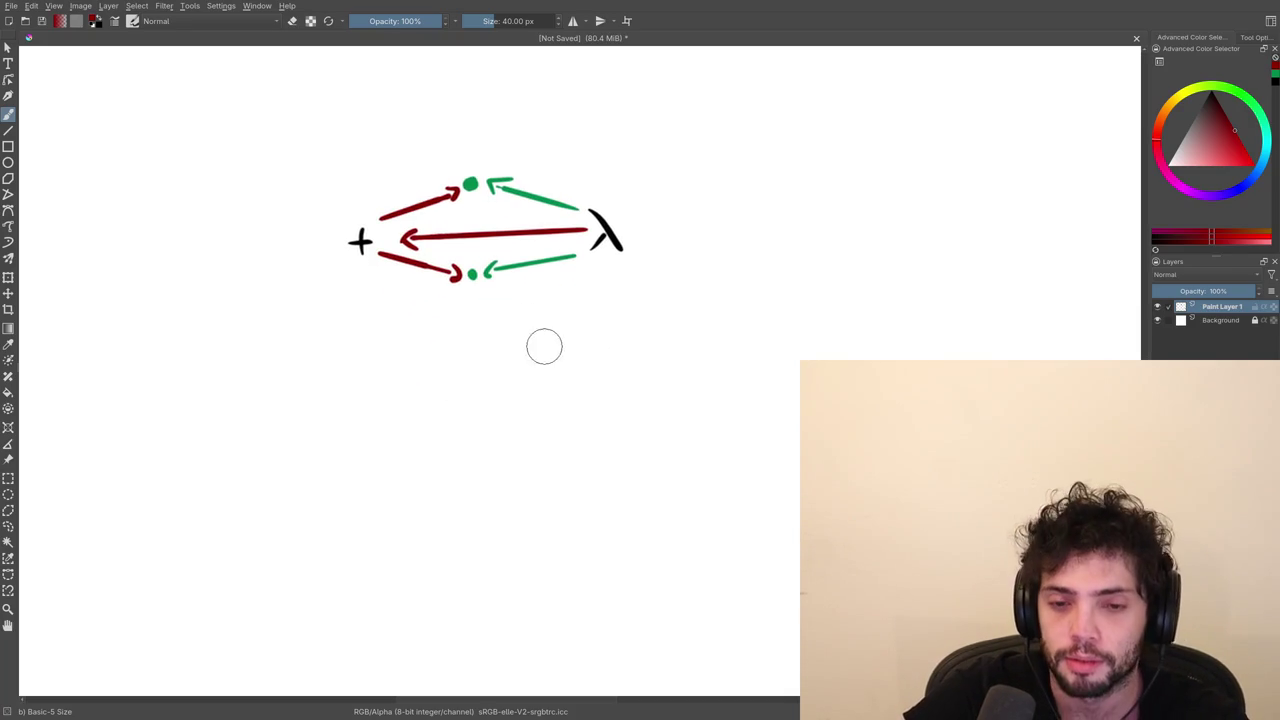
pyautogui.moveTo(593, 313); pyautogui.dragTo(519, 399)
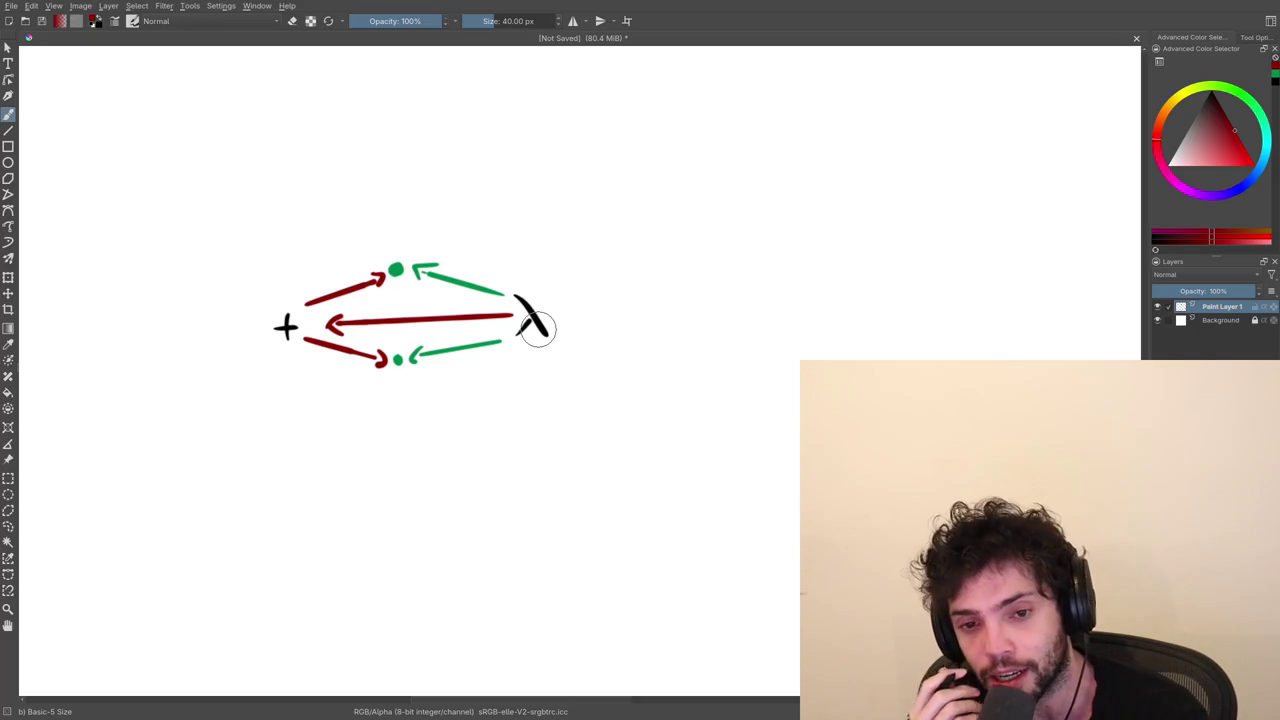
pyautogui.moveTo(471, 448); pyautogui.dragTo(485, 323)
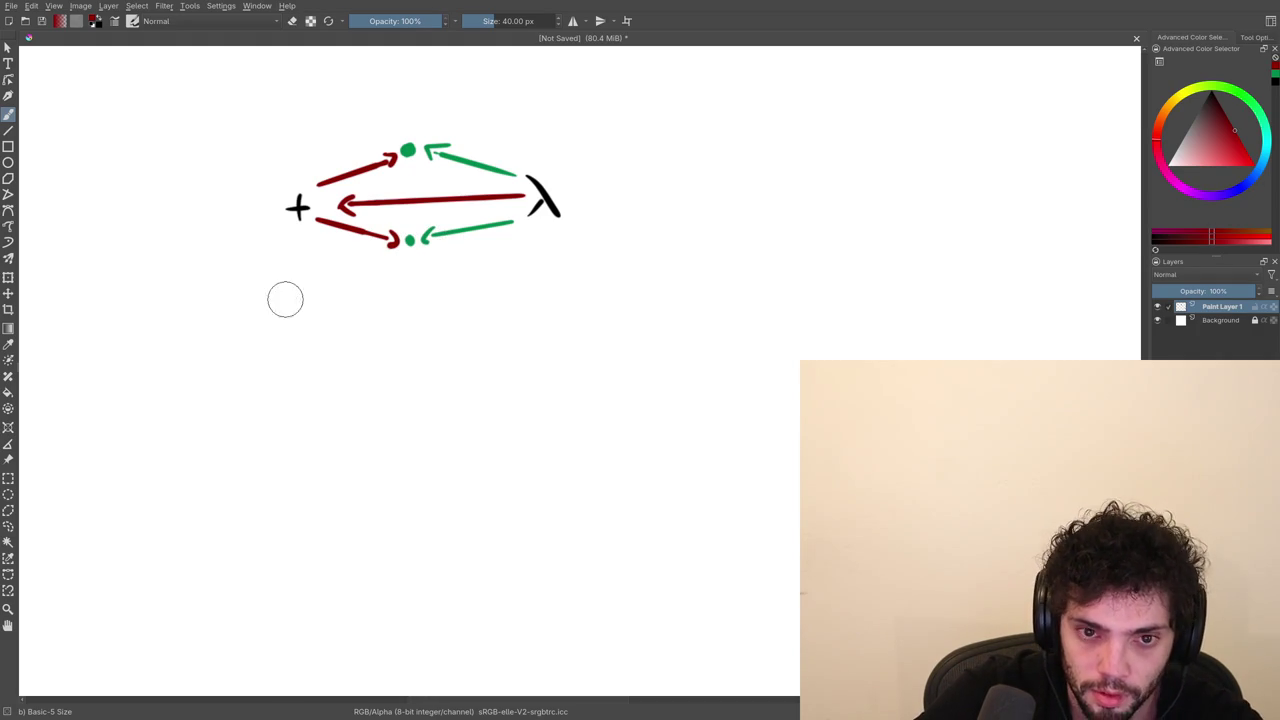
pyautogui.rightClick(355, 389)
pyautogui.click(362, 350)
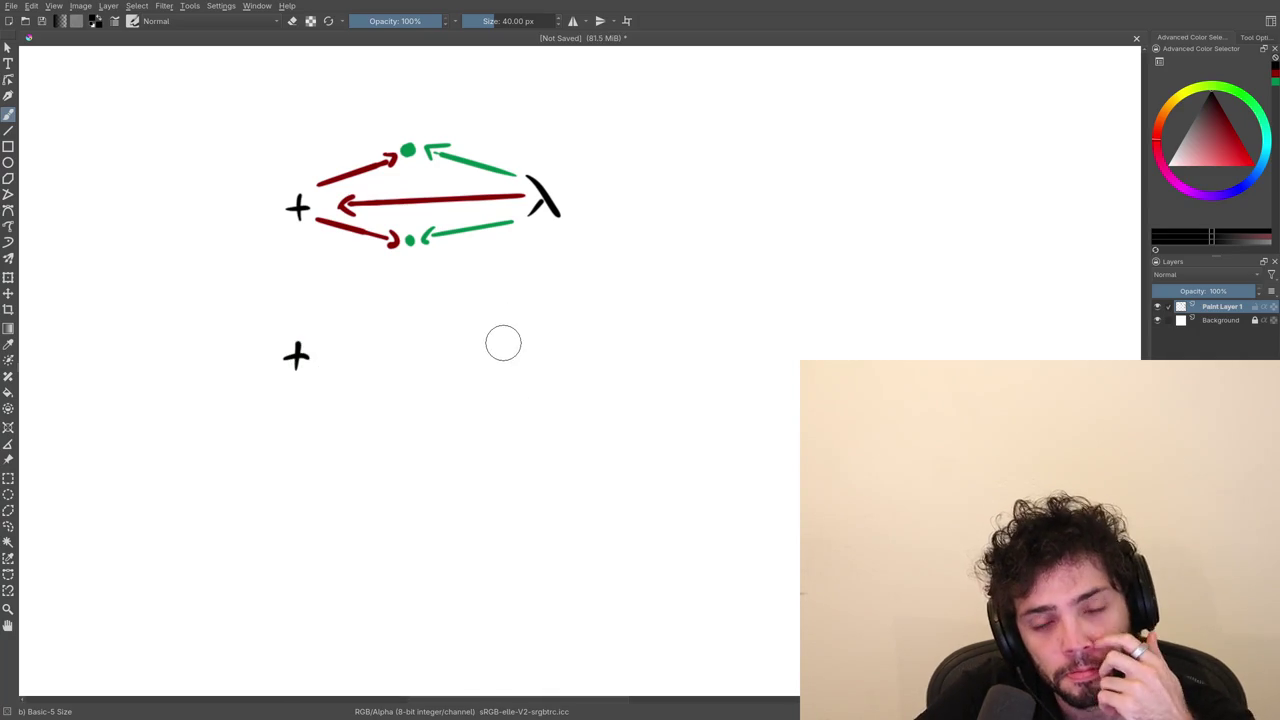
pyautogui.moveTo(492, 328)
pyautogui.mouseDown()
pyautogui.moveTo(509, 368)
pyautogui.moveTo(487, 366)
pyautogui.mouseUp()
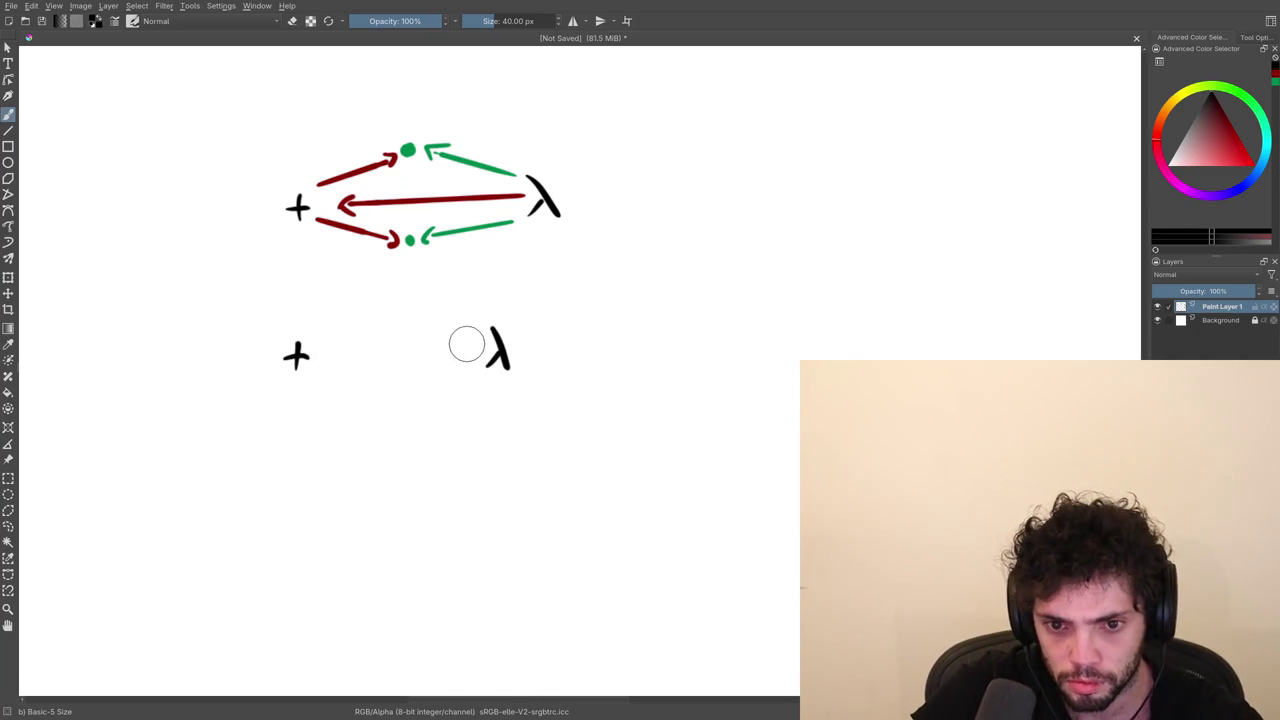
pyautogui.moveTo(380, 346); pyautogui.dragTo(350, 347)
pyautogui.hotkey('ctrl', 'z')
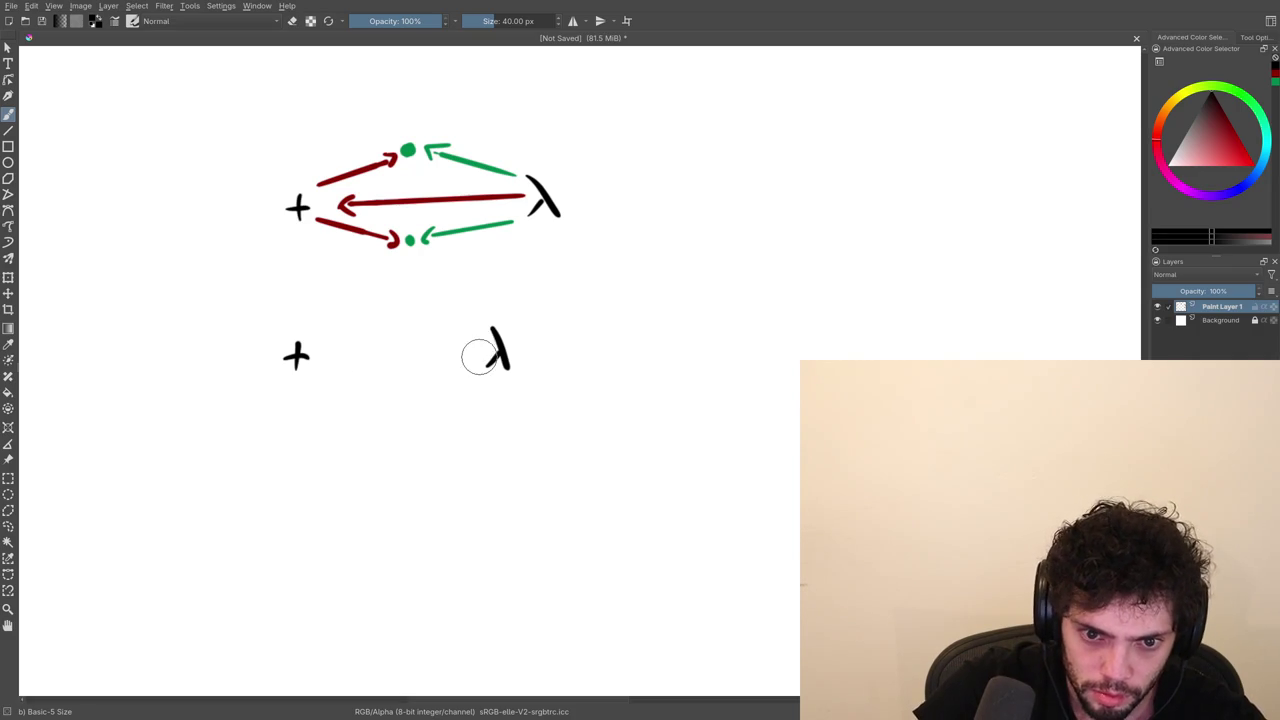
pyautogui.moveTo(477, 350); pyautogui.dragTo(326, 351)
pyautogui.hotkey('ctrl', 'z')
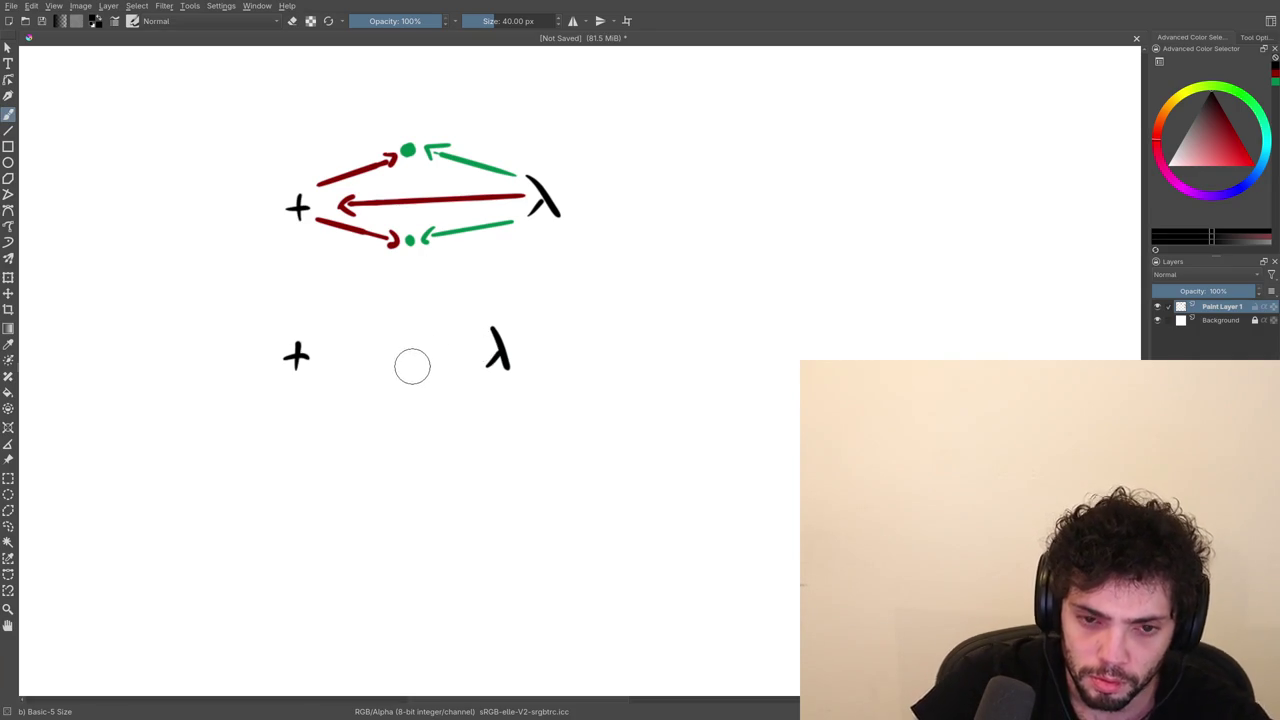
pyautogui.hotkey('ctrl', 'z')
pyautogui.hotkey('ctrl', 'shift', 'z')
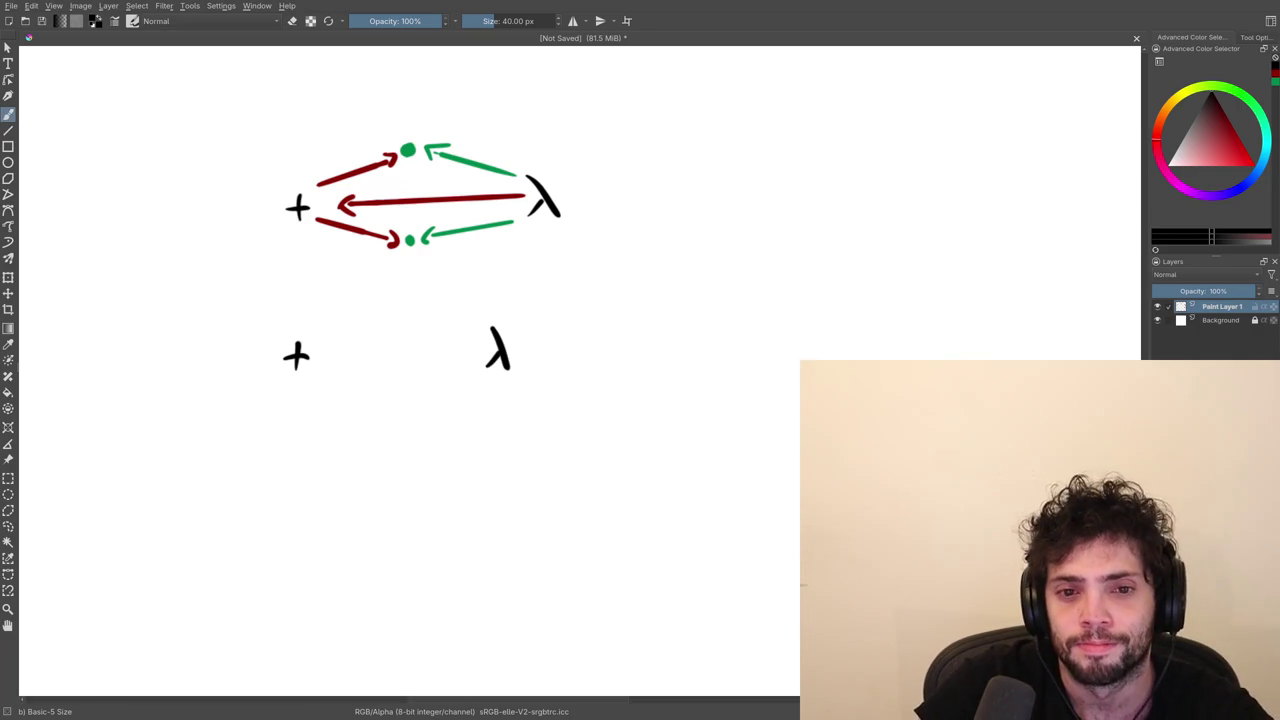
pyautogui.hotkey('ctrl', 'z')
pyautogui.hotkey('ctrl', 'z')
pyautogui.hotkey('ctrl', 'z')
pyautogui.hotkey('ctrl', 'z')
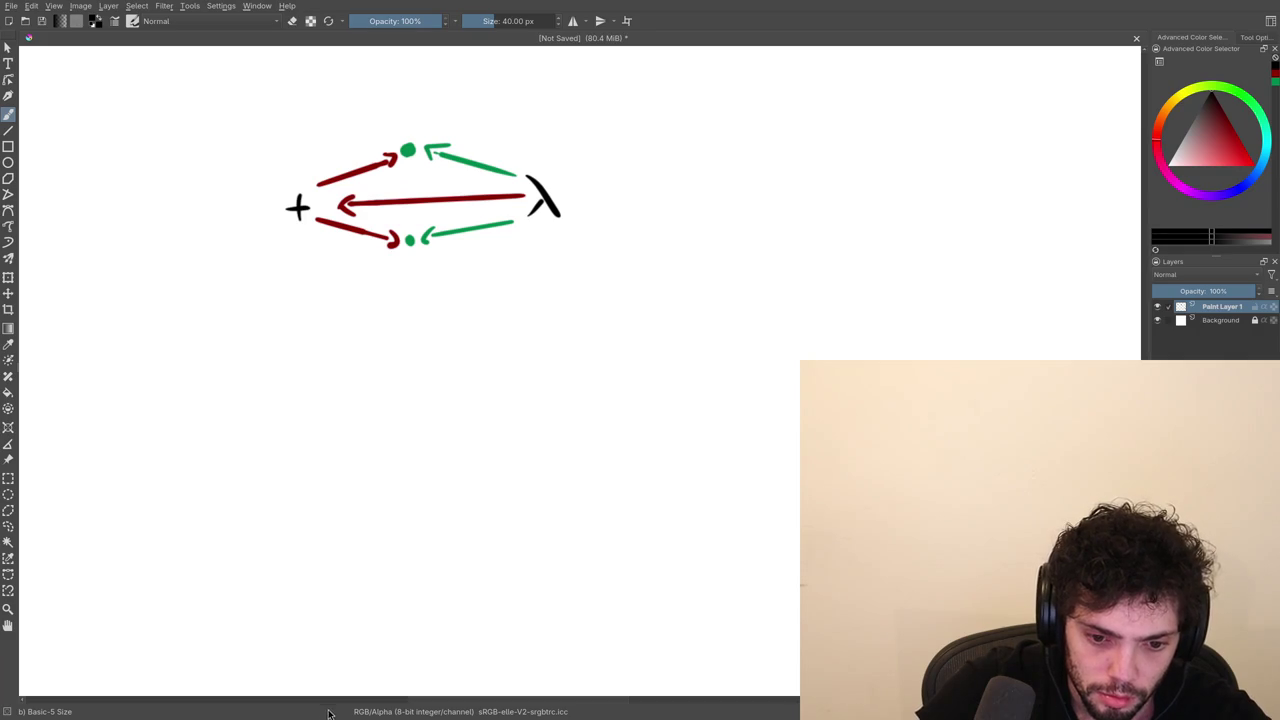
pyautogui.press('super+f')
pyautogui.hotkey('alt', 'Tab')
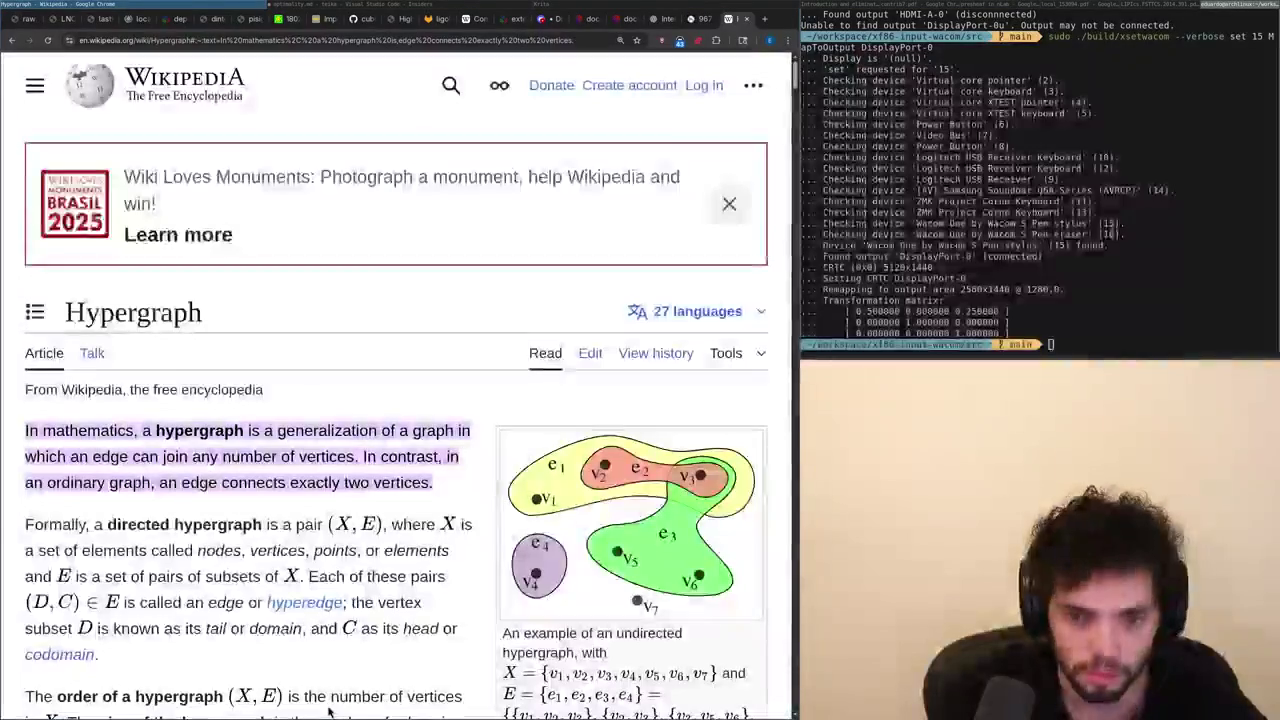
pyautogui.hotkey('alt', 'Tab')
pyautogui.hotkey('alt', 'Tab')
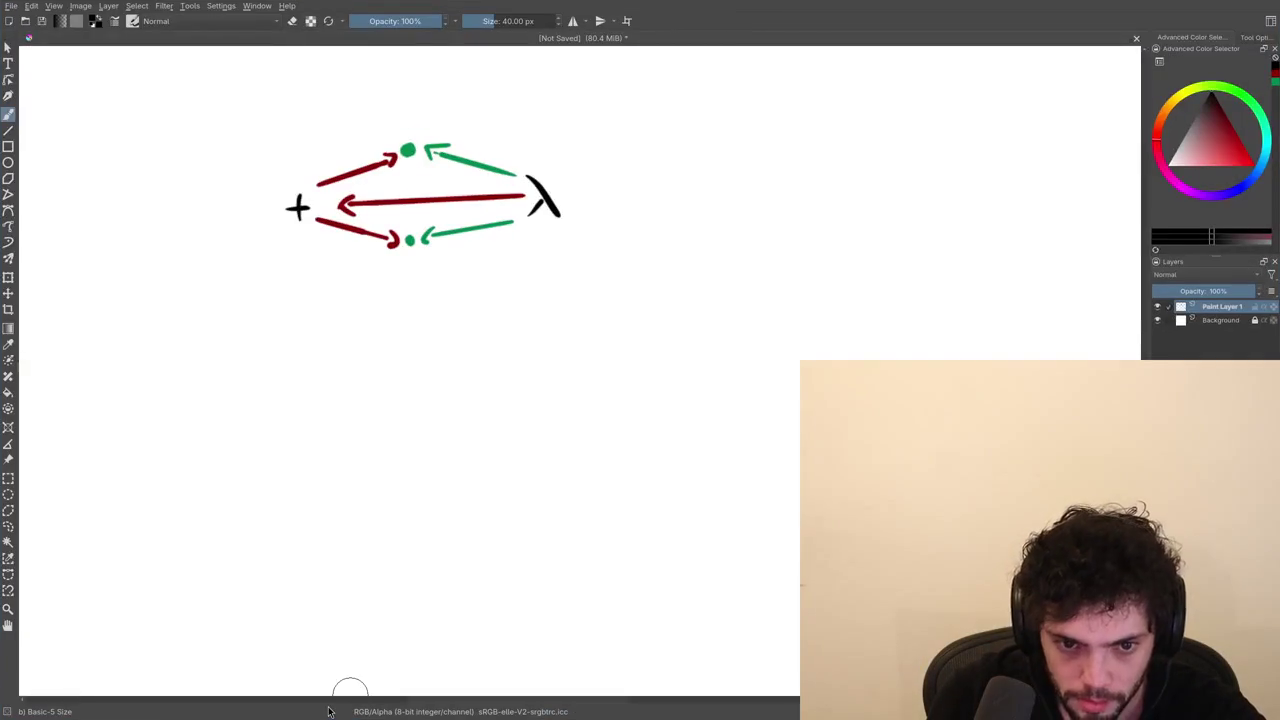
# Label the upper green dot x and the lower one y in green.
pyautogui.moveTo(294, 334); pyautogui.dragTo(272, 414)
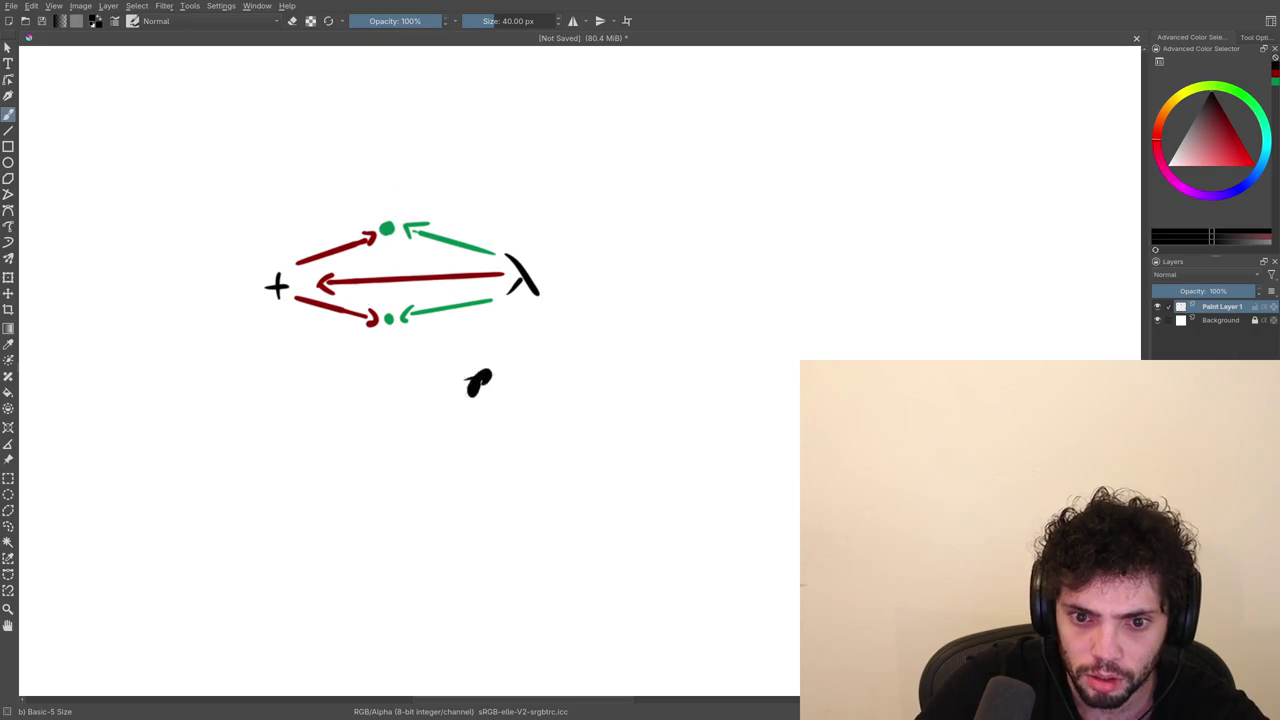
pyautogui.rightClick(466, 336)
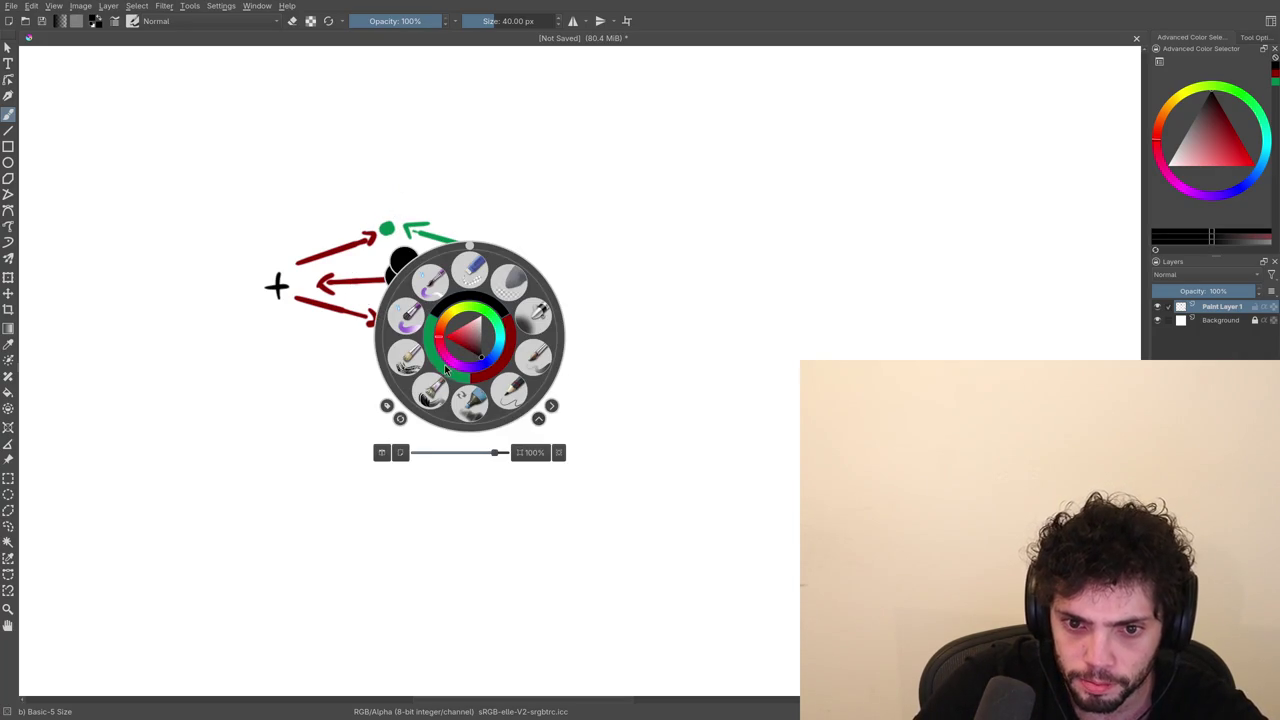
pyautogui.click(431, 340)
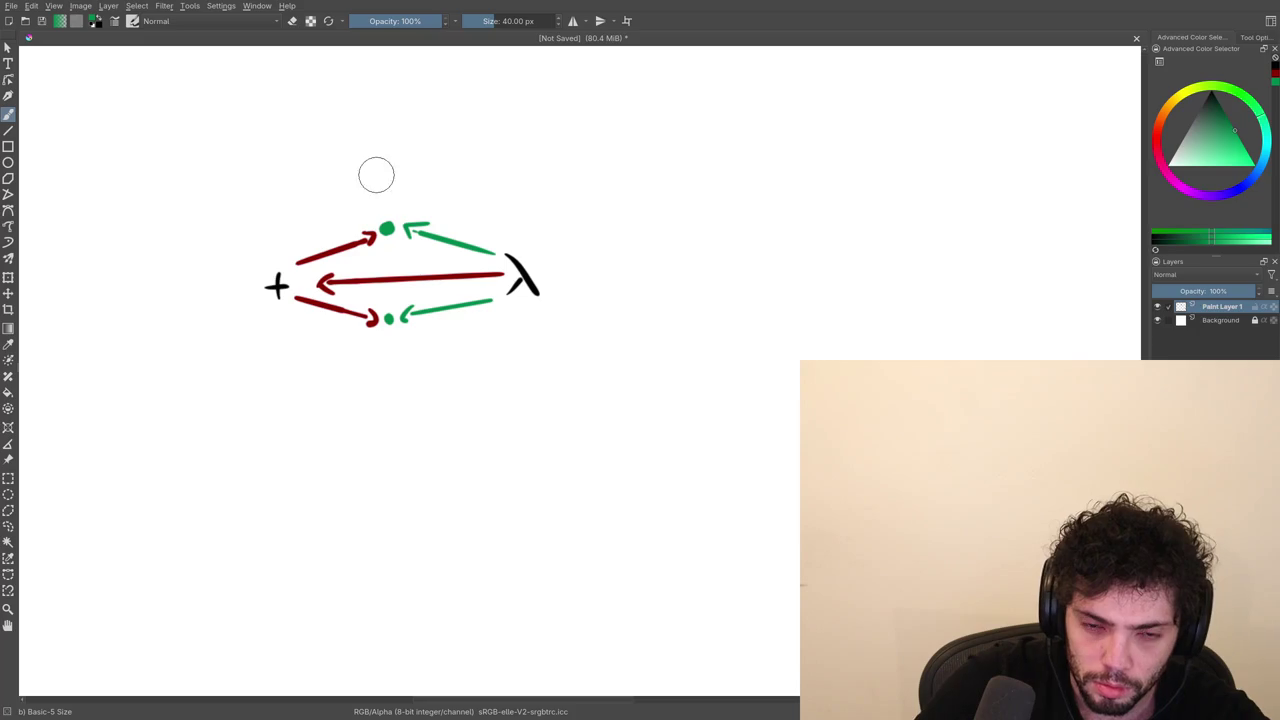
pyautogui.moveTo(379, 210); pyautogui.dragTo(390, 200)
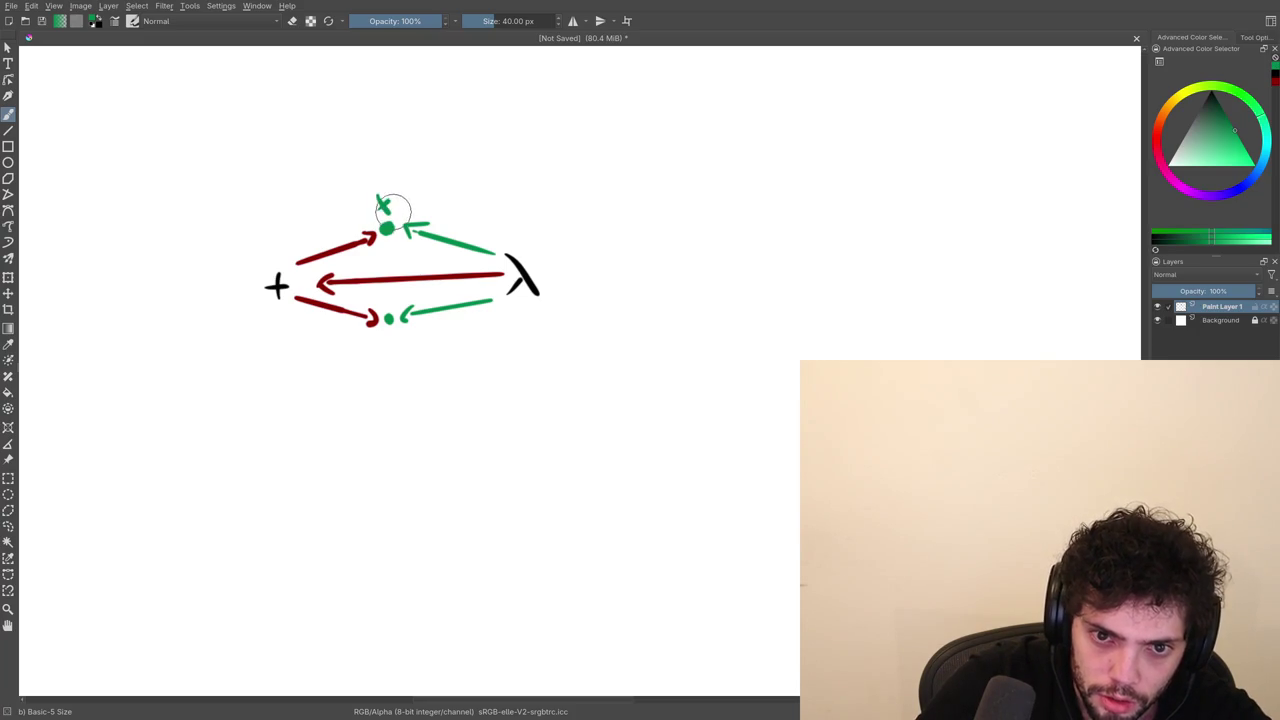
pyautogui.moveTo(386, 354)
pyautogui.mouseDown()
pyautogui.moveTo(395, 343)
pyautogui.moveTo(386, 355)
pyautogui.mouseUp()
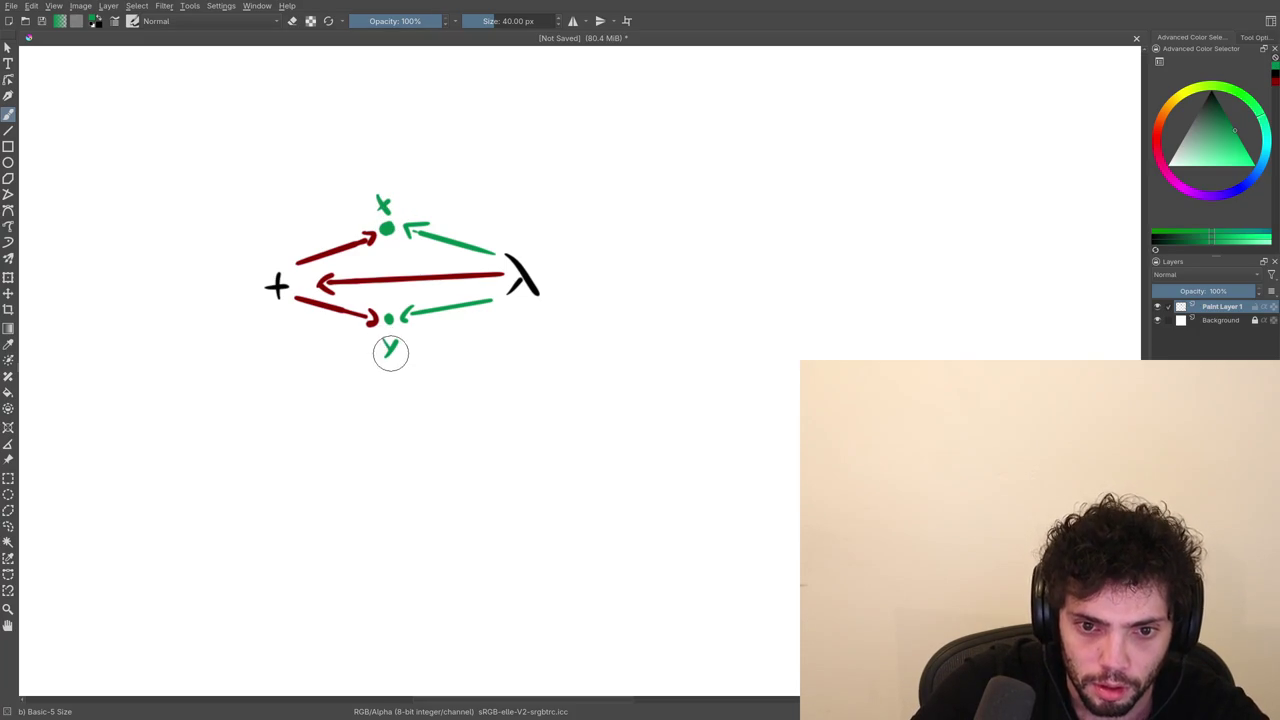
# Pan to empty canvas below and start a black + there.
pyautogui.moveTo(454, 445)
pyautogui.mouseDown()
pyautogui.moveTo(471, 380)
pyautogui.moveTo(463, 337)
pyautogui.mouseUp()
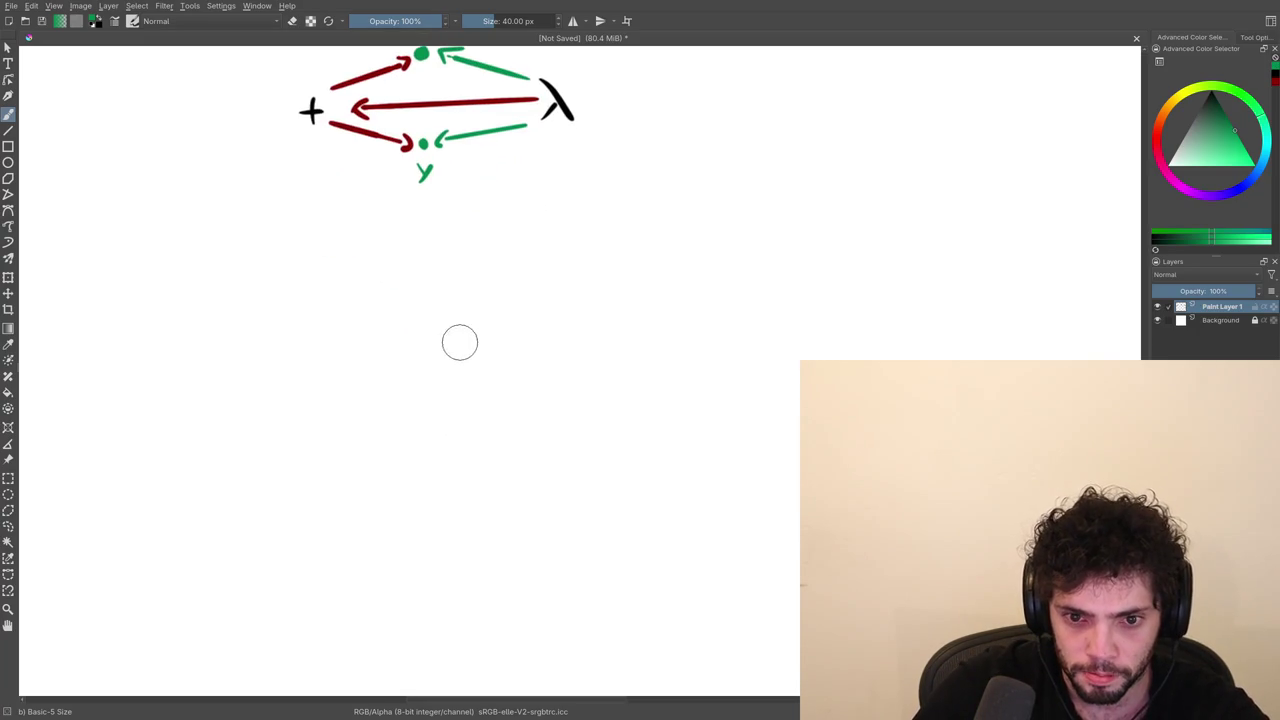
pyautogui.rightClick(464, 345)
pyautogui.click(478, 318)
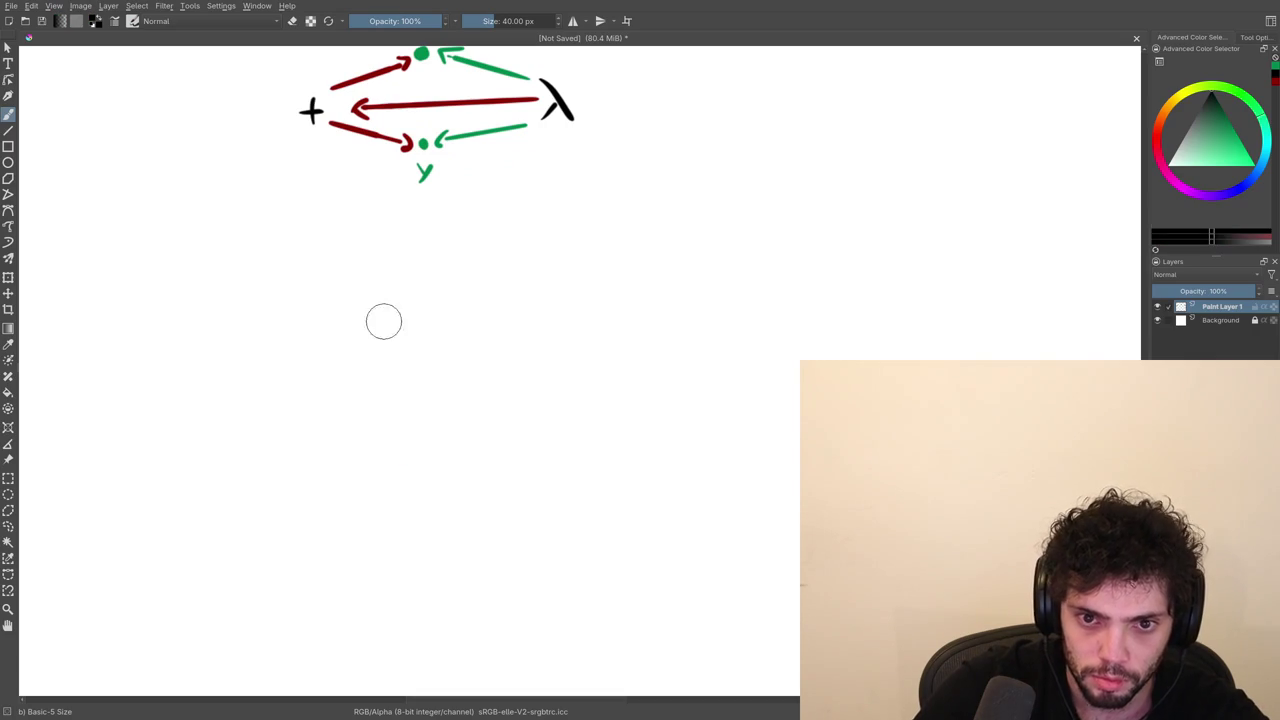
pyautogui.moveTo(325, 323); pyautogui.dragTo(330, 292)
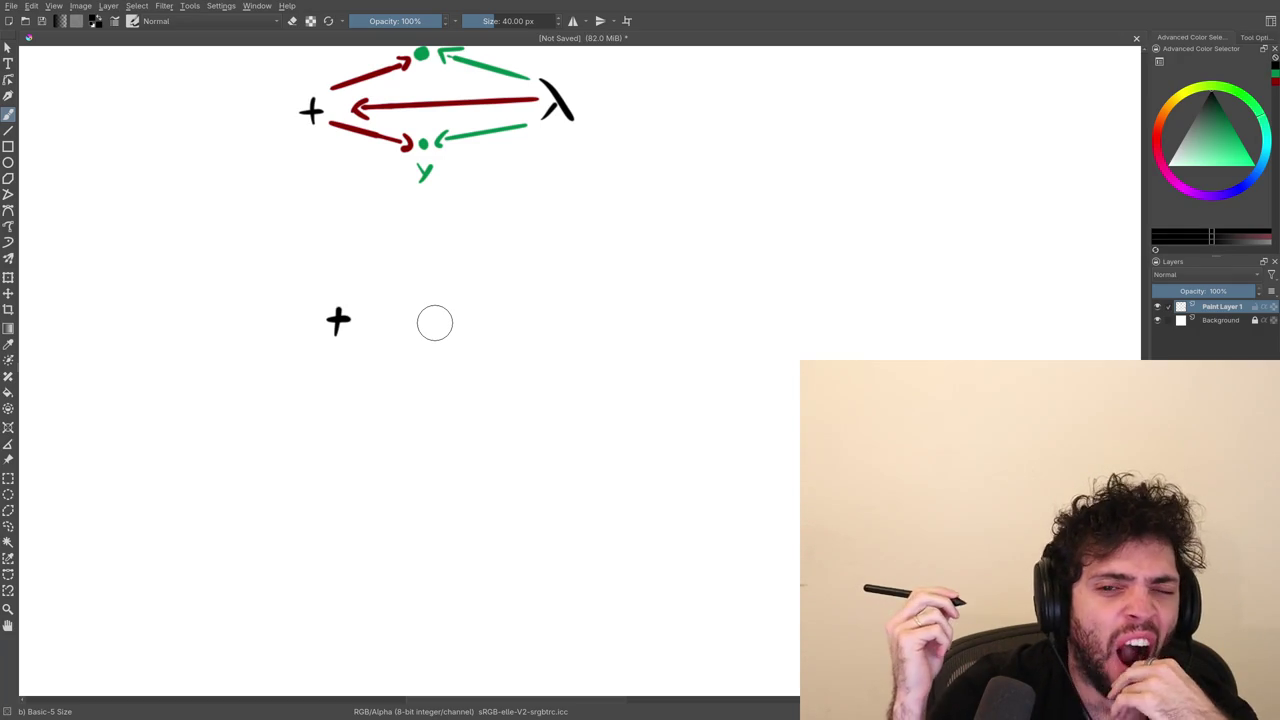
pyautogui.moveTo(521, 236); pyautogui.dragTo(541, 468)
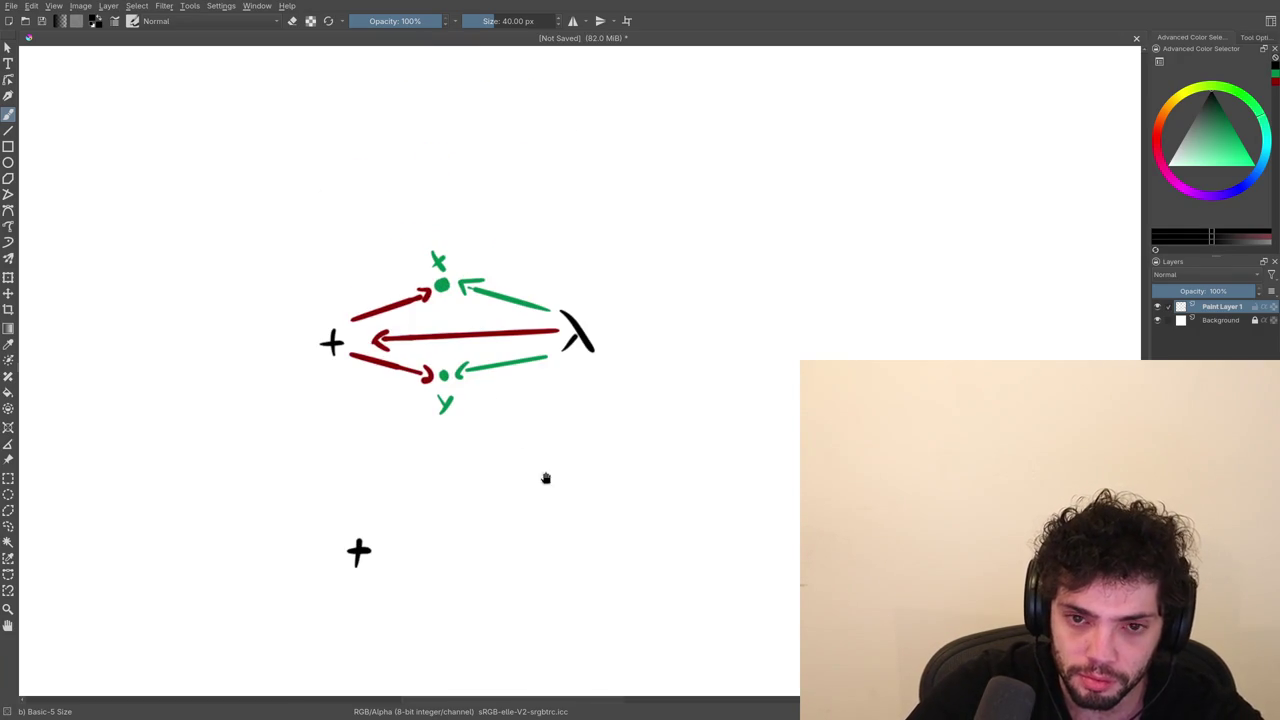
pyautogui.press('e')
pyautogui.moveTo(350, 545); pyautogui.dragTo(372, 552)
pyautogui.press('e')
pyautogui.hotkey('ctrl', 'z')
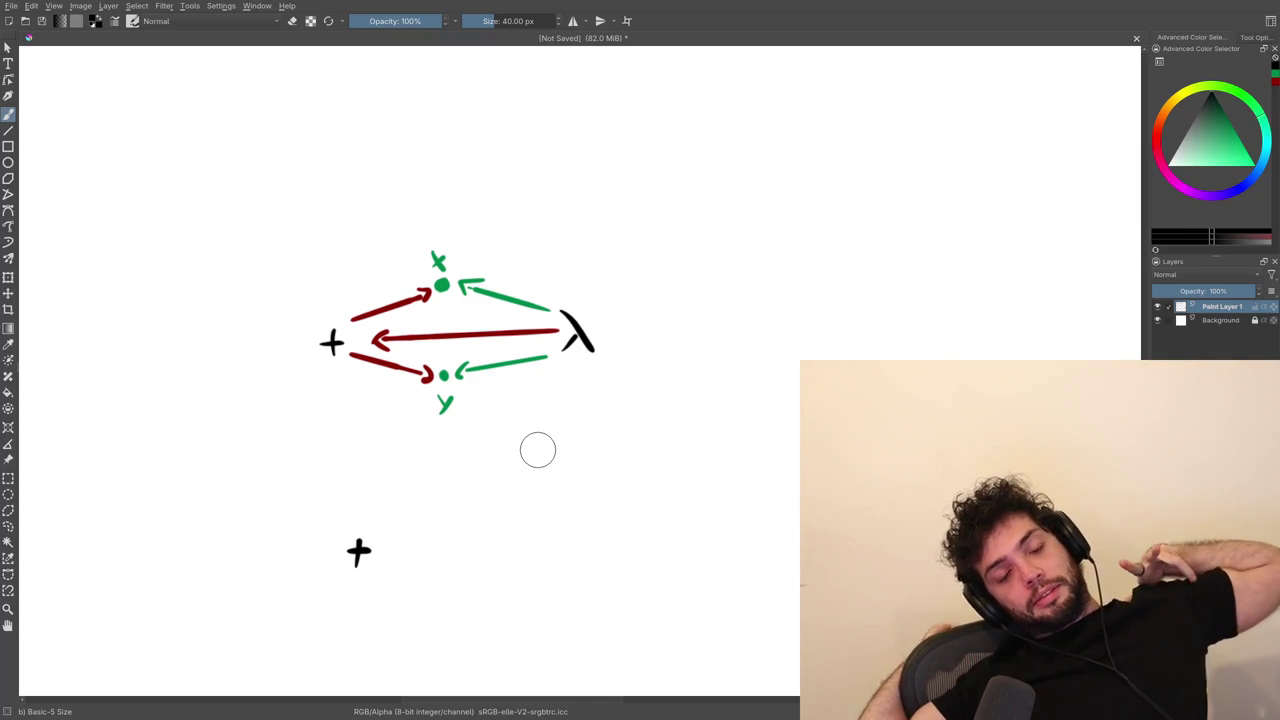
pyautogui.moveTo(431, 432); pyautogui.dragTo(445, 447)
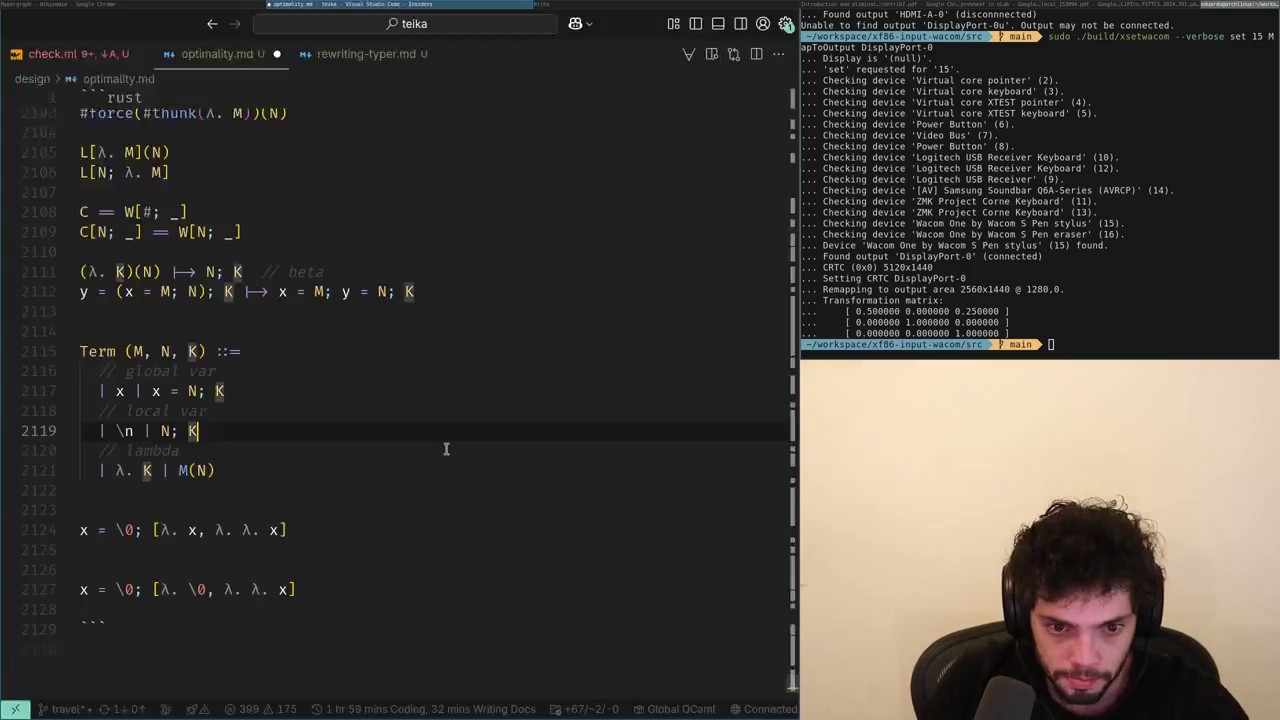
# Bring Chrome's Hypergraph Wikipedia article to the front with Alt+Tab.
pyautogui.hotkey('alt', 'Tab')
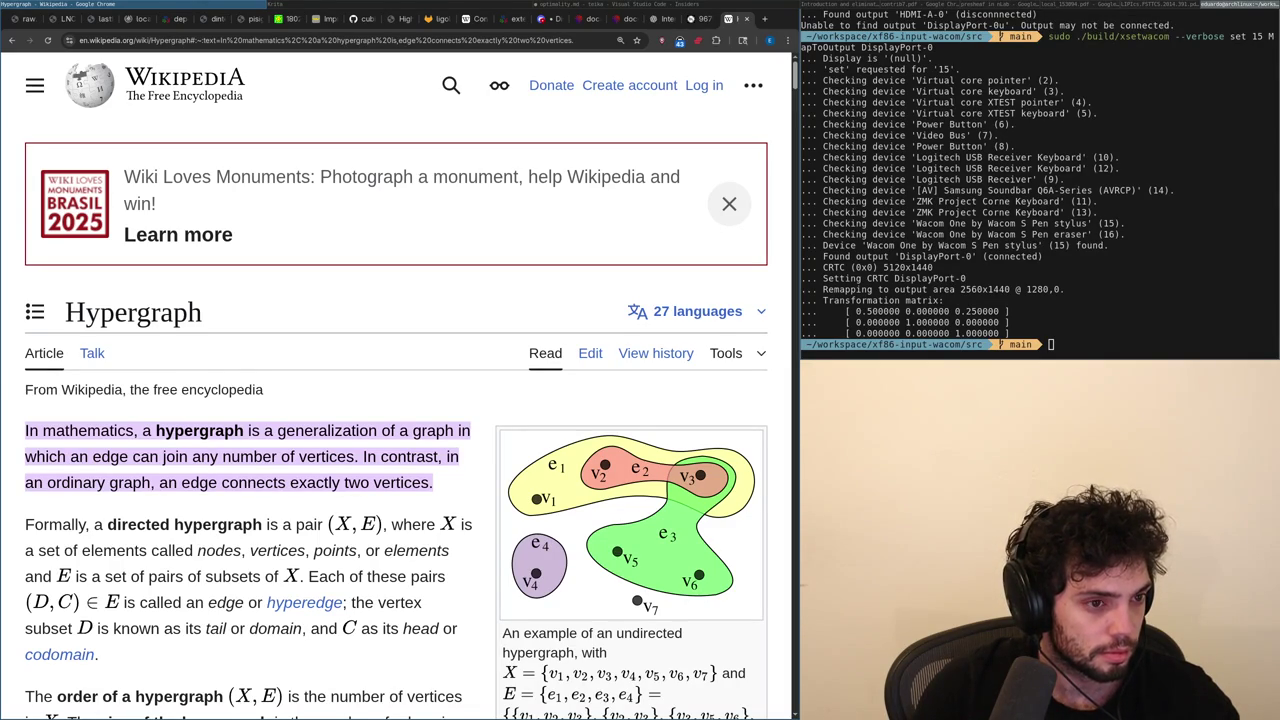
# Scroll between the VS Code, Krita and Chrome windows and through the Wikipedia Hypergraph article.
pyautogui.scroll(-1, 410, 6)
pyautogui.scroll(-1, 414, 6)
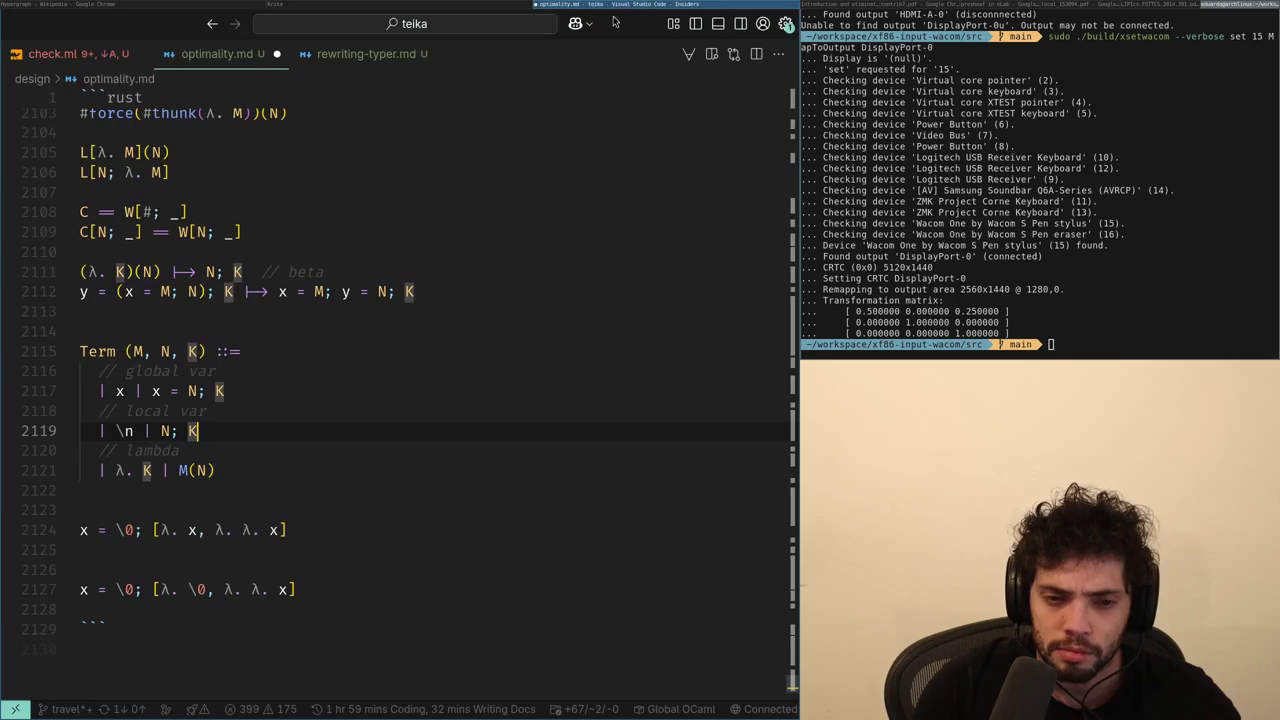
pyautogui.scroll(1, 416, 6)
pyautogui.scroll(1, 176, 6)
pyautogui.scroll(-1, 176, 6)
pyautogui.scroll(1, 227, 6)
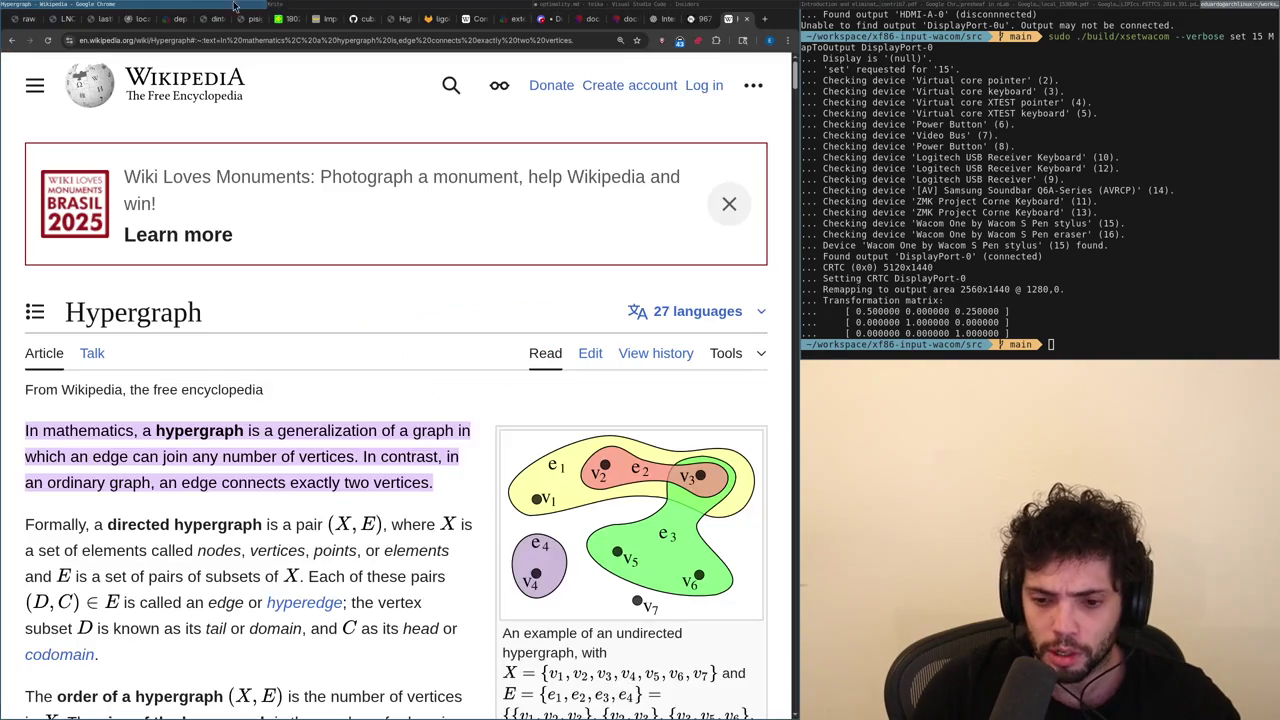
pyautogui.scroll(-3, 354, 422)
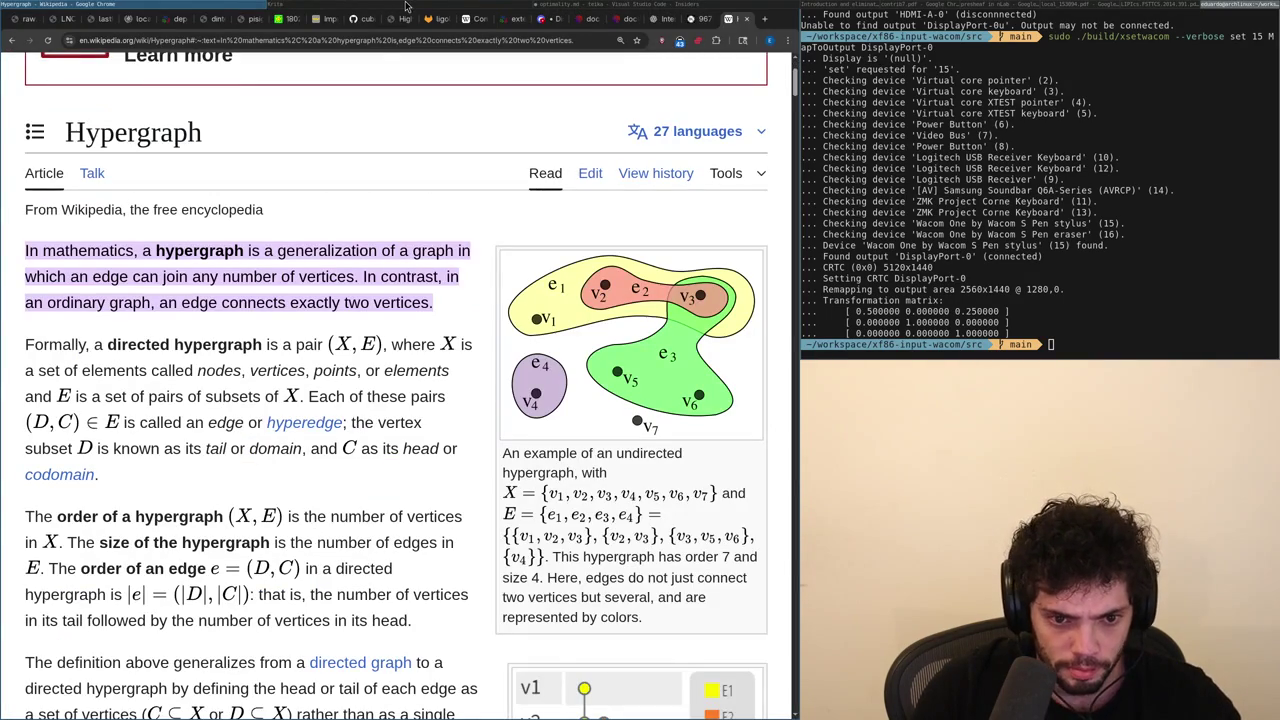
pyautogui.scroll(-1, 400, 6)
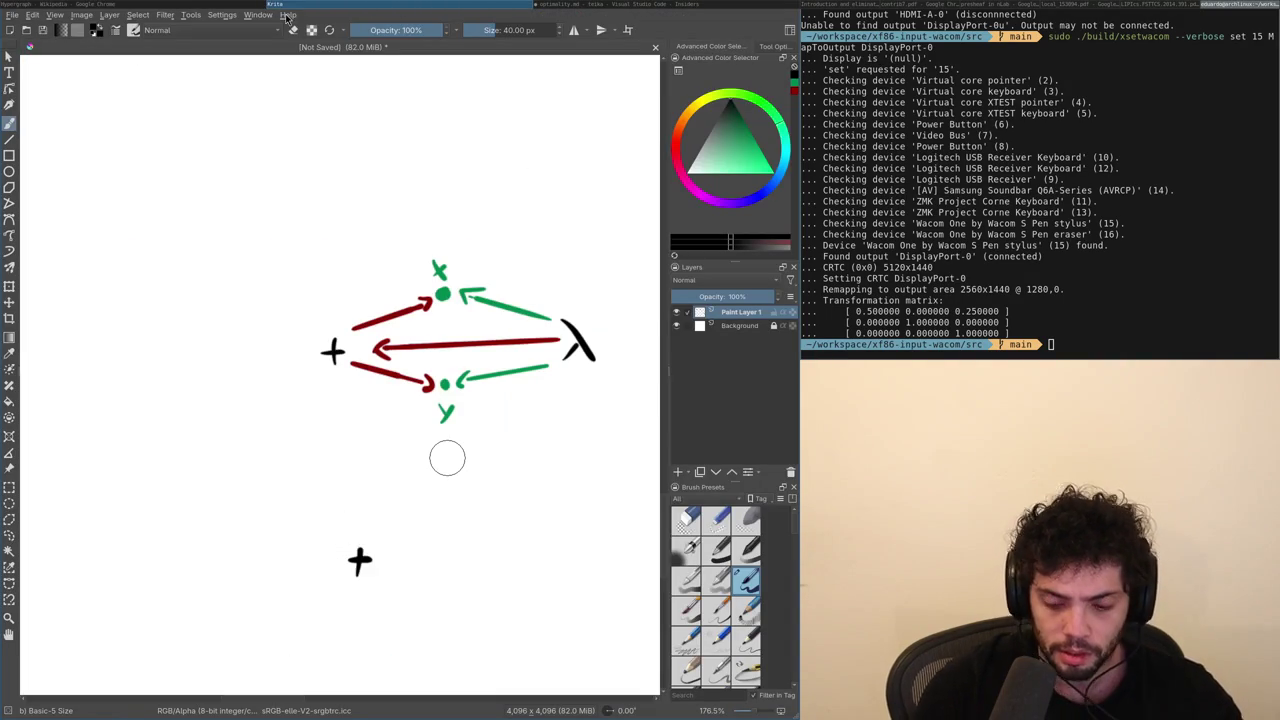
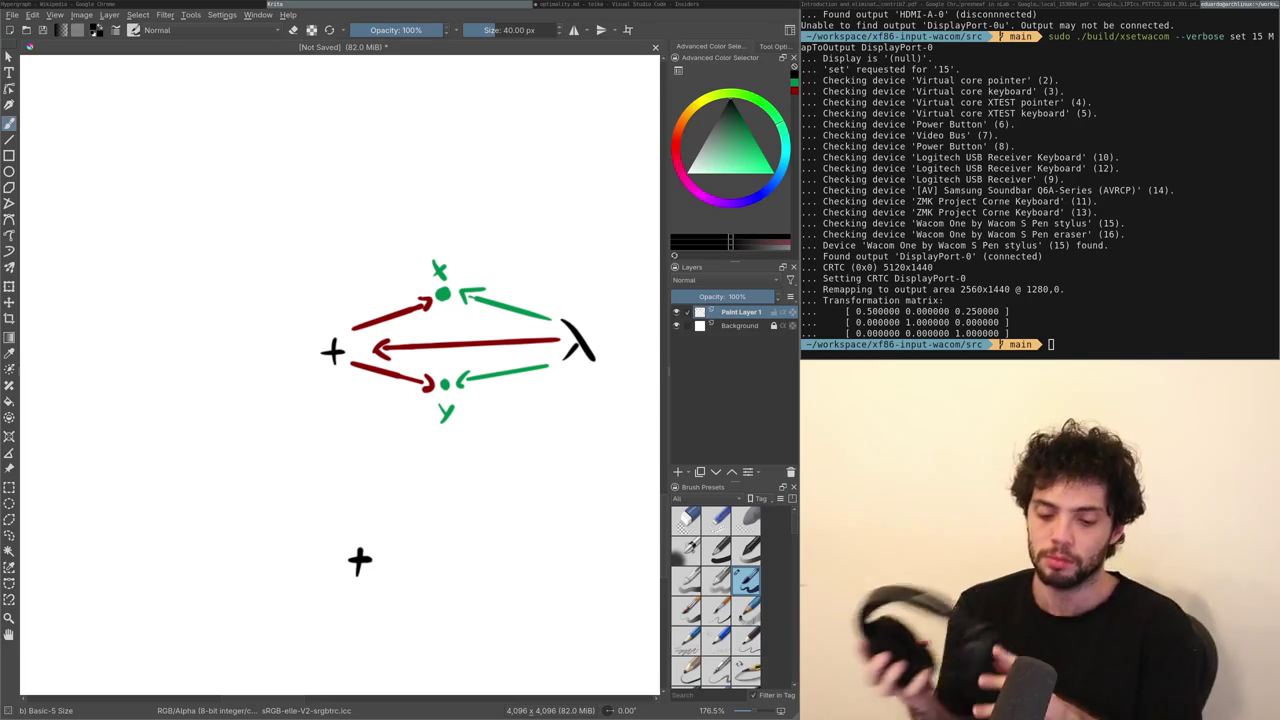
# Flip between the Wikipedia Hypergraph article and the Krita drawing.
pyautogui.click(252, 6)
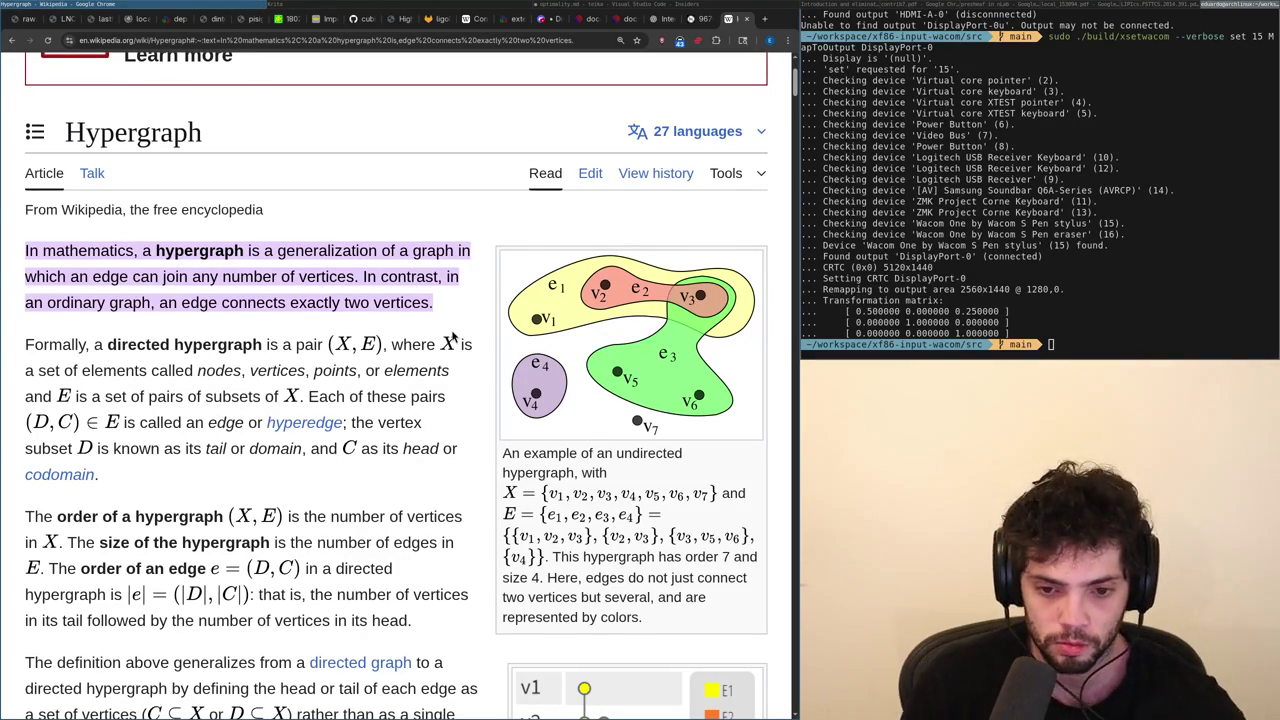
pyautogui.click(270, 5)
pyautogui.hotkey('alt', 'Tab')
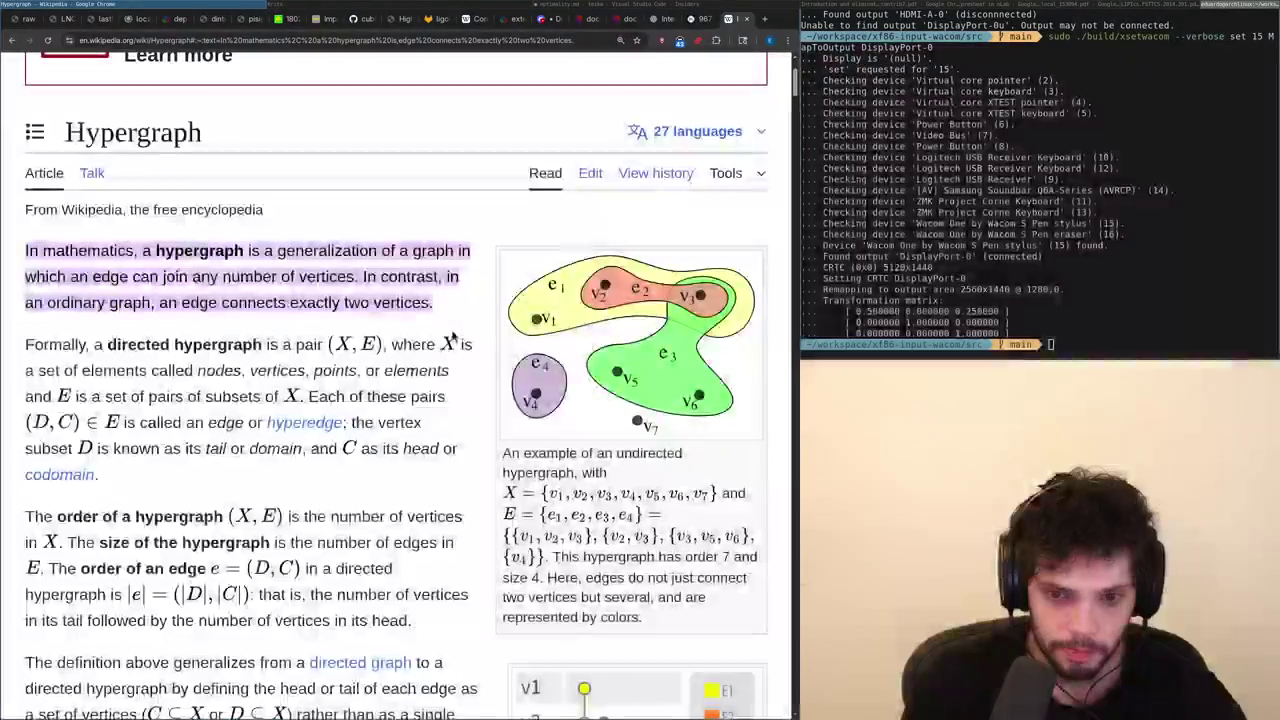
pyautogui.hotkey('alt', 'Tab')
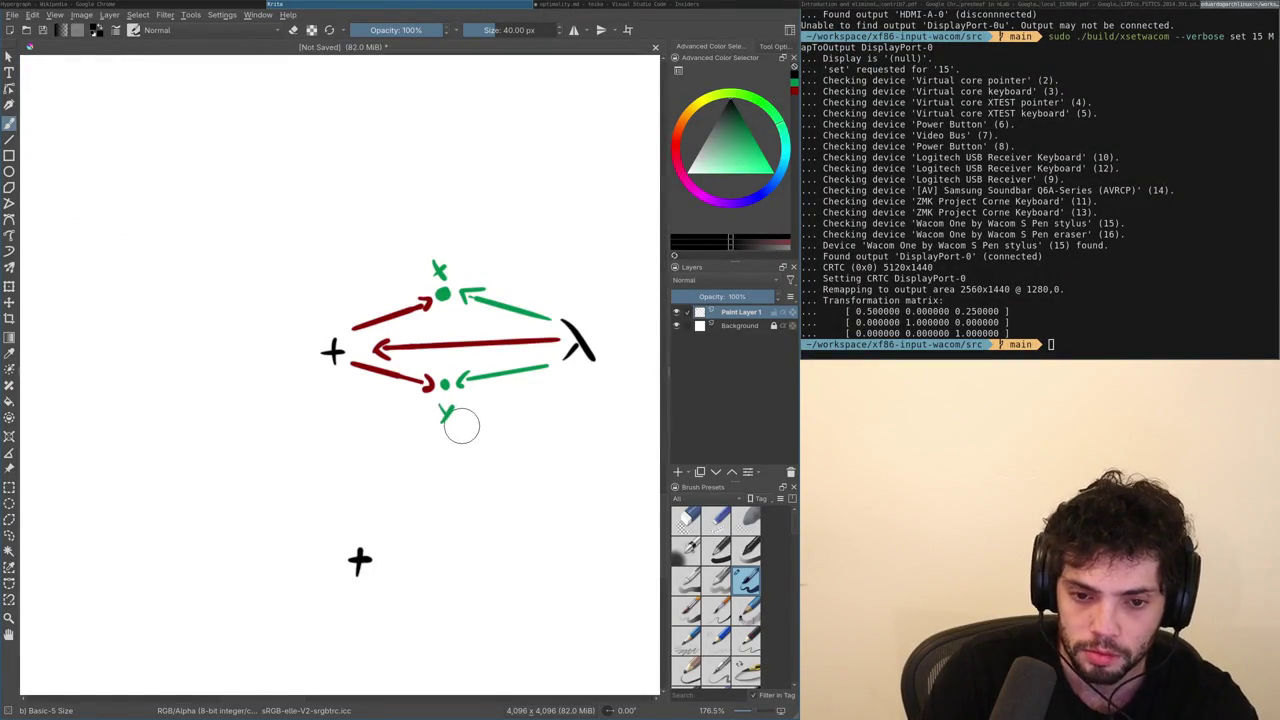
# Draw a black λ right of the lower + below the net, undoing stray strokes.
pyautogui.moveTo(456, 423); pyautogui.dragTo(395, 368)
pyautogui.moveTo(357, 521)
pyautogui.mouseDown()
pyautogui.moveTo(366, 507)
pyautogui.moveTo(349, 449)
pyautogui.mouseUp()
pyautogui.hotkey('ctrl', 'z')
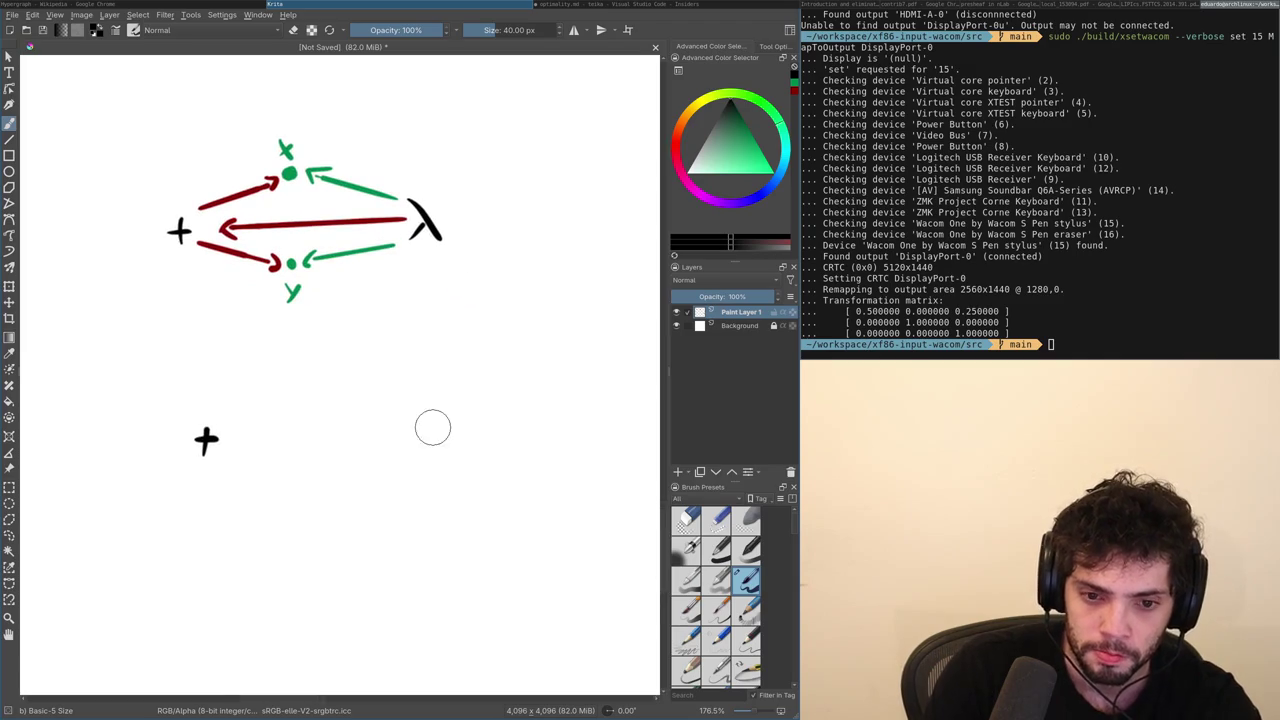
pyautogui.moveTo(441, 453)
pyautogui.mouseDown()
pyautogui.moveTo(426, 425)
pyautogui.moveTo(438, 420)
pyautogui.mouseUp()
pyautogui.moveTo(428, 405)
pyautogui.mouseDown()
pyautogui.moveTo(416, 424)
pyautogui.moveTo(237, 406)
pyautogui.mouseUp()
pyautogui.hotkey('ctrl', 'z')
pyautogui.hotkey('ctrl', 'z')
pyautogui.hotkey('ctrl', 'z')
pyautogui.hotkey('ctrl', 'z')
pyautogui.moveTo(400, 406); pyautogui.dragTo(251, 417)
pyautogui.hotkey('ctrl', 'z')
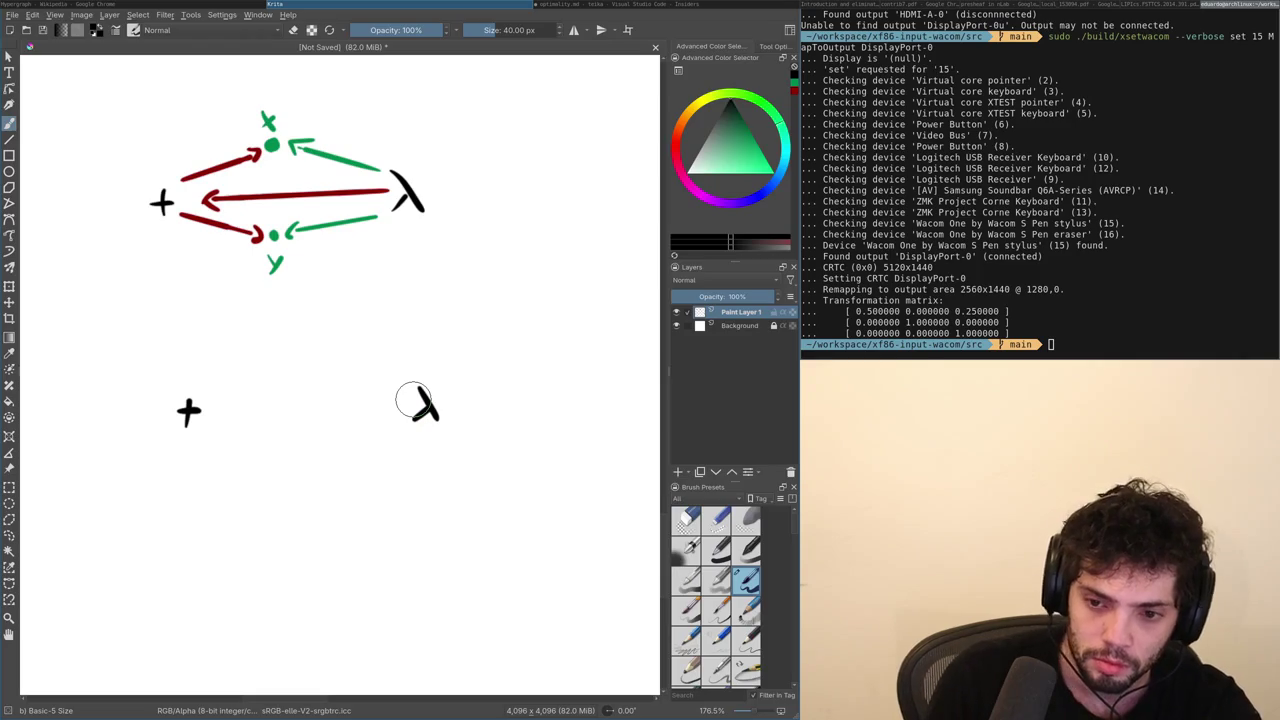
# Skim the Hypergraph article, glance back at Krita, then return to the article.
pyautogui.hotkey('alt', 'Tab')
pyautogui.scroll(-6, 413, 398)
pyautogui.scroll(-6, 413, 398)
pyautogui.scroll(6, 413, 398)
pyautogui.scroll(10, 413, 398)
pyautogui.hotkey('alt', 'Tab')
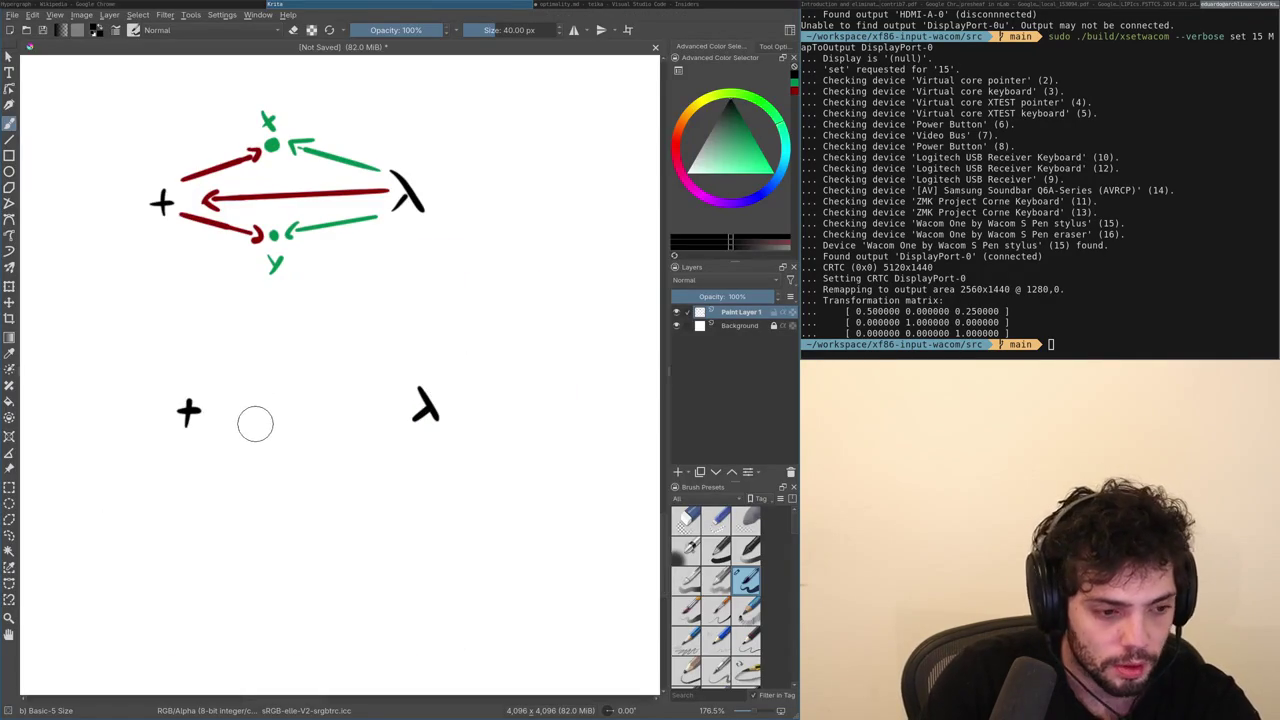
pyautogui.hotkey('alt', 'Tab')
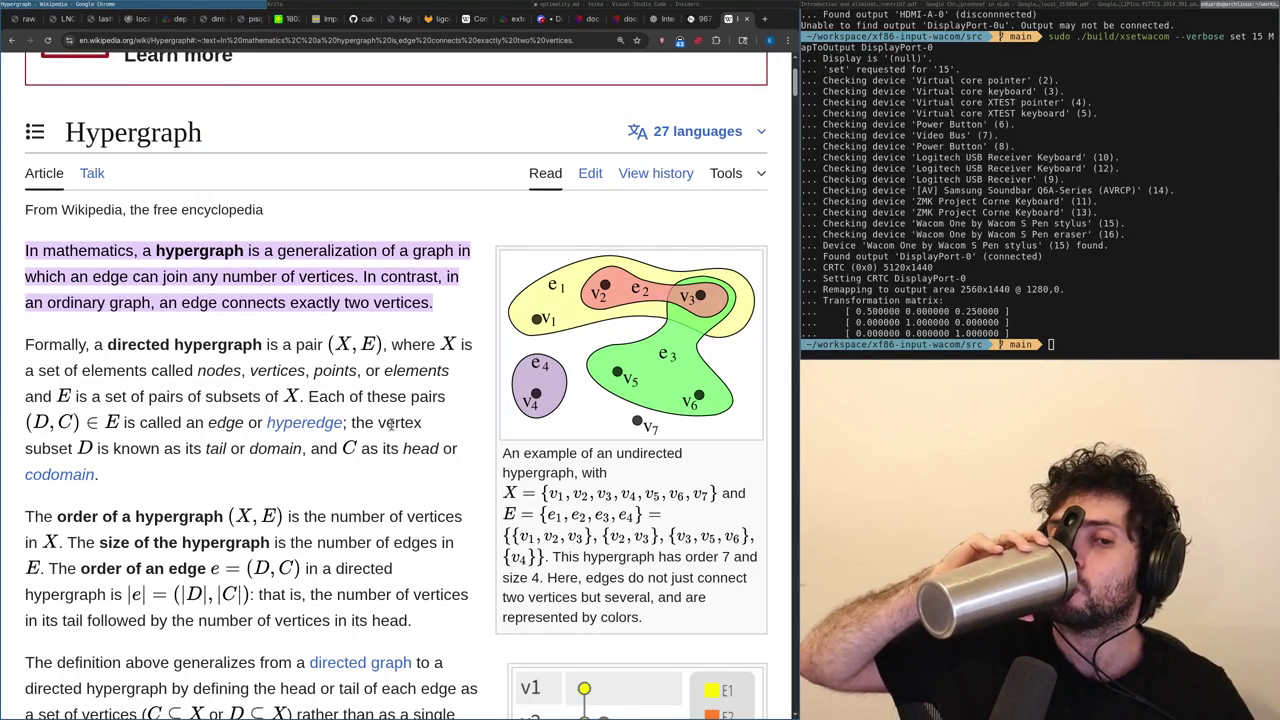
# Finish reading the Hypergraph article, return to Krita and shift the canvas view down-right.
pyautogui.hotkey('alt', 'Tab')
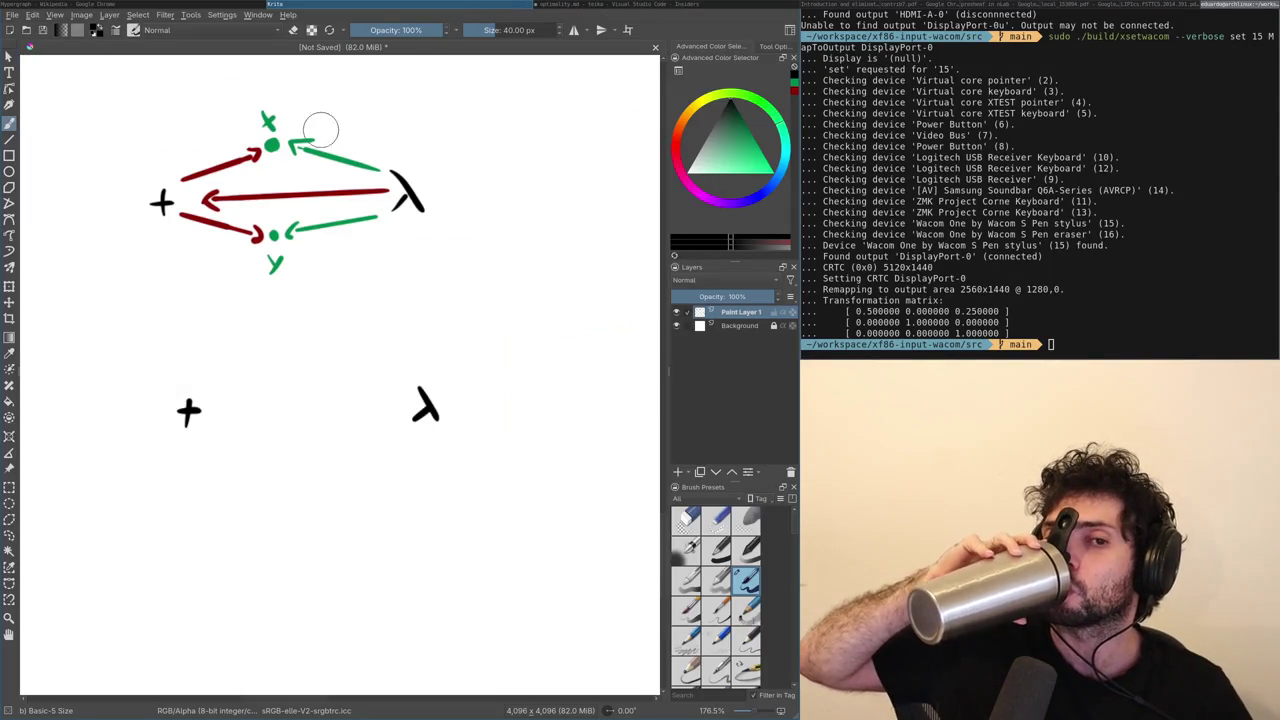
pyautogui.hotkey('alt', 'Tab')
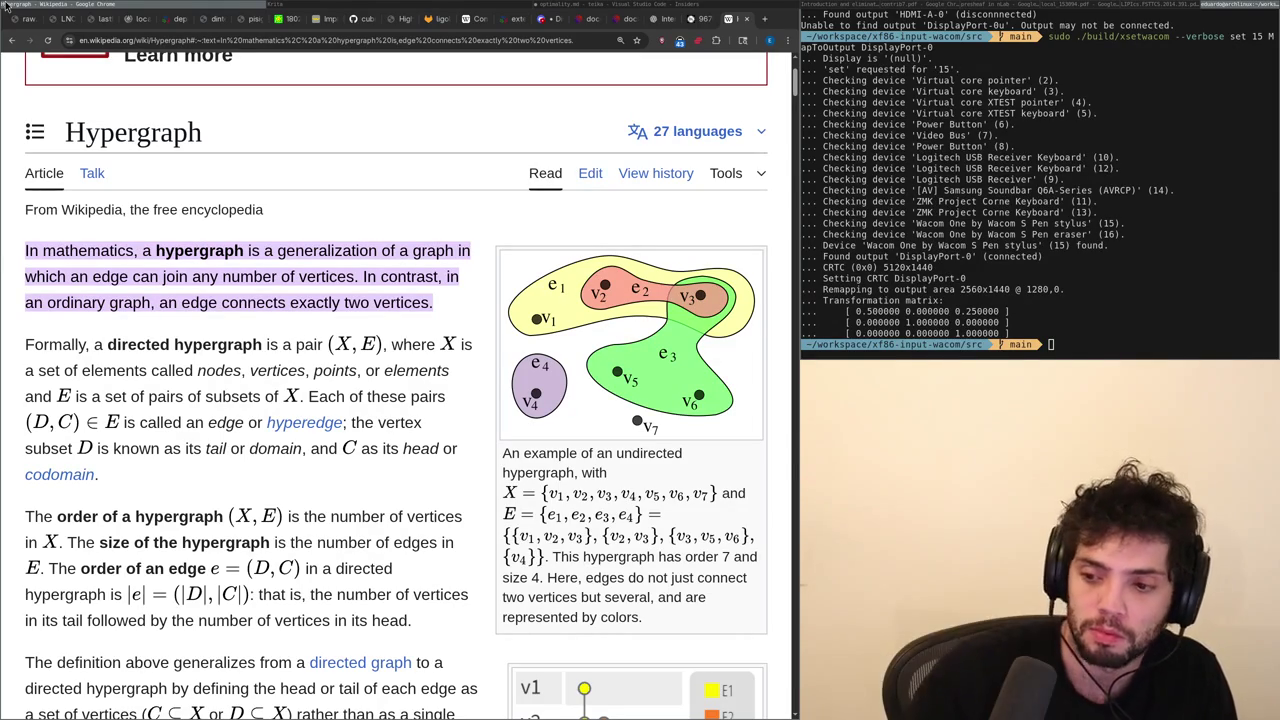
pyautogui.click(272, 5)
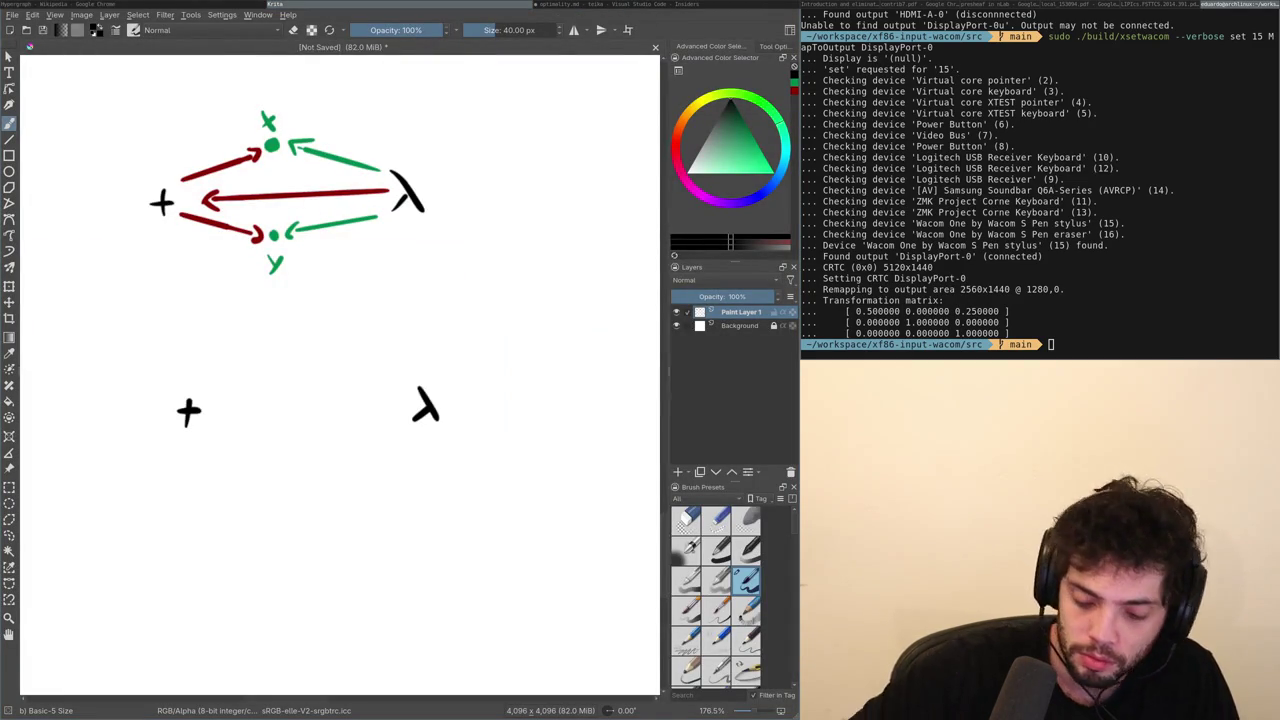
pyautogui.moveTo(291, 363); pyautogui.dragTo(337, 405)
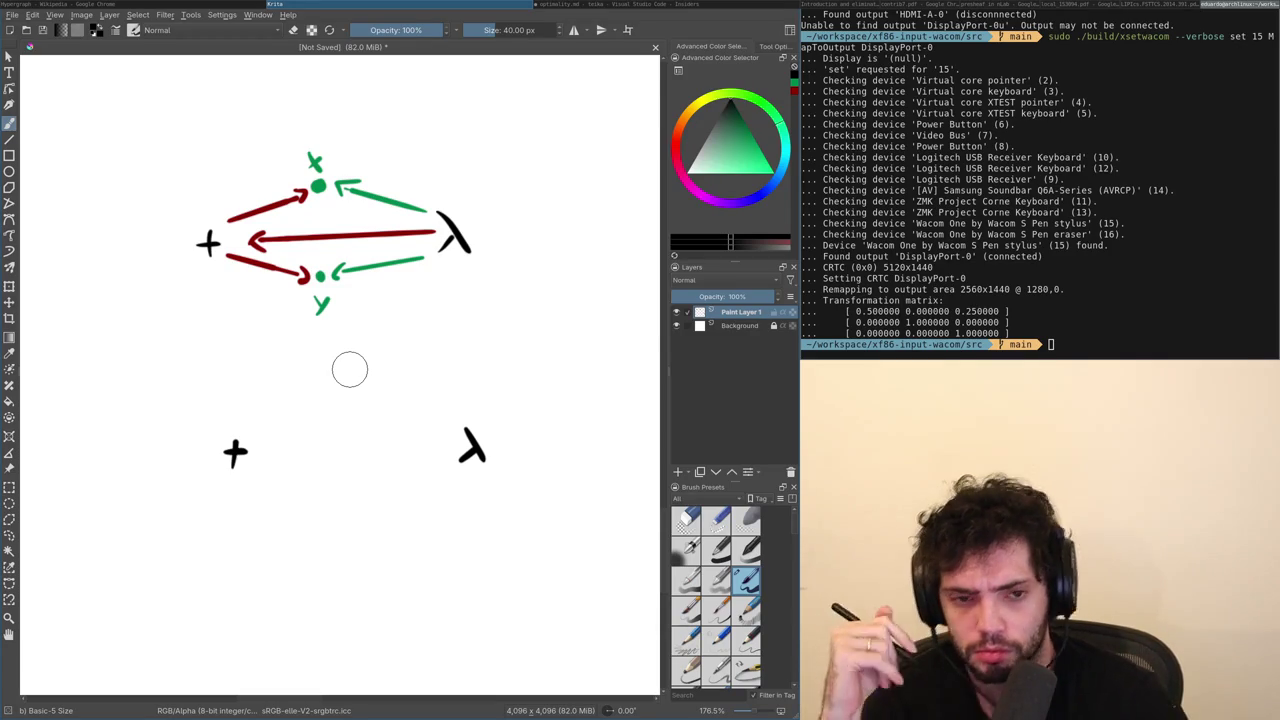
# Erase the stray + and λ pair below the net and re-centre the canvas view.
pyautogui.scroll(-1, 400, 316)
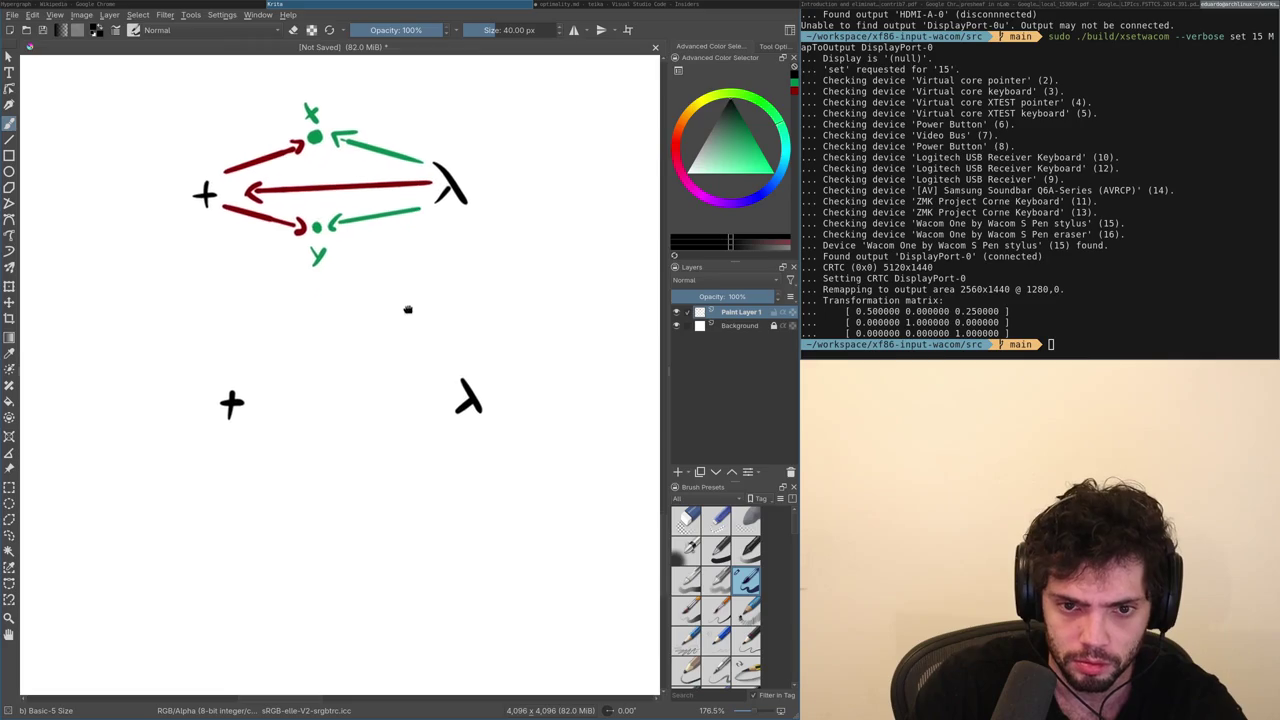
pyautogui.press('e')
pyautogui.moveTo(466, 404); pyautogui.dragTo(466, 404)
pyautogui.hotkey('ctrl', 'z')
pyautogui.hotkey('ctrl', 'z')
pyautogui.hotkey('ctrl', 'z')
pyautogui.hotkey('ctrl', 'z')
pyautogui.hotkey('ctrl', 'z')
pyautogui.moveTo(424, 290); pyautogui.dragTo(438, 392)
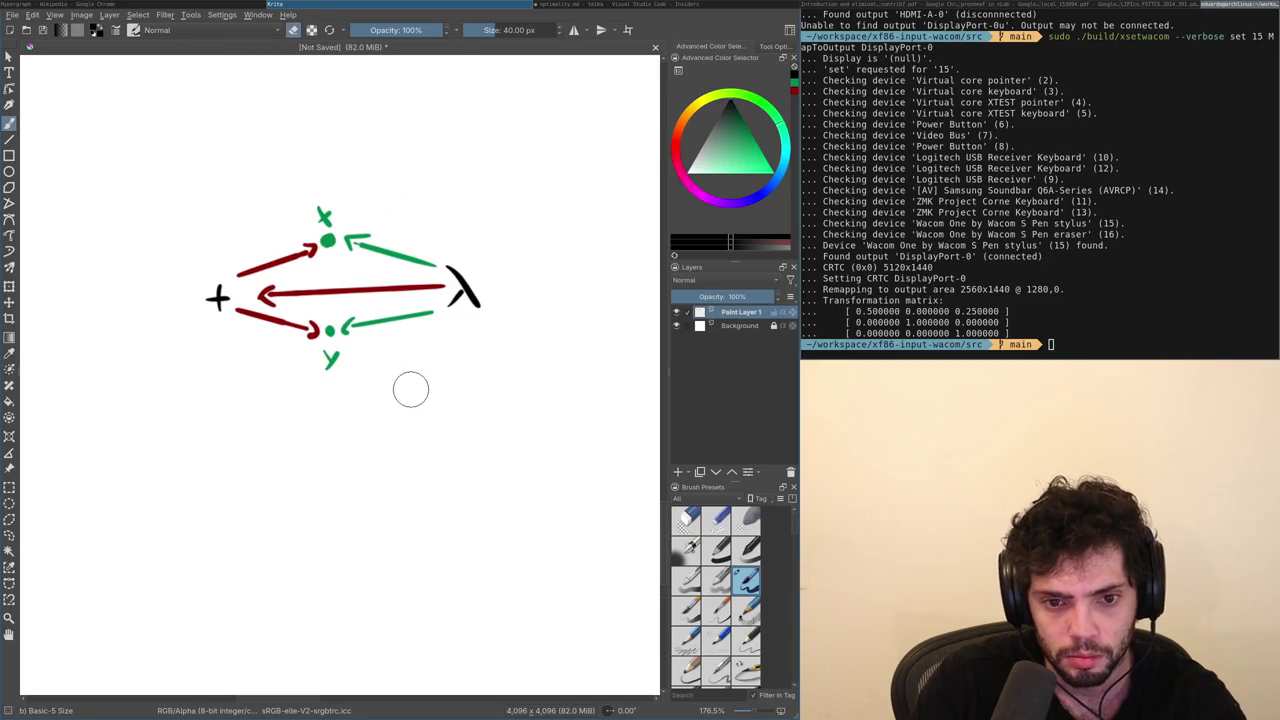
pyautogui.moveTo(376, 444); pyautogui.dragTo(390, 395)
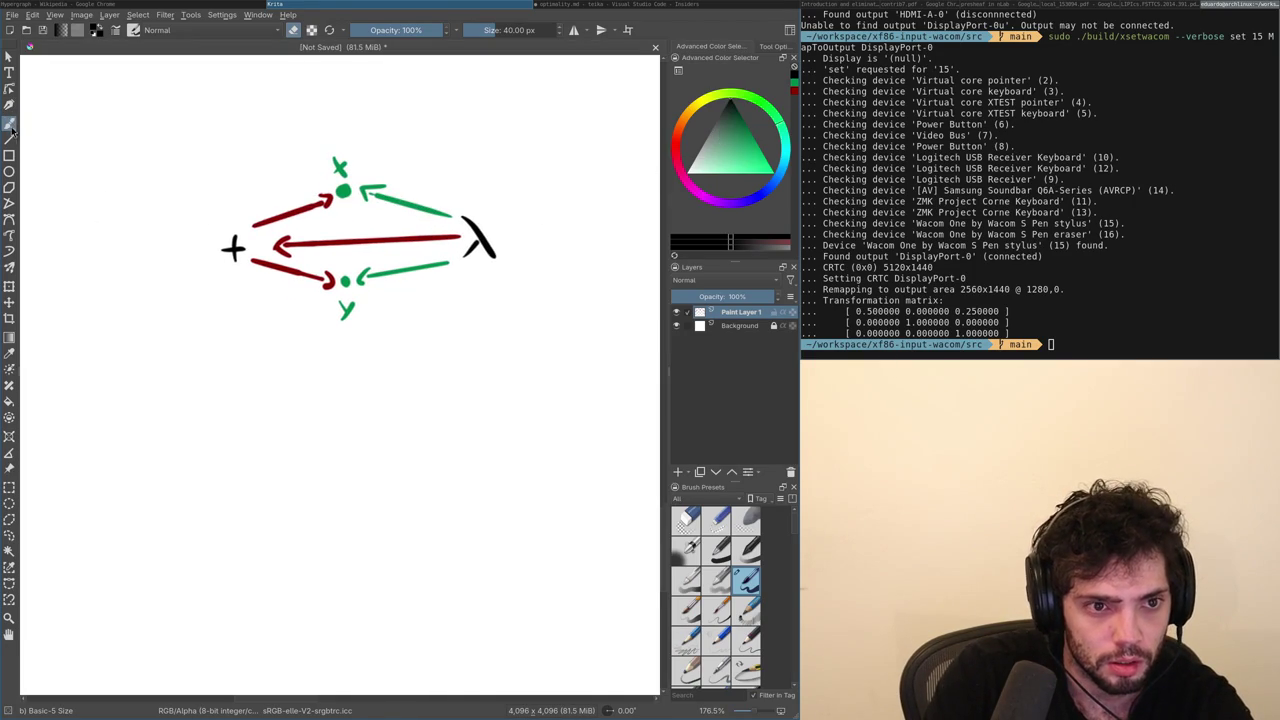
pyautogui.moveTo(369, 482); pyautogui.dragTo(366, 434)
# Draw a black λ-like node below the net, undoing misdrawn strokes.
pyautogui.rightClick(372, 439)
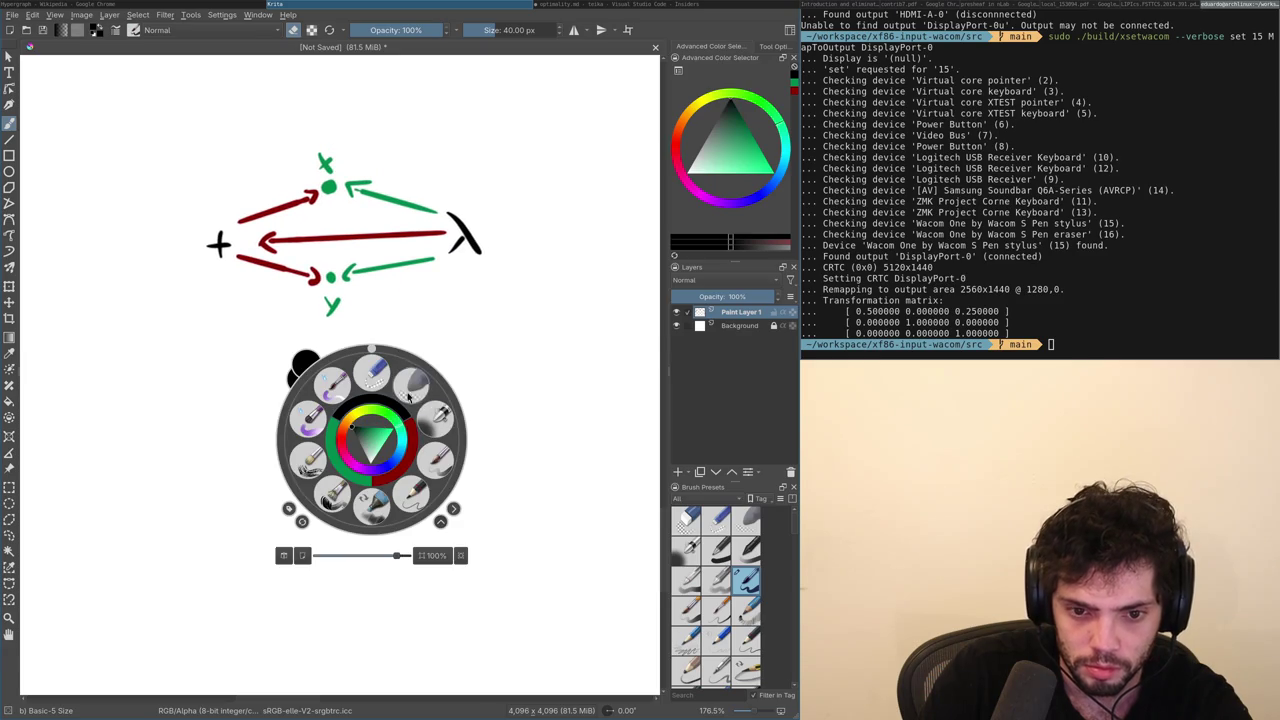
pyautogui.rightClick(376, 406)
pyautogui.moveTo(412, 378)
pyautogui.mouseDown()
pyautogui.moveTo(400, 424)
pyautogui.moveTo(428, 428)
pyautogui.moveTo(396, 431)
pyautogui.moveTo(453, 281)
pyautogui.mouseUp()
pyautogui.hotkey('ctrl', 'z')
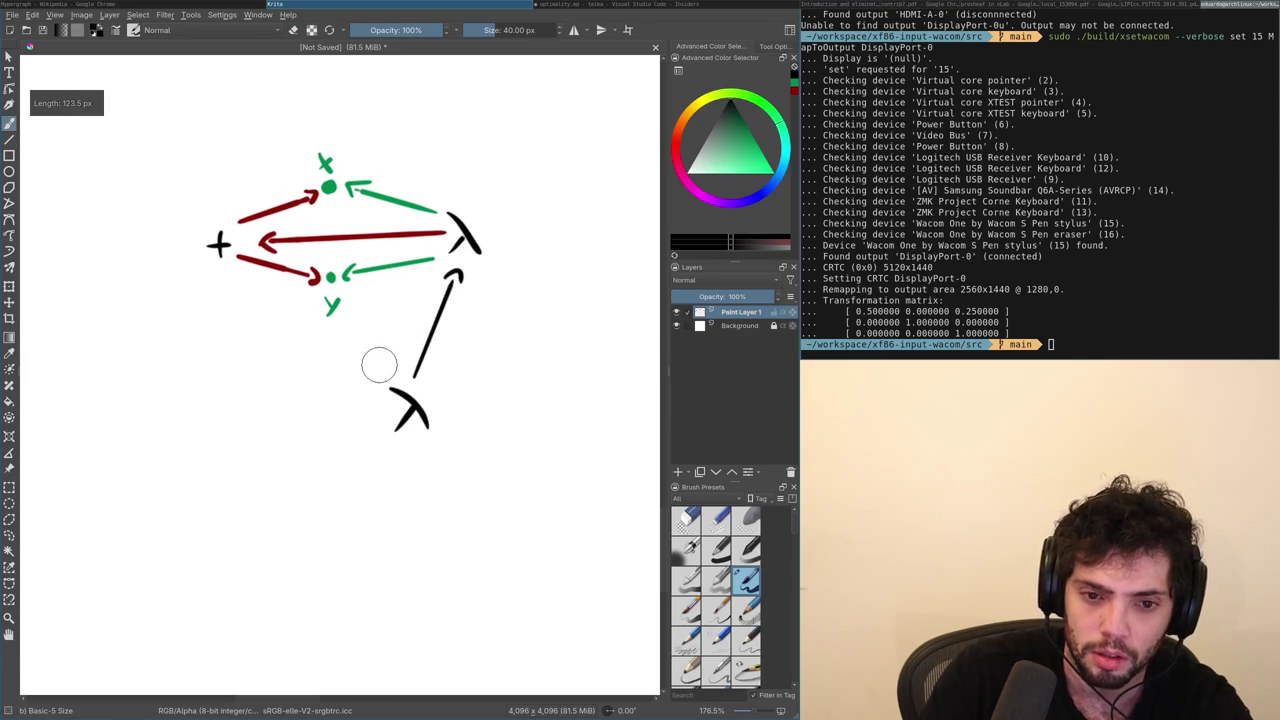
pyautogui.hotkey('ctrl', 'z')
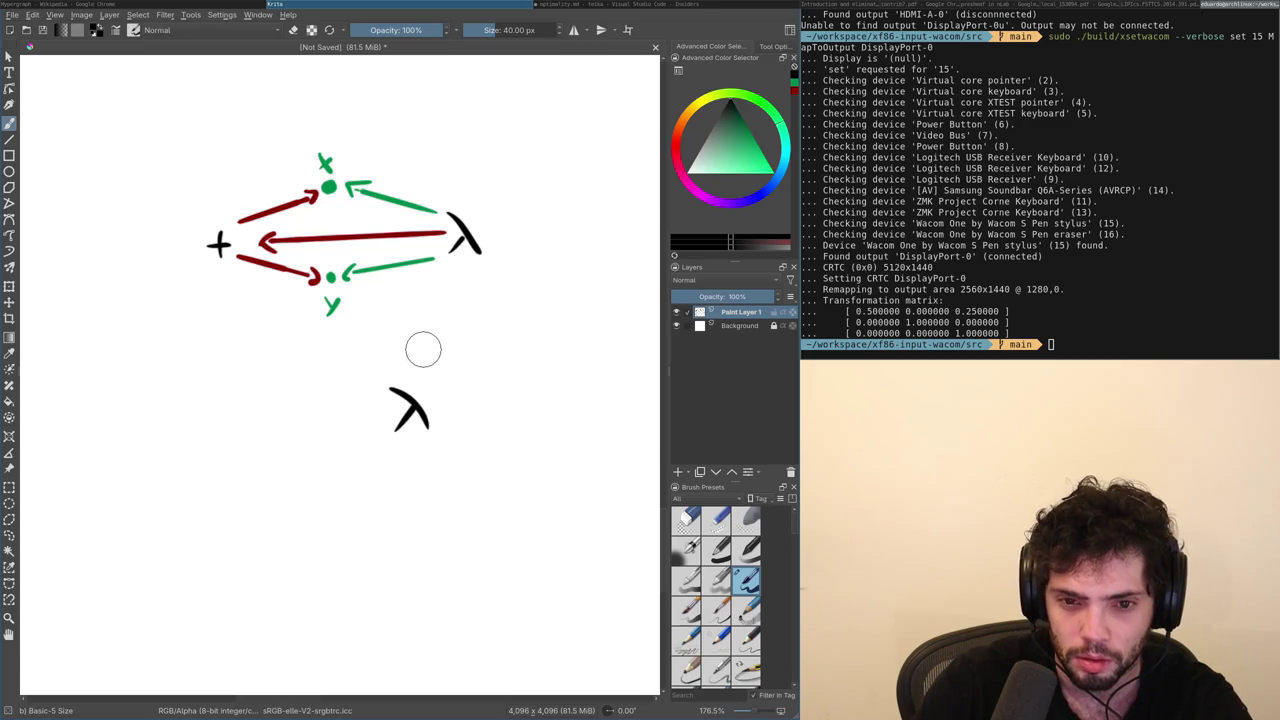
pyautogui.moveTo(434, 354)
pyautogui.mouseDown()
pyautogui.moveTo(455, 268)
pyautogui.moveTo(466, 281)
pyautogui.mouseUp()
# Switch to red, test an arrow up to the λ, then undo it and recentre the net.
pyautogui.rightClick(429, 349)
pyautogui.click(442, 371)
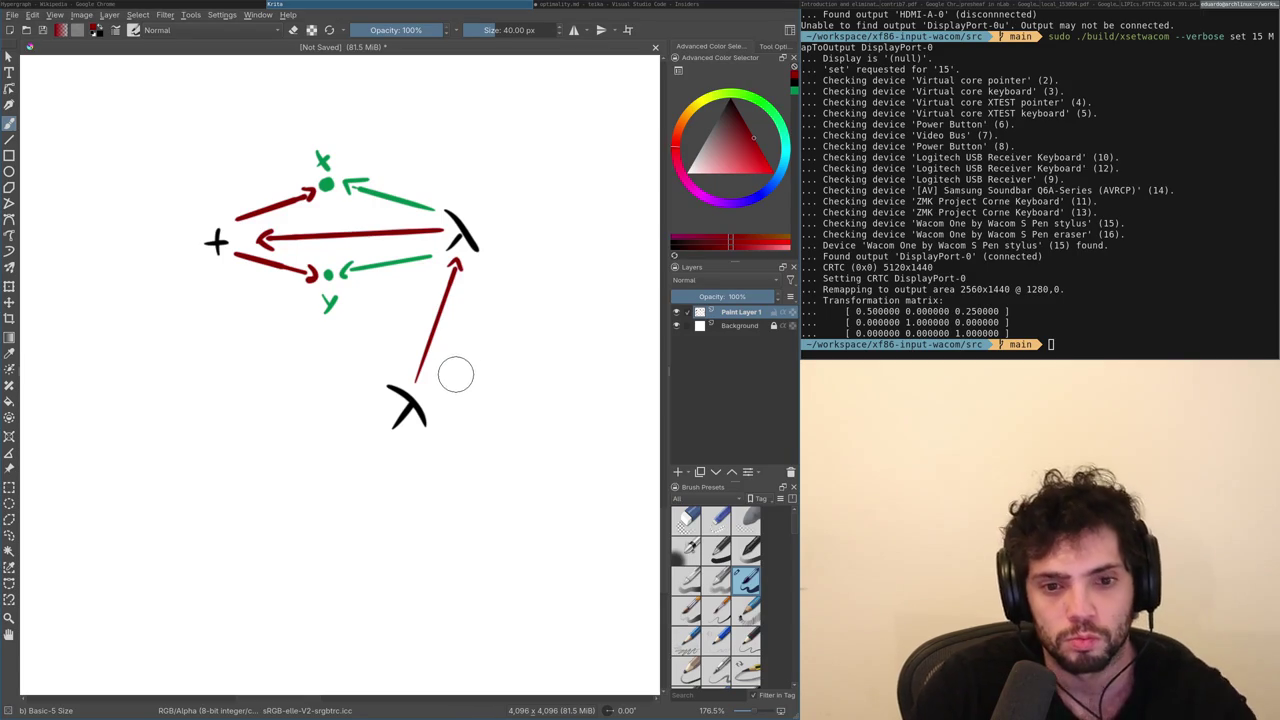
pyautogui.hotkey('ctrl', 'z')
pyautogui.hotkey('ctrl', 'z')
pyautogui.hotkey('ctrl', 'shift', 'z')
pyautogui.hotkey('ctrl', 'z')
pyautogui.hotkey('ctrl', 'shift', 'z')
pyautogui.hotkey('ctrl', 'shift', 'z')
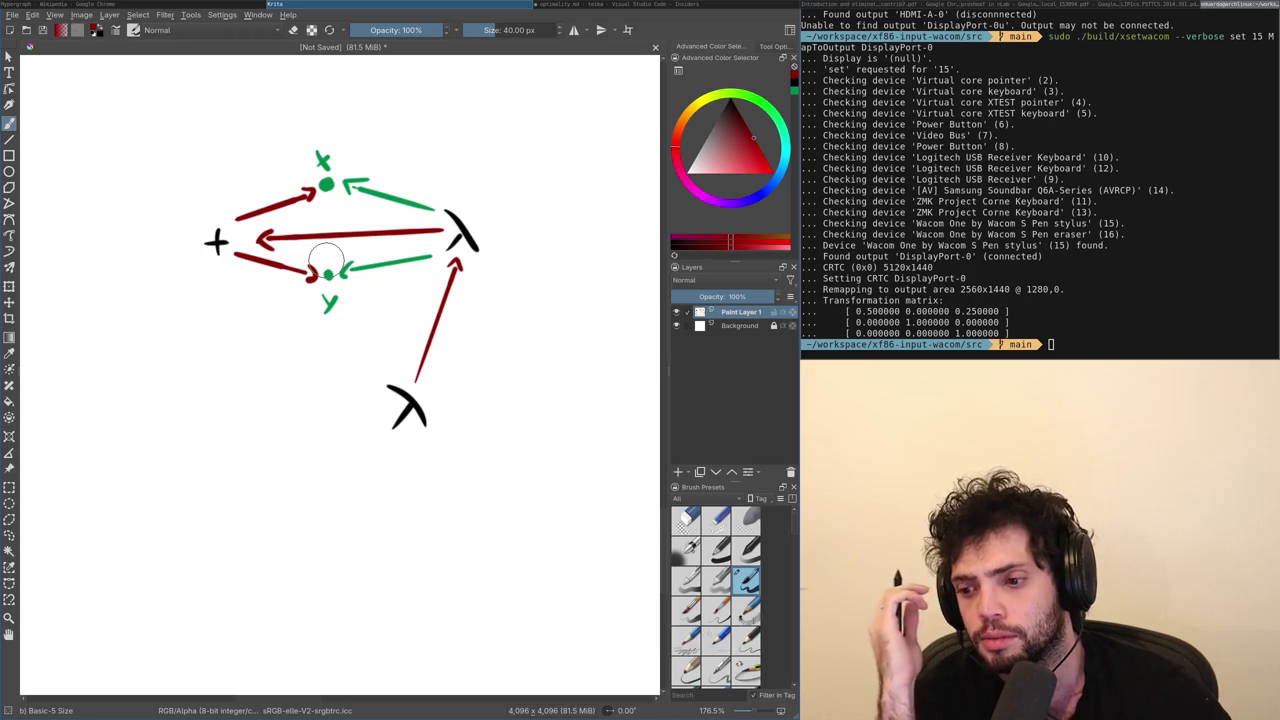
pyautogui.hotkey('ctrl', 'z')
pyautogui.hotkey('ctrl', 'z')
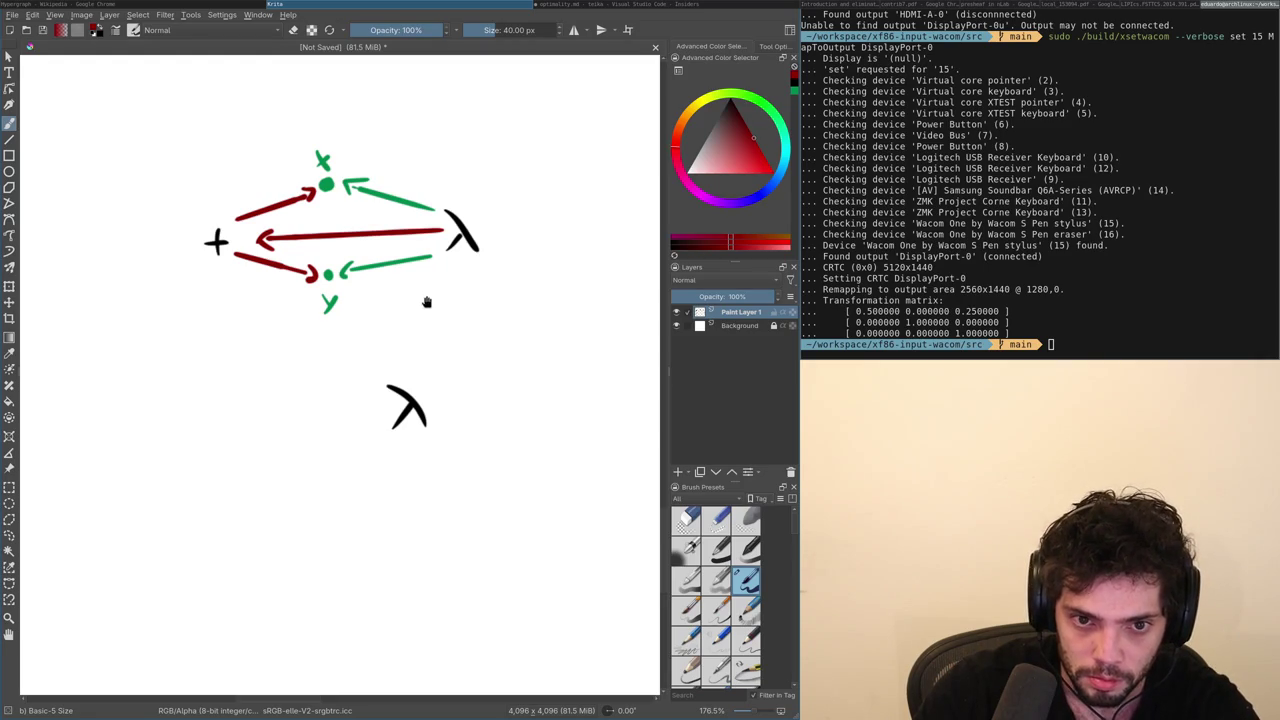
pyautogui.moveTo(425, 305); pyautogui.dragTo(439, 425)
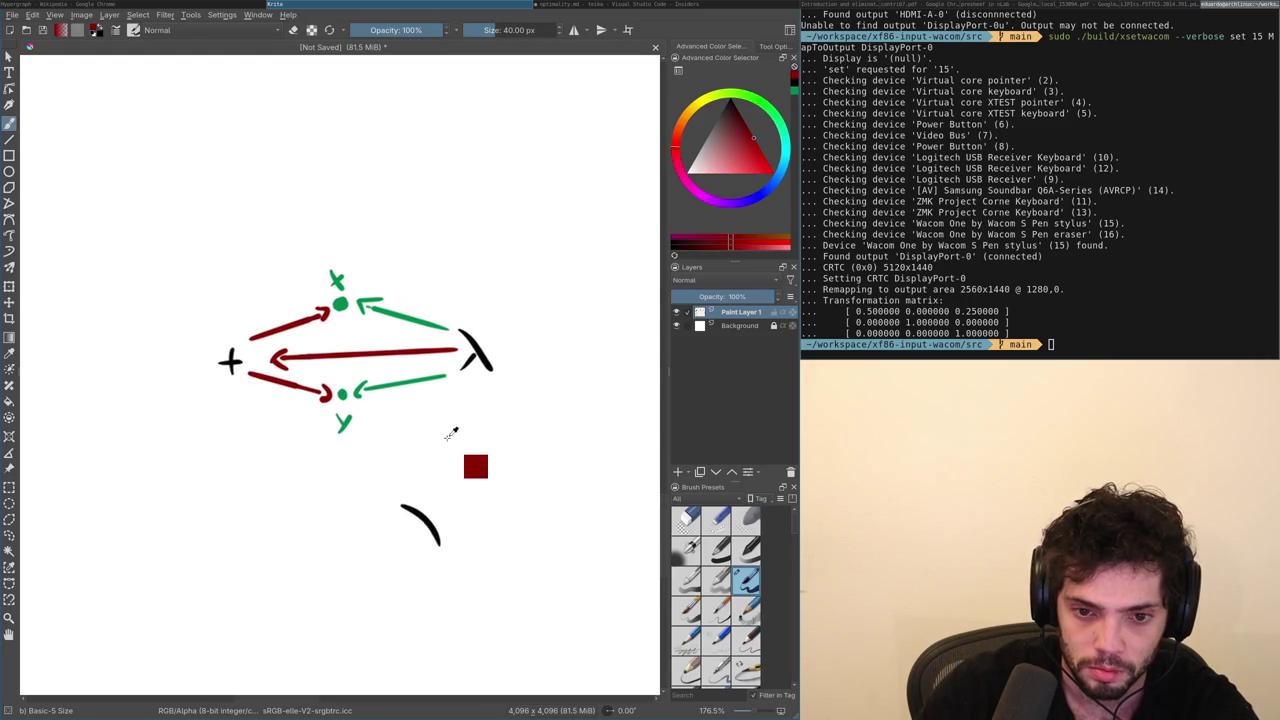
# Undo the leftover black arc and switch over to Chrome.
pyautogui.hotkey('ctrl', 'z')
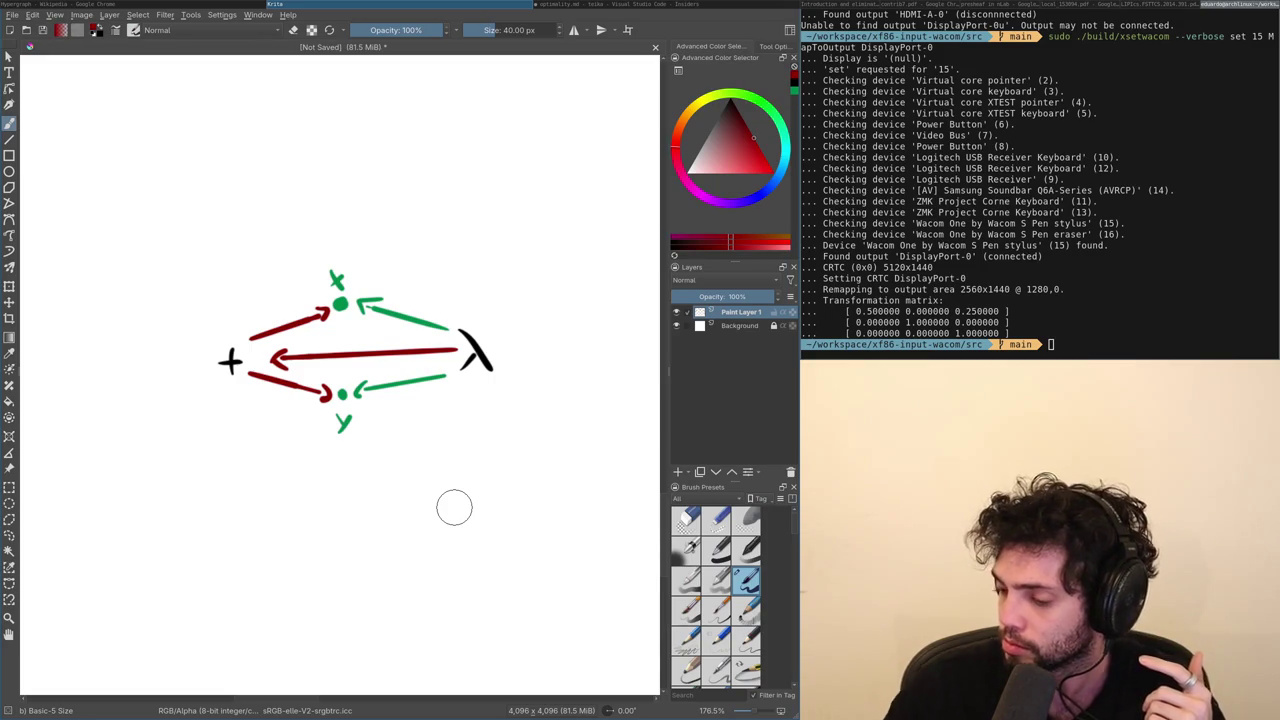
pyautogui.hotkey('alt', 'Tab')
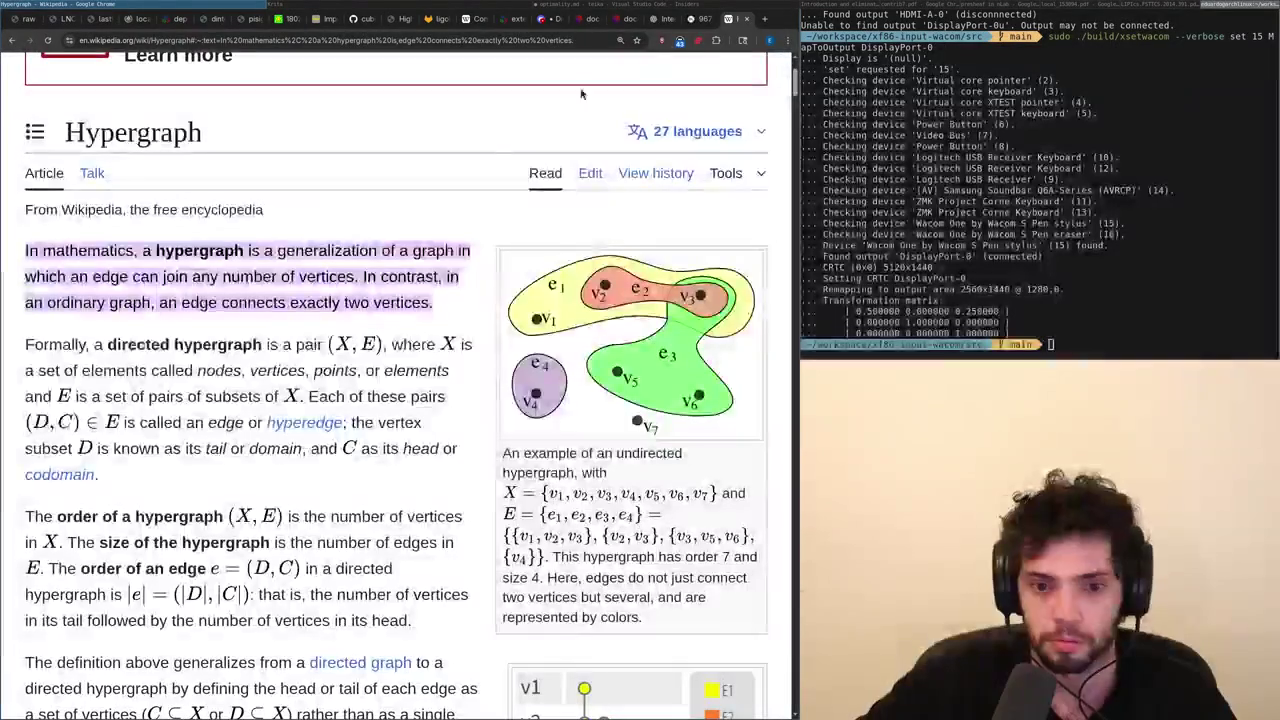
# Bring up page 8 of the hal.science paper with the Fig. 1 Links diagram.
pyautogui.click(676, 22)
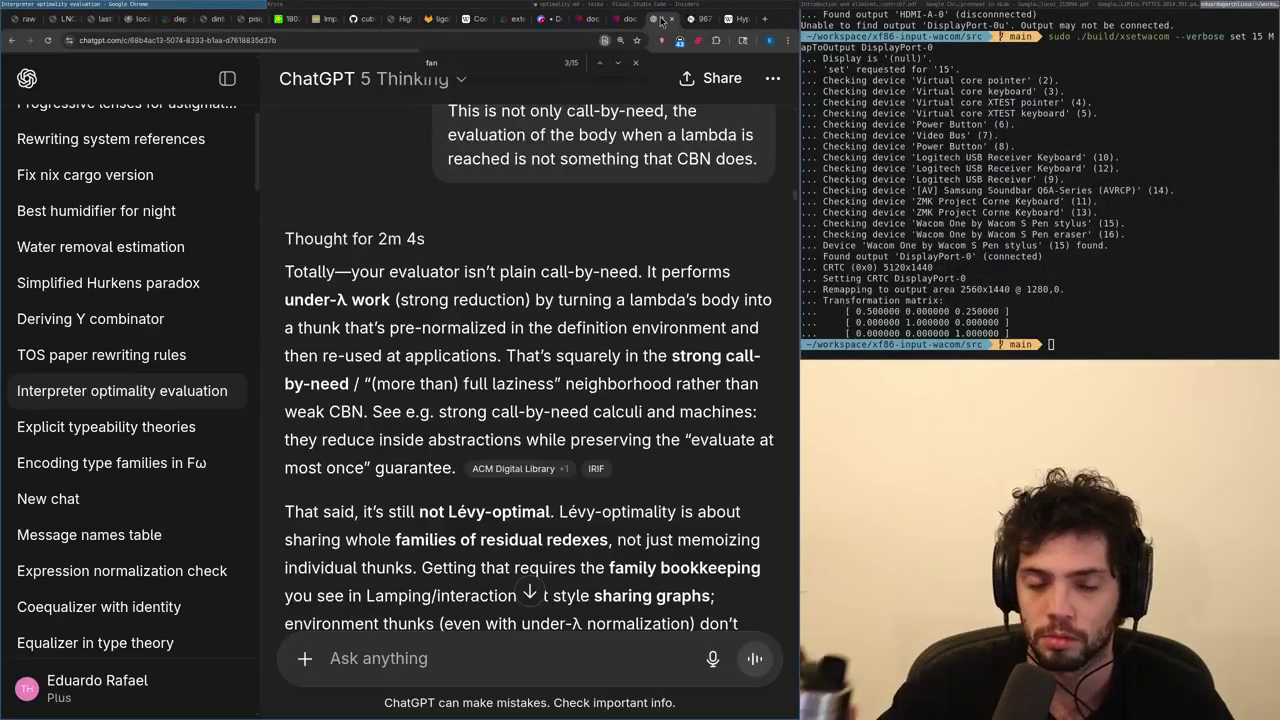
pyautogui.click(625, 20)
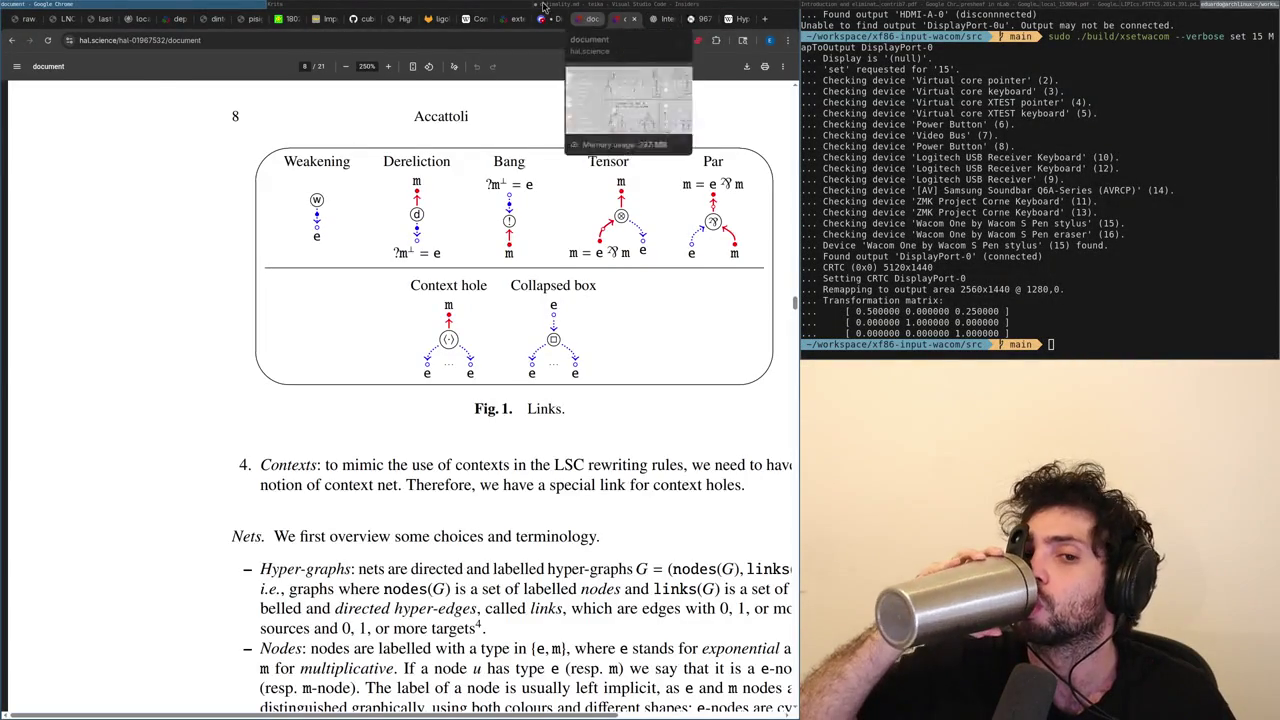
pyautogui.hotkey('alt', 'Tab')
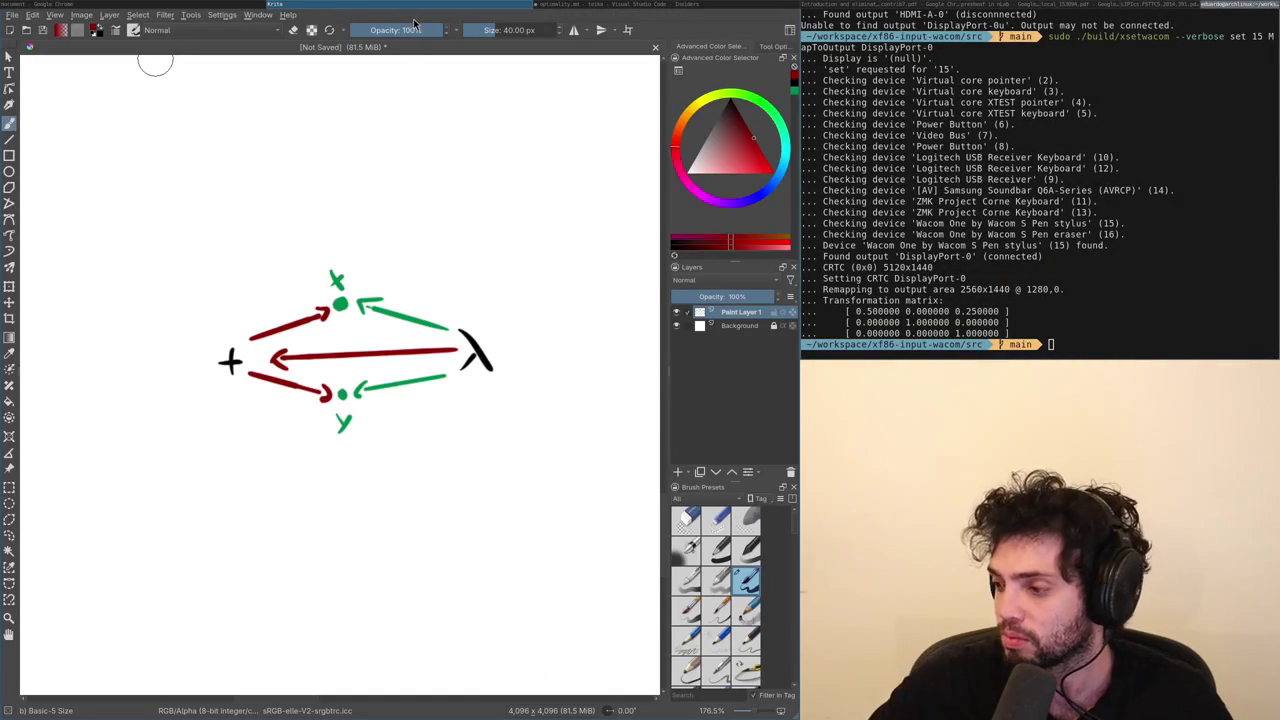
pyautogui.click(232, 6)
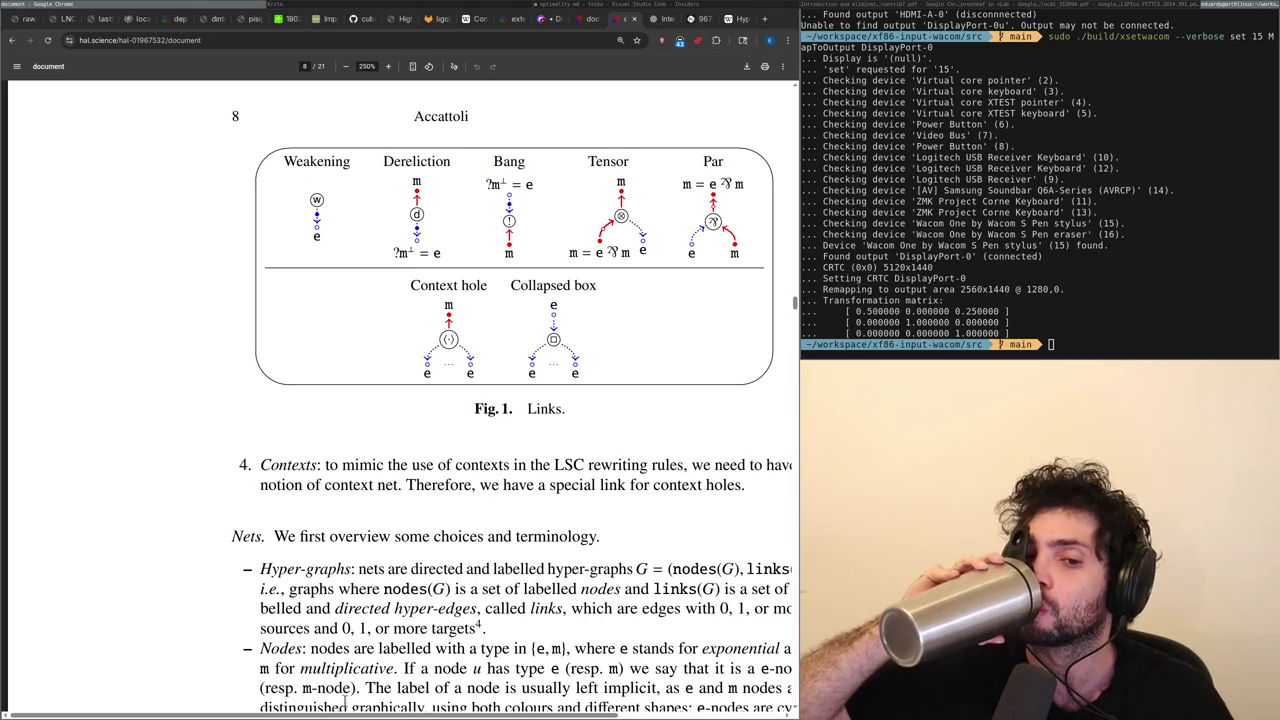
# Select the first line of the Contexts item in the paper's Fig. 1.
pyautogui.hscroll(2, 428, 597)
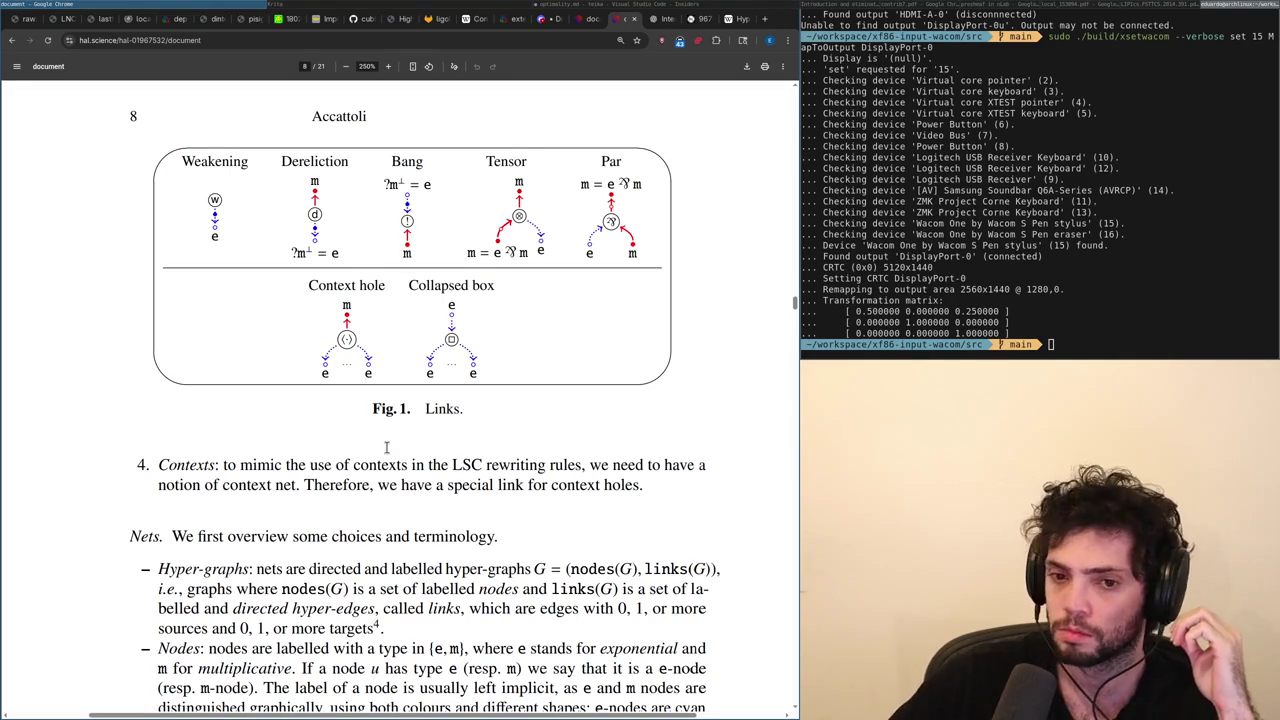
pyautogui.doubleClick(440, 465)
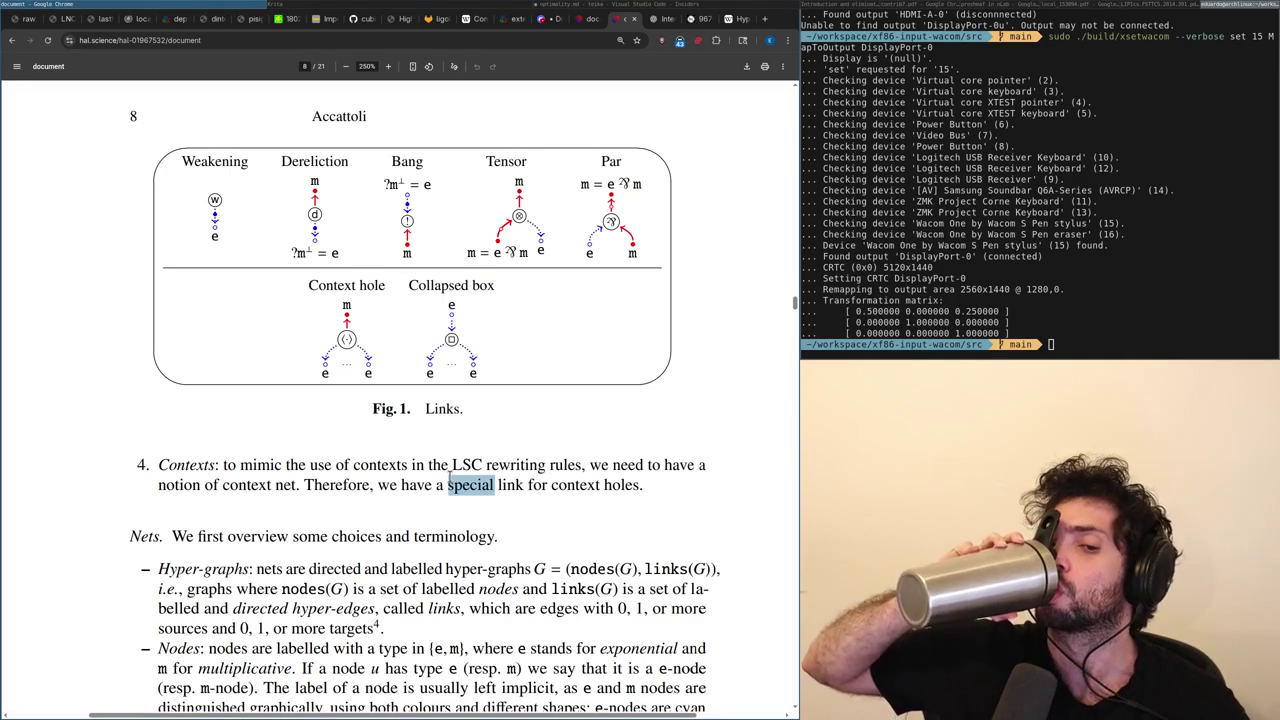
pyautogui.tripleClick(449, 478)
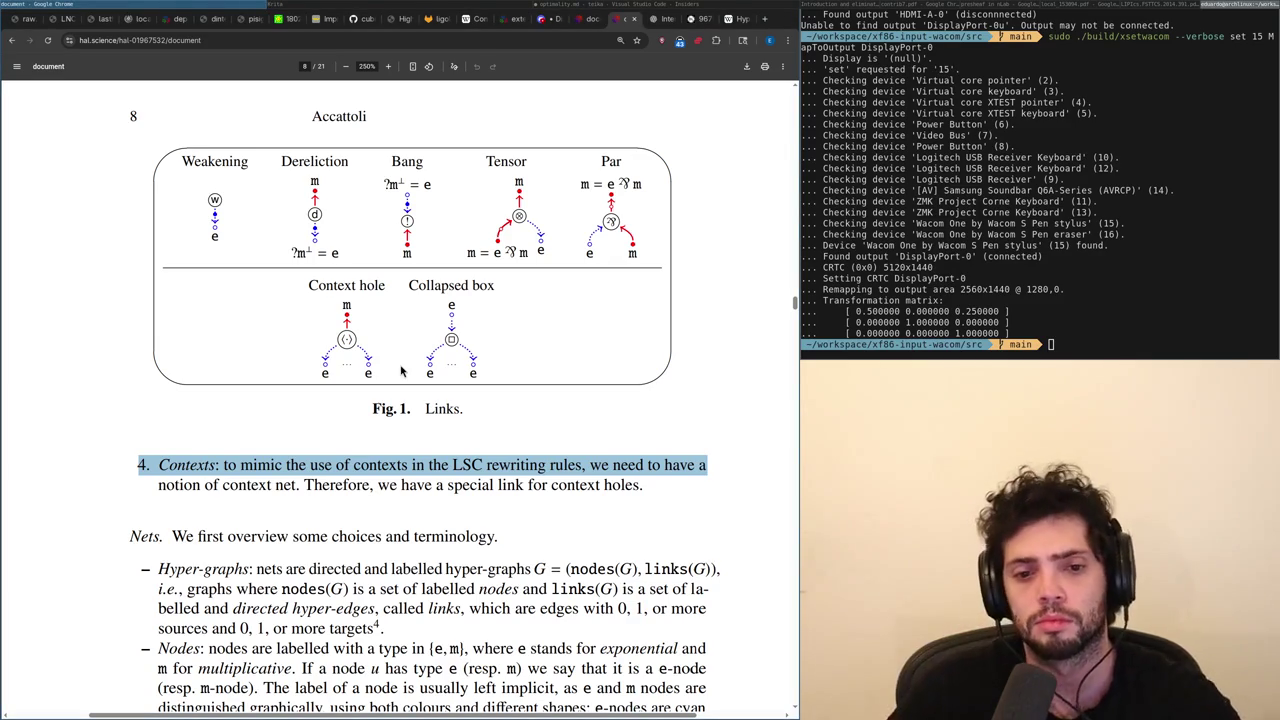
# Open x.com in a new browser tab.
pyautogui.hotkey('ctrl', 't')
pyautogui.write('x')
pyautogui.press('Return')
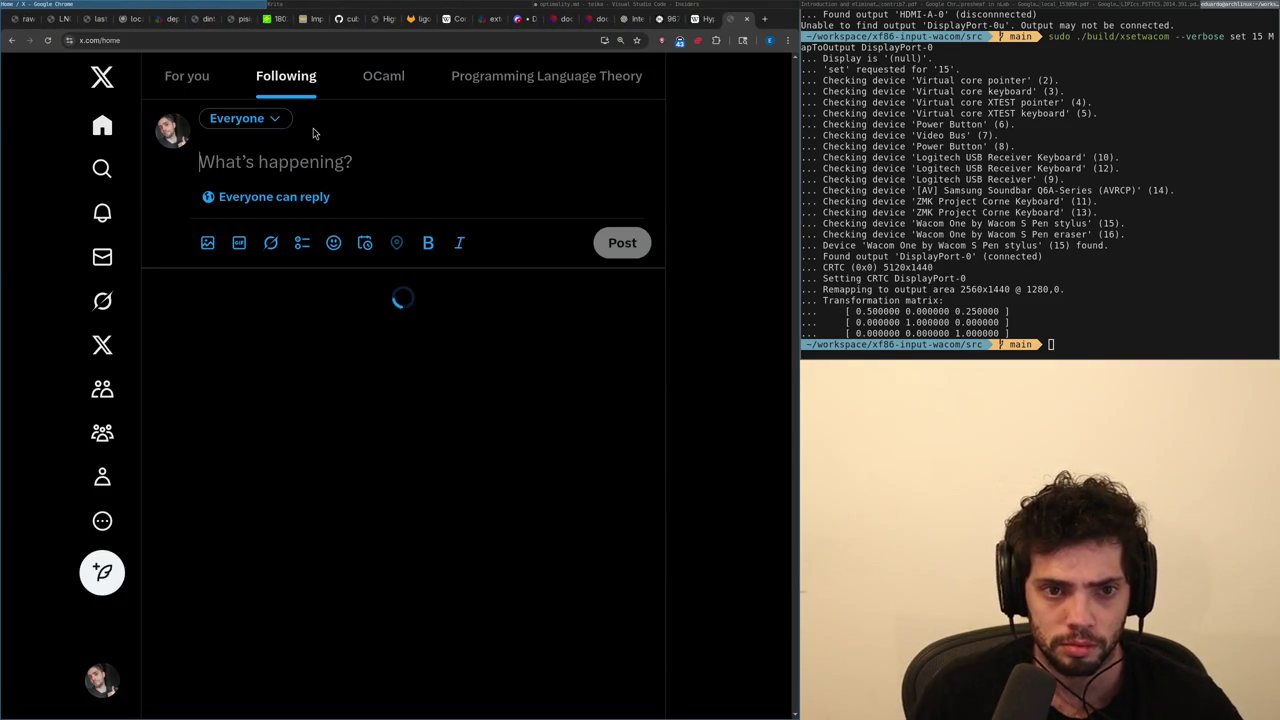
# Draft the X post 'Currently doing a protein modified fast, 500kcal a day of'.
pyautogui.write('Currently doing a protein modified fast, 500kcal a day')
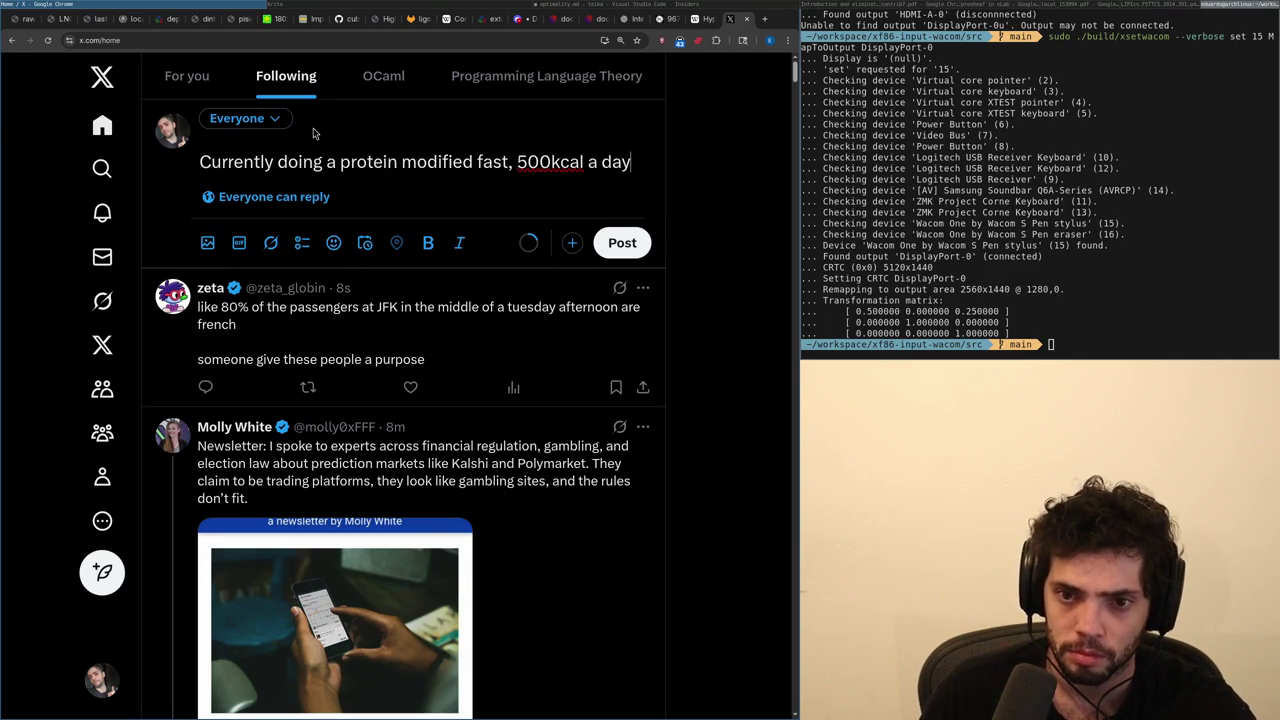
pyautogui.write(' of whey p')
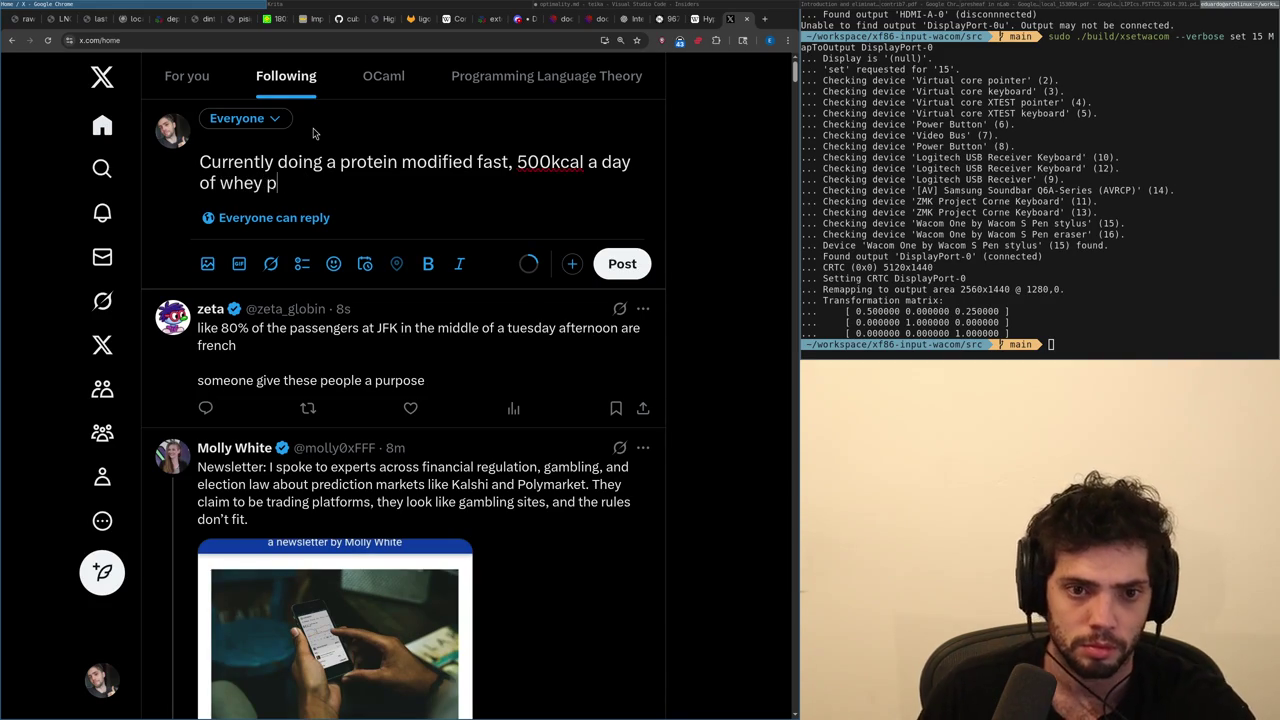
pyautogui.press('BackSpace')
pyautogui.press('BackSpace')
pyautogui.press('BackSpace')
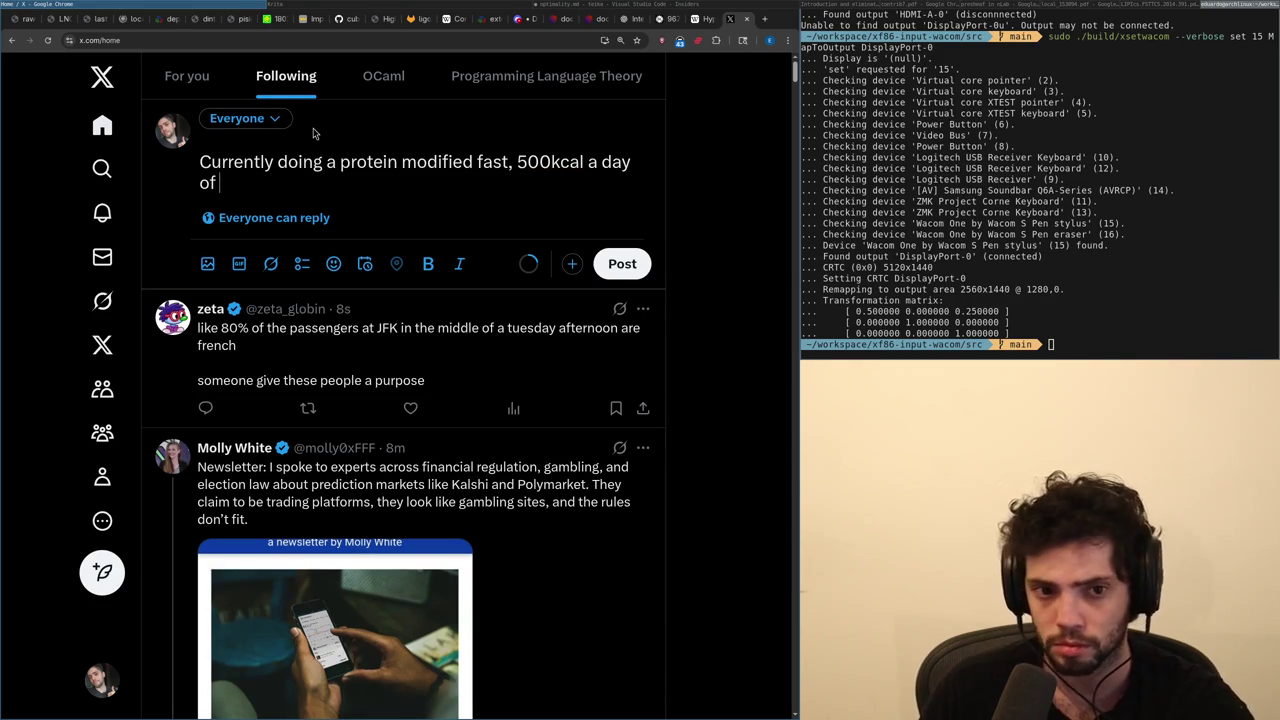
pyautogui.hotkey('ctrl', 'shift', 'Left')
pyautogui.hotkey('ctrl', 'shift', 'Left')
pyautogui.hotkey('ctrl', 'shift', 'Left')
pyautogui.hotkey('ctrl', 'shift', 'Left')
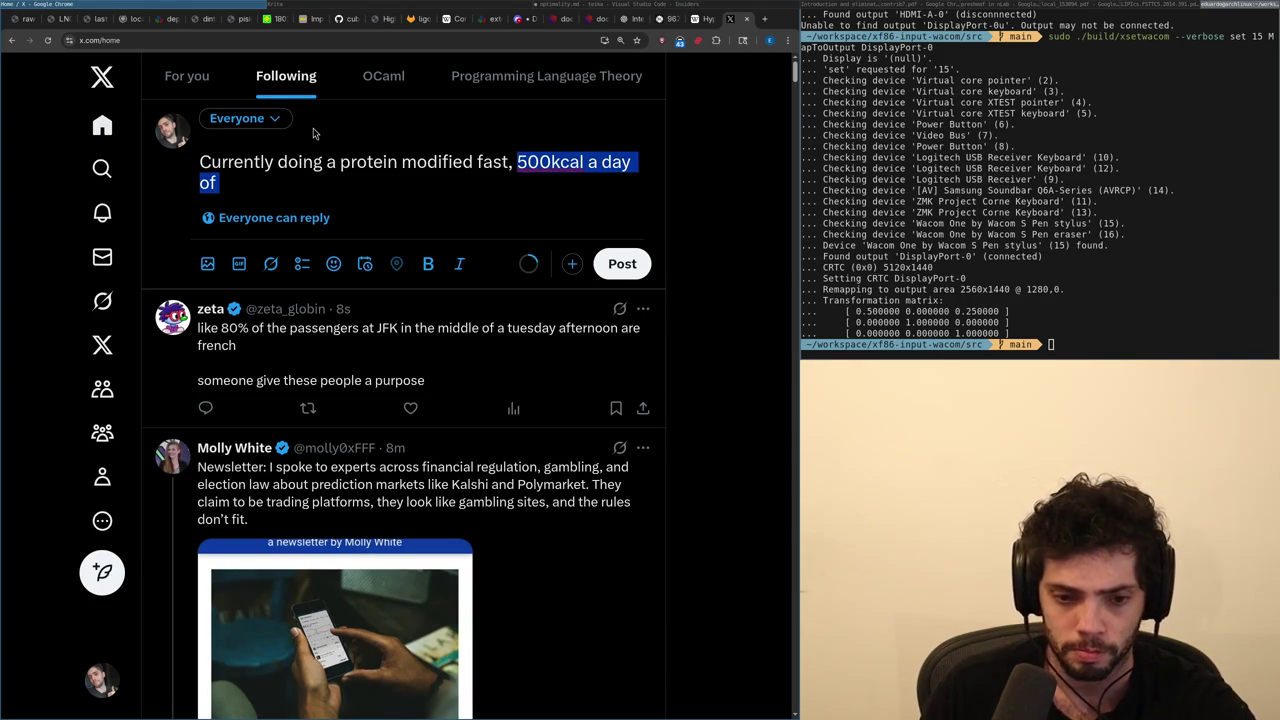
pyautogui.hotkey('ctrl', 't')
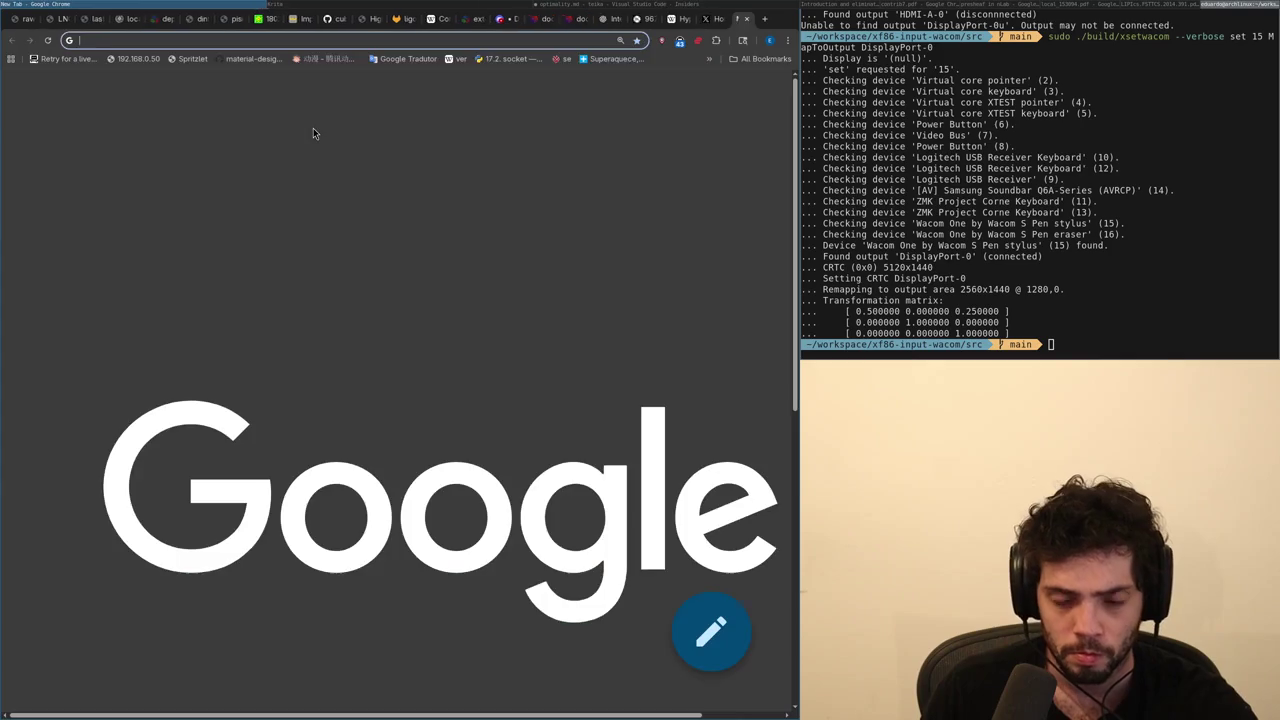
# Search Google for 'growth whey protein' and browse the Growth product results.
pyautogui.write('growth whey protein')
pyautogui.press('Return')
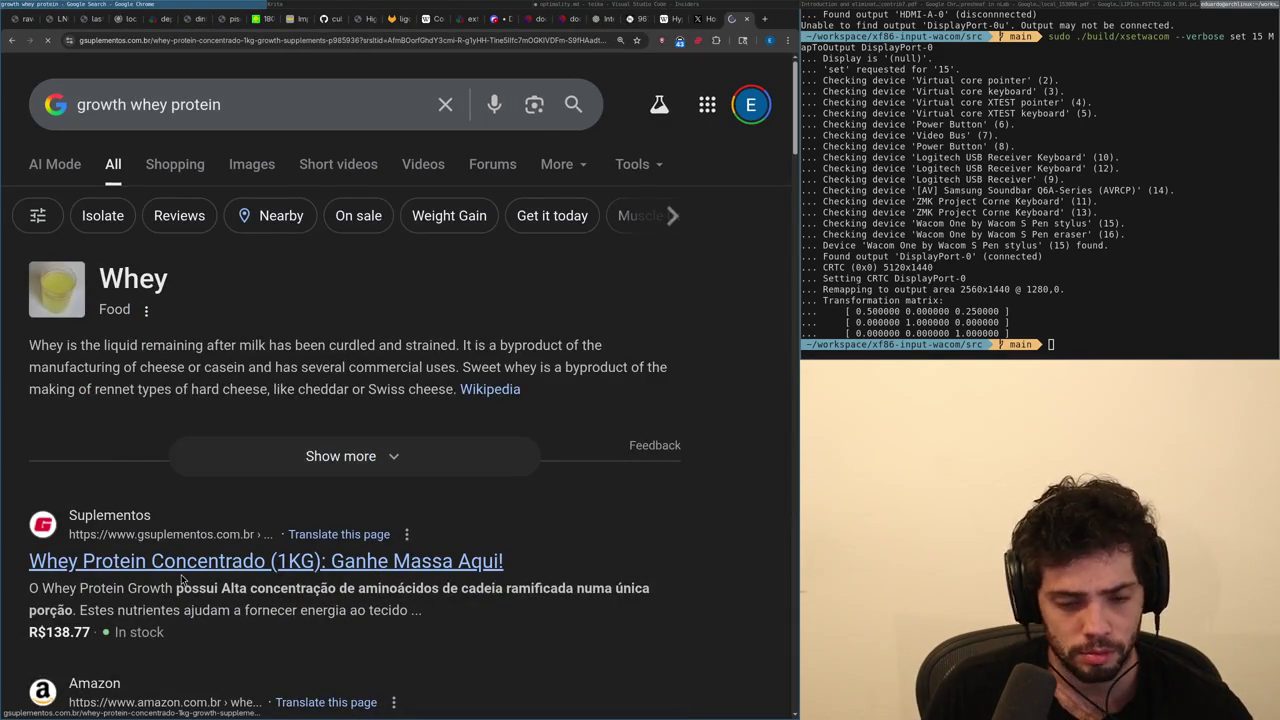
pyautogui.scroll(-3, 399, 552)
pyautogui.scroll(2, 399, 555)
pyautogui.scroll(-3, 380, 550)
pyautogui.scroll(-4, 330, 540)
pyautogui.scroll(-1, 283, 531)
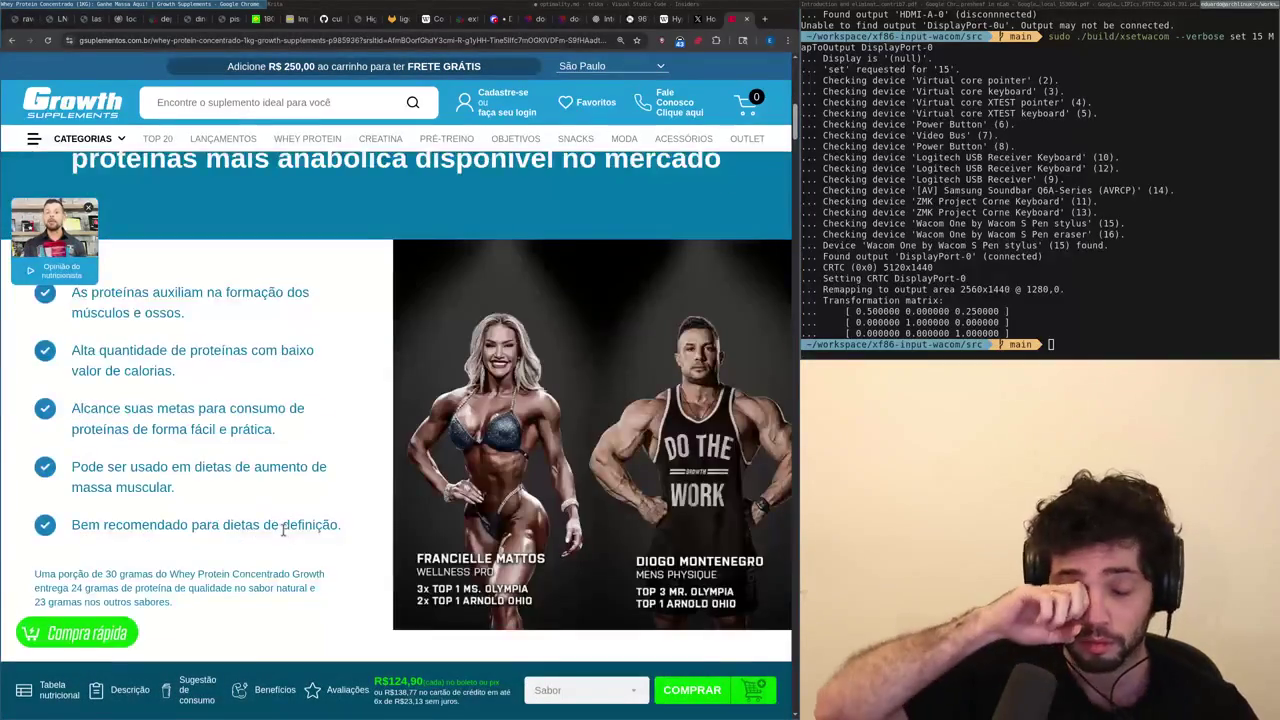
pyautogui.scroll(-3, 283, 531)
pyautogui.scroll(-3, 167, 568)
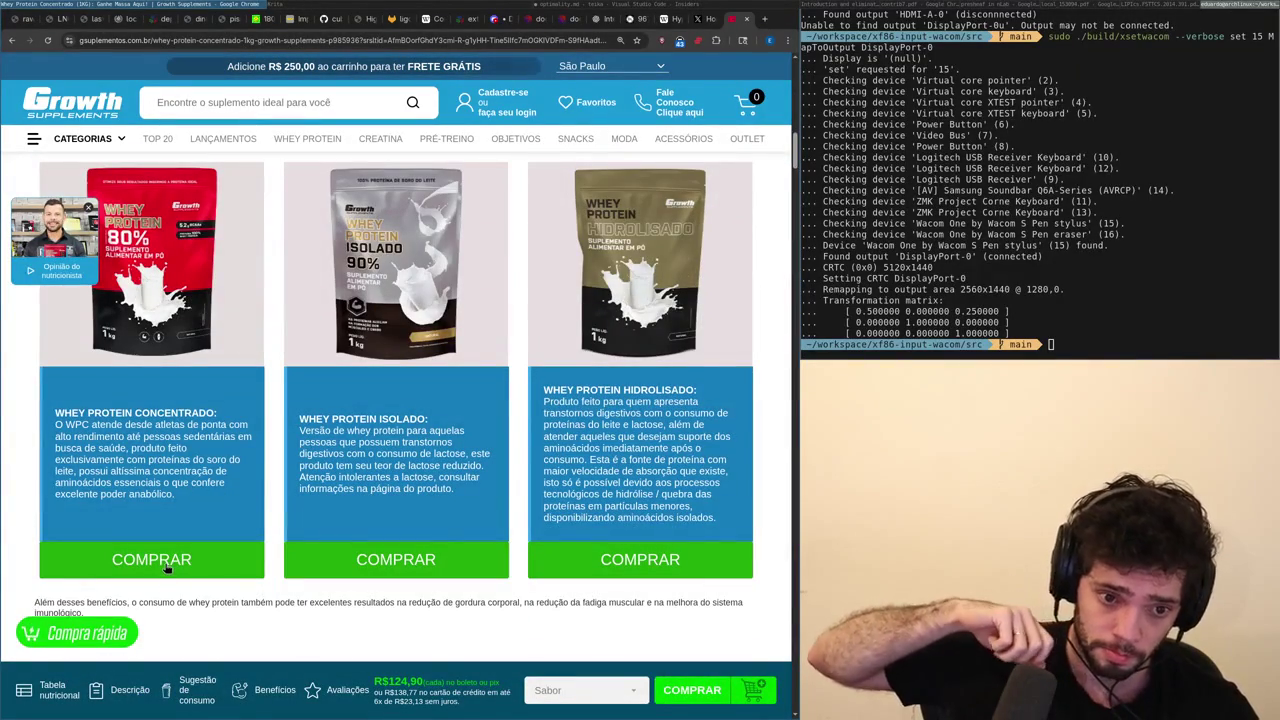
pyautogui.scroll(2, 166, 533)
pyautogui.scroll(4, 166, 533)
pyautogui.scroll(-4, 165, 504)
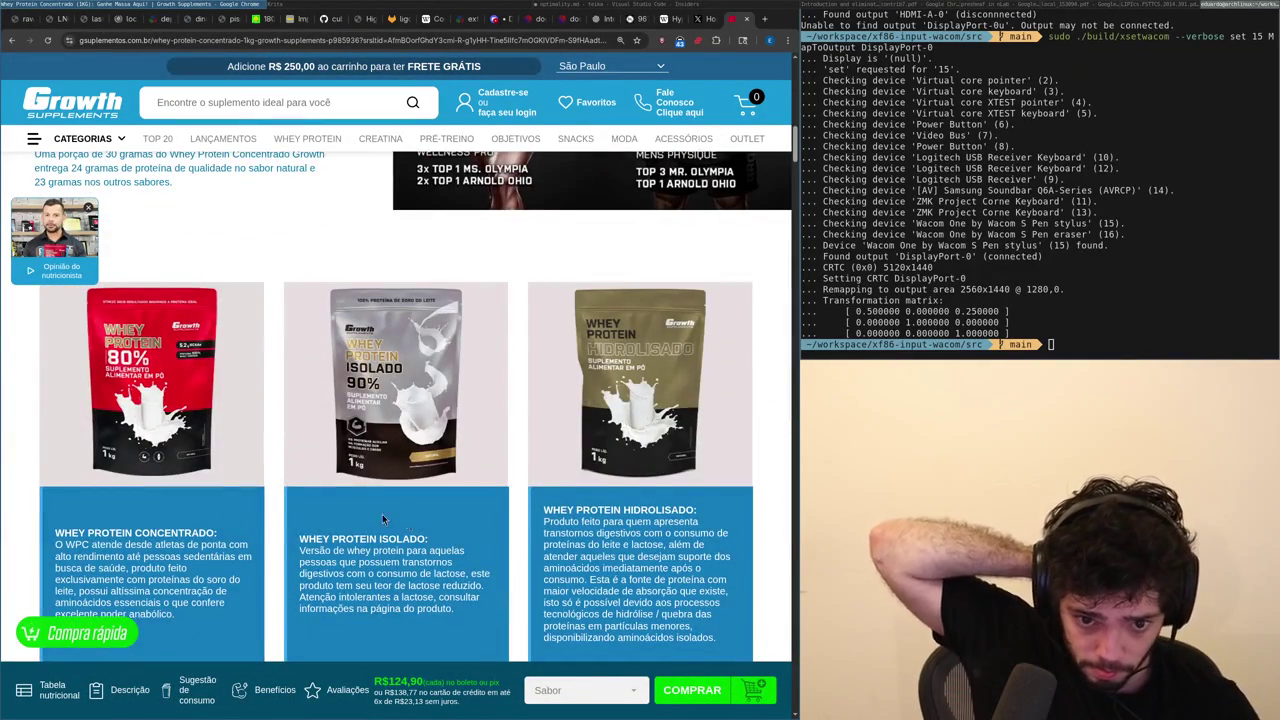
pyautogui.scroll(-3, 159, 449)
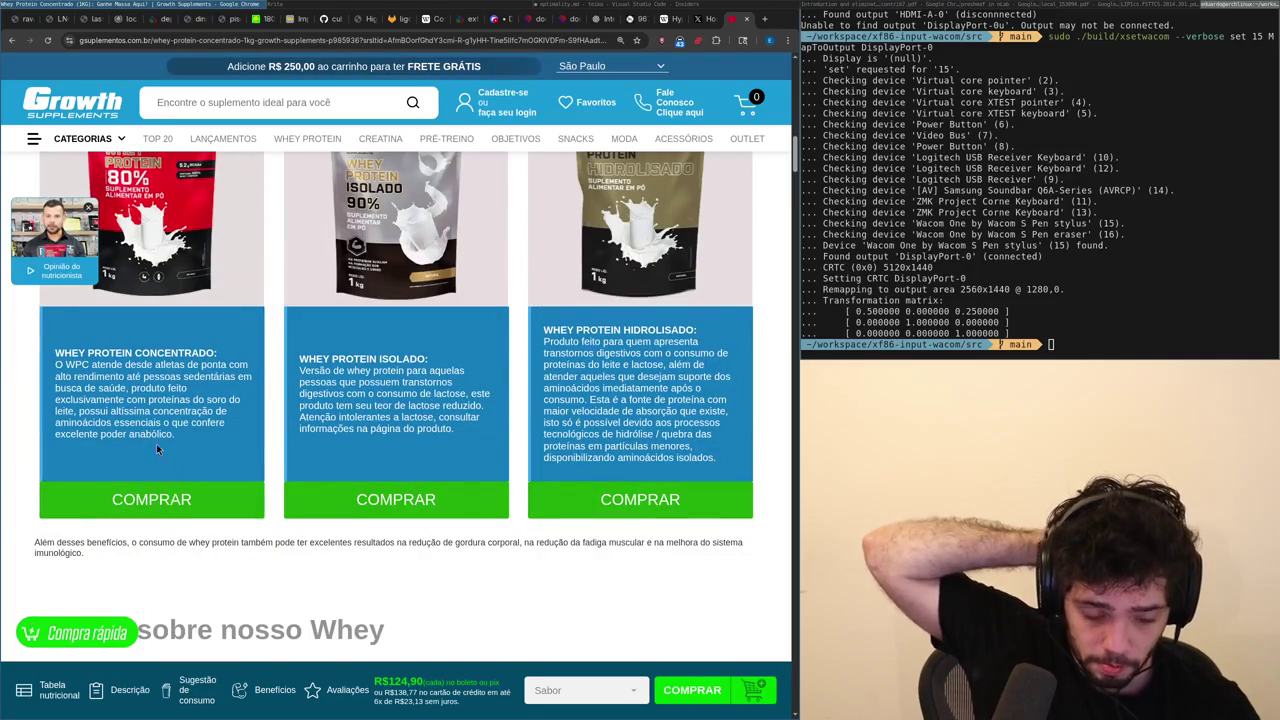
# Try the store's product search, then delete 'of' from the X draft.
pyautogui.click(215, 108)
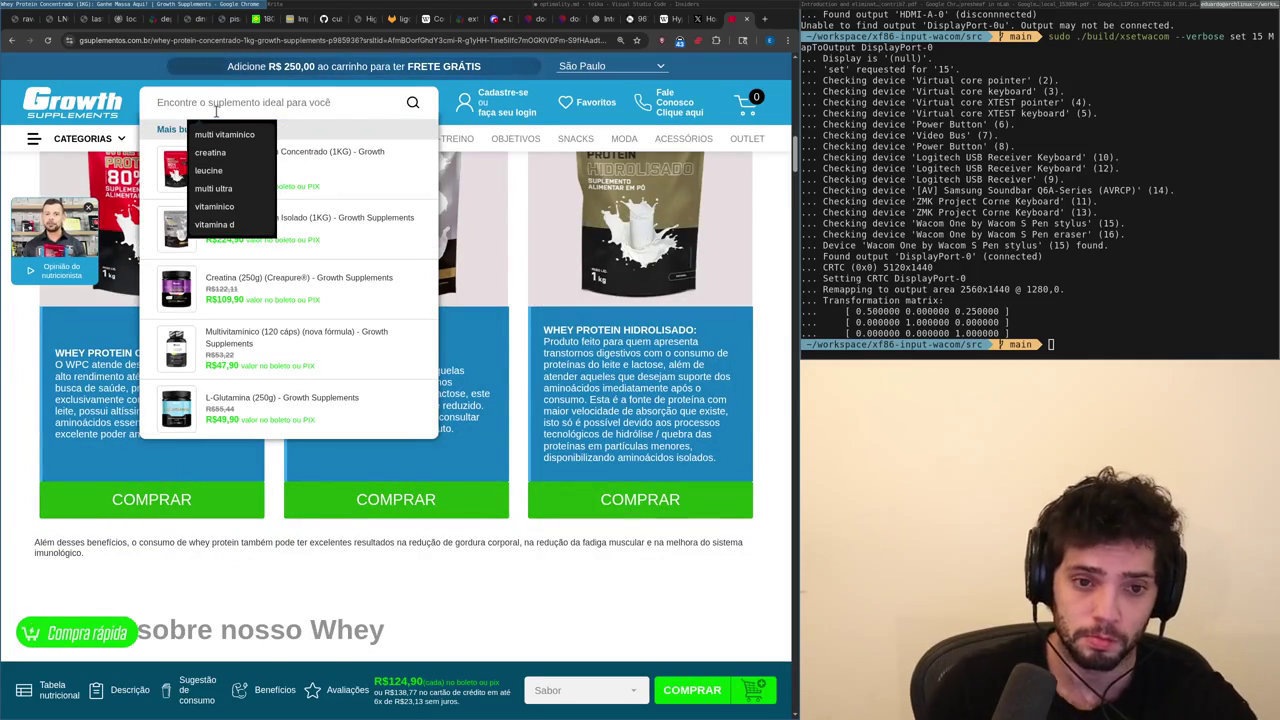
pyautogui.press('Escape')
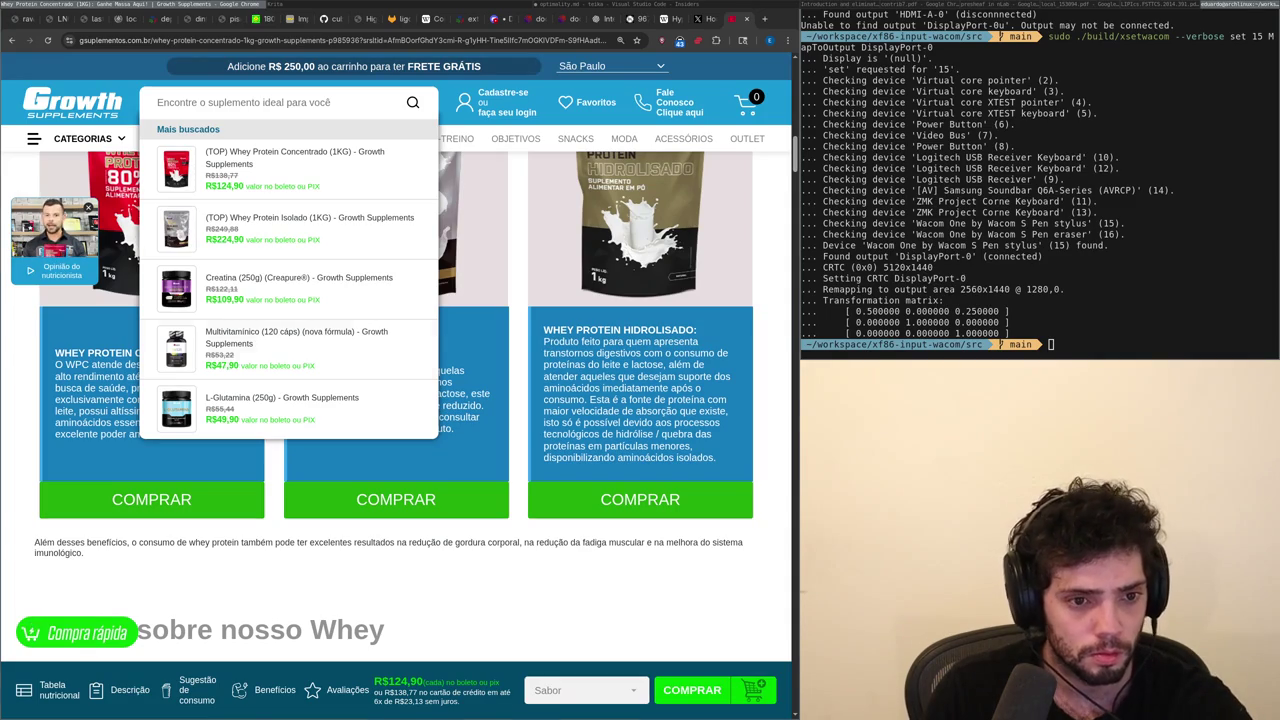
pyautogui.hotkey('ctrl', 'shift', 'Tab')
pyautogui.press('BackSpace')
pyautogui.press('BackSpace')
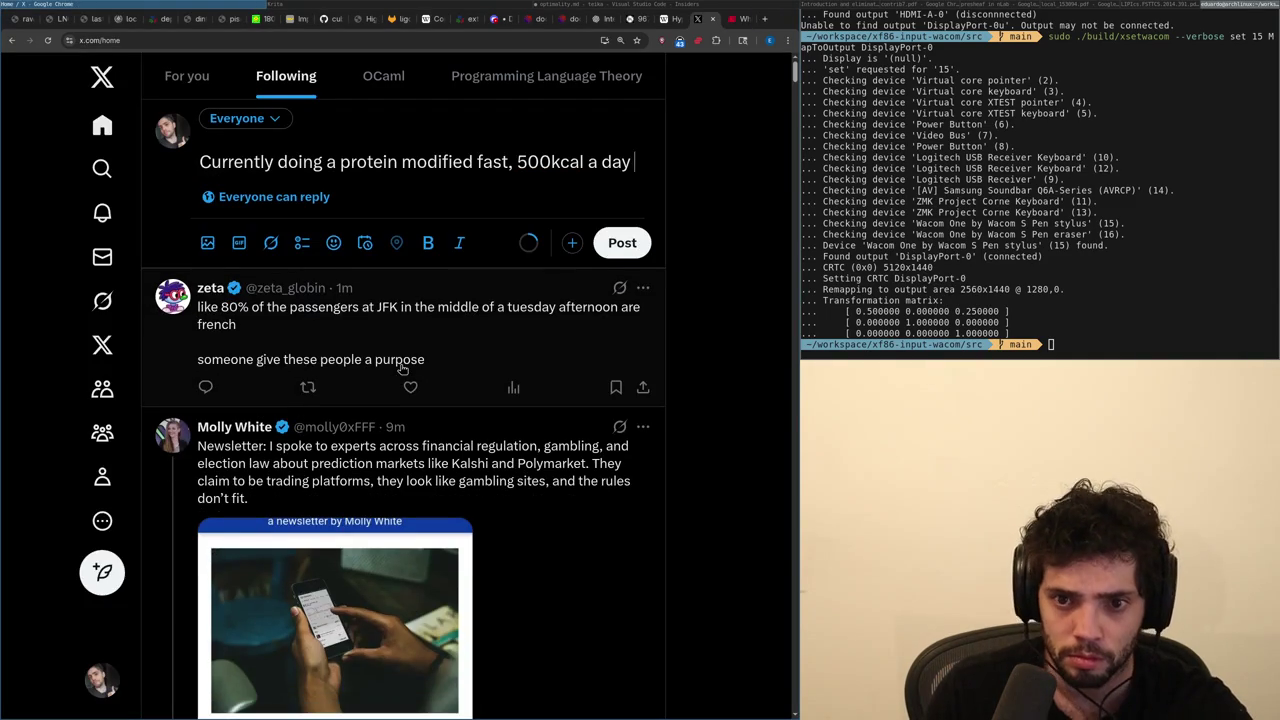
# Continue the draft text, then glance at the supplement store page.
pyautogui.write('of whey protein, a bit on')
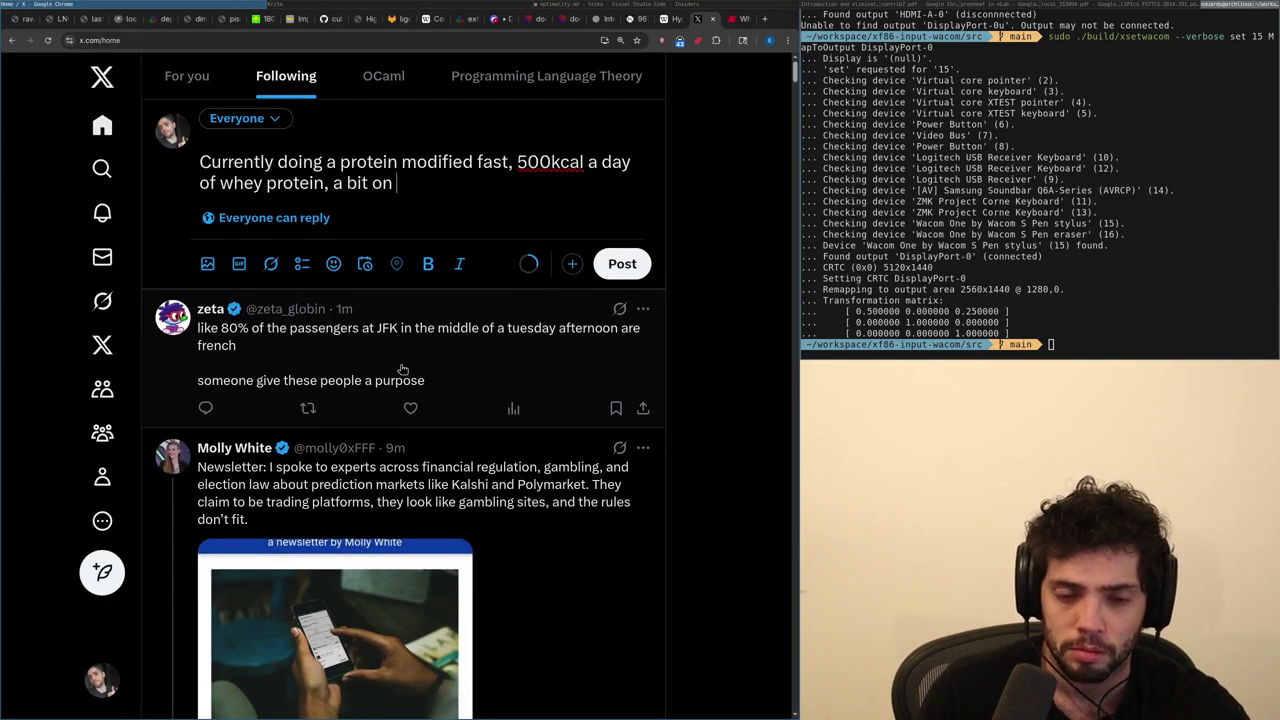
pyautogui.write("d for protein, but I'm")
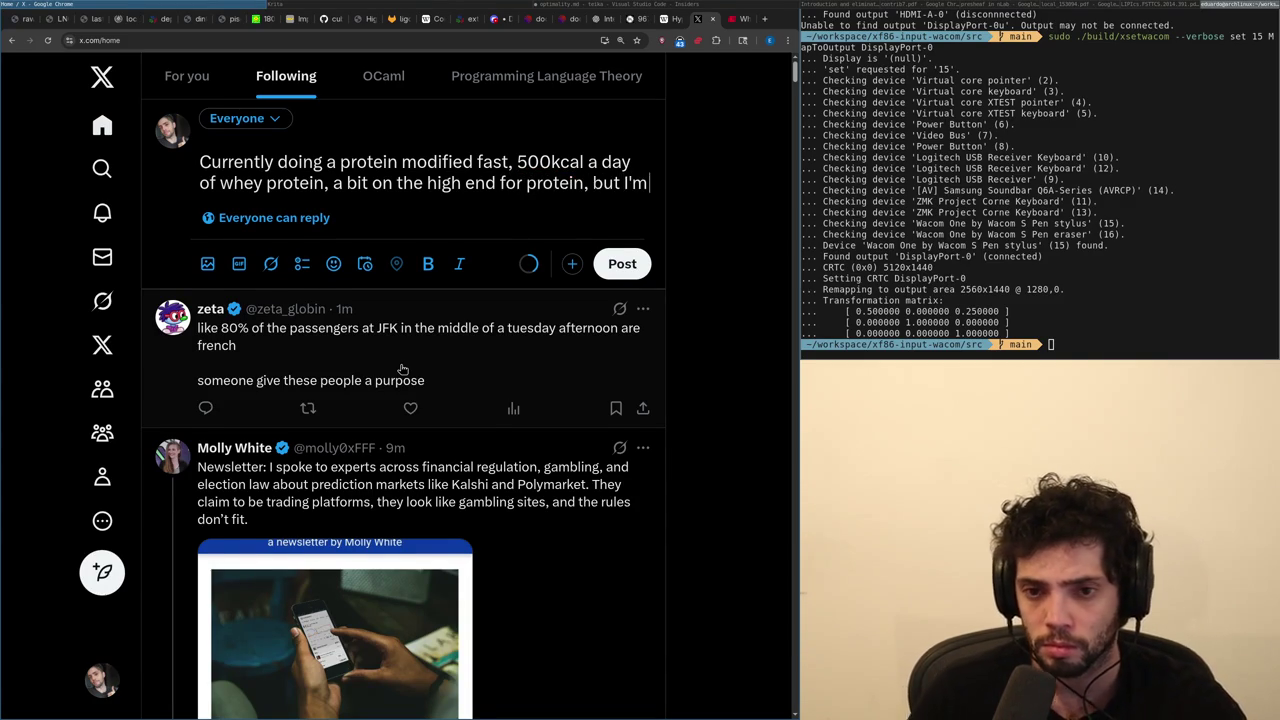
pyautogui.write(' still going to the gym,')
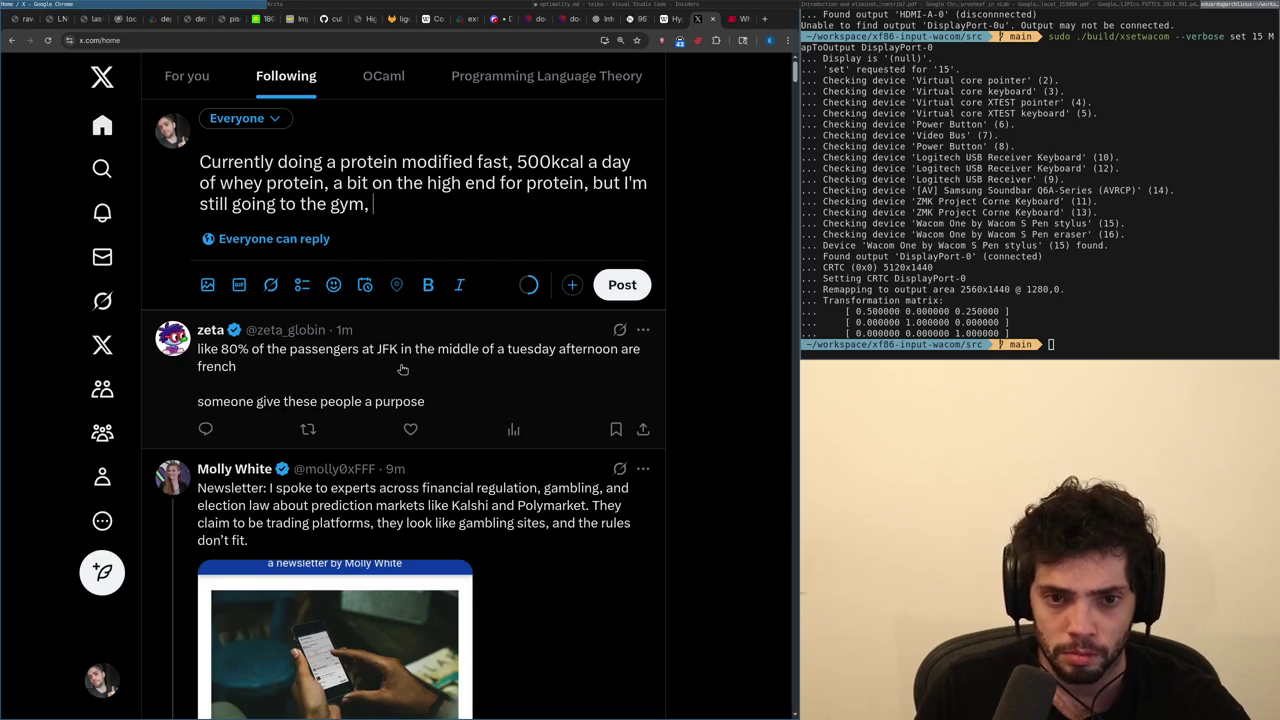
pyautogui.hotkey('ctrl', 'Tab')
pyautogui.scroll(-5, 401, 369)
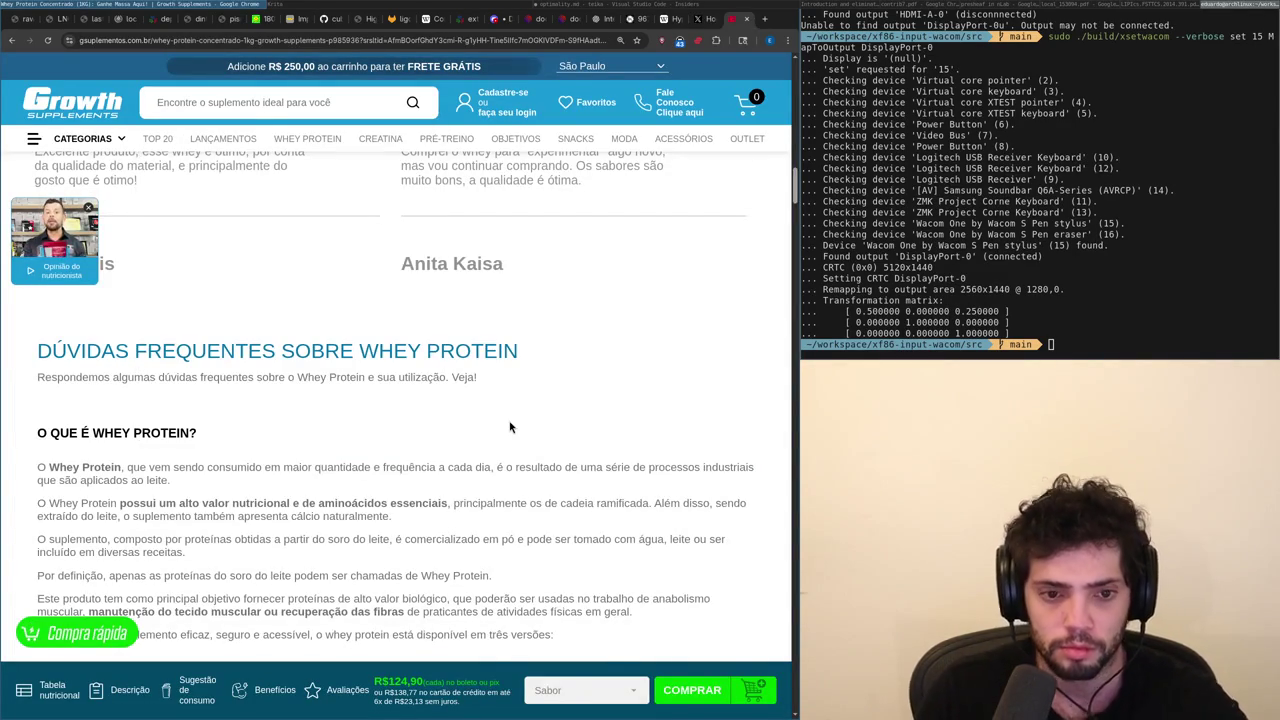
pyautogui.hotkey('ctrl', 'shift', 'Tab')
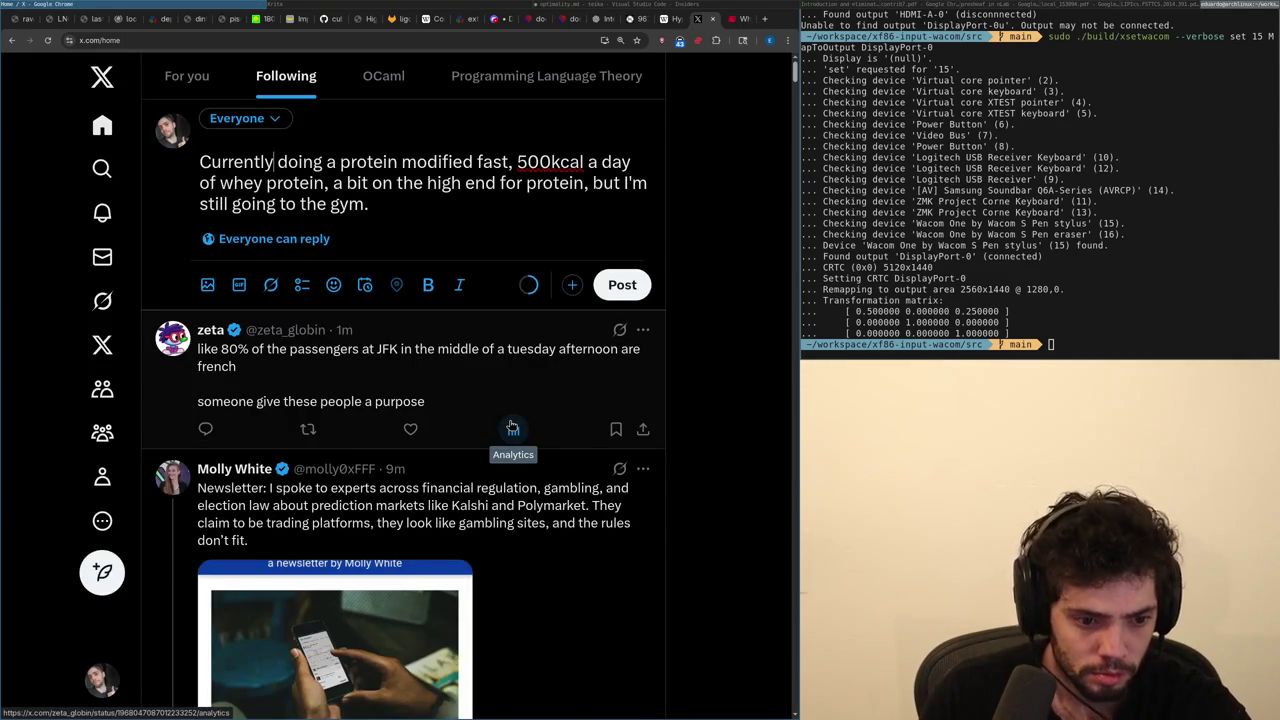
# Keep 'Currently' as the opening word and add '5 days' after 'doing a'.
pyautogui.hotkey('ctrl', 'Delete')
pyautogui.write('Almost')
pyautogui.press('BackSpace')
pyautogui.press('BackSpace')
pyautogui.press('BackSpace')
pyautogui.write('most')
pyautogui.hotkey('ctrl', 'BackSpace')
pyautogui.write('Currently')
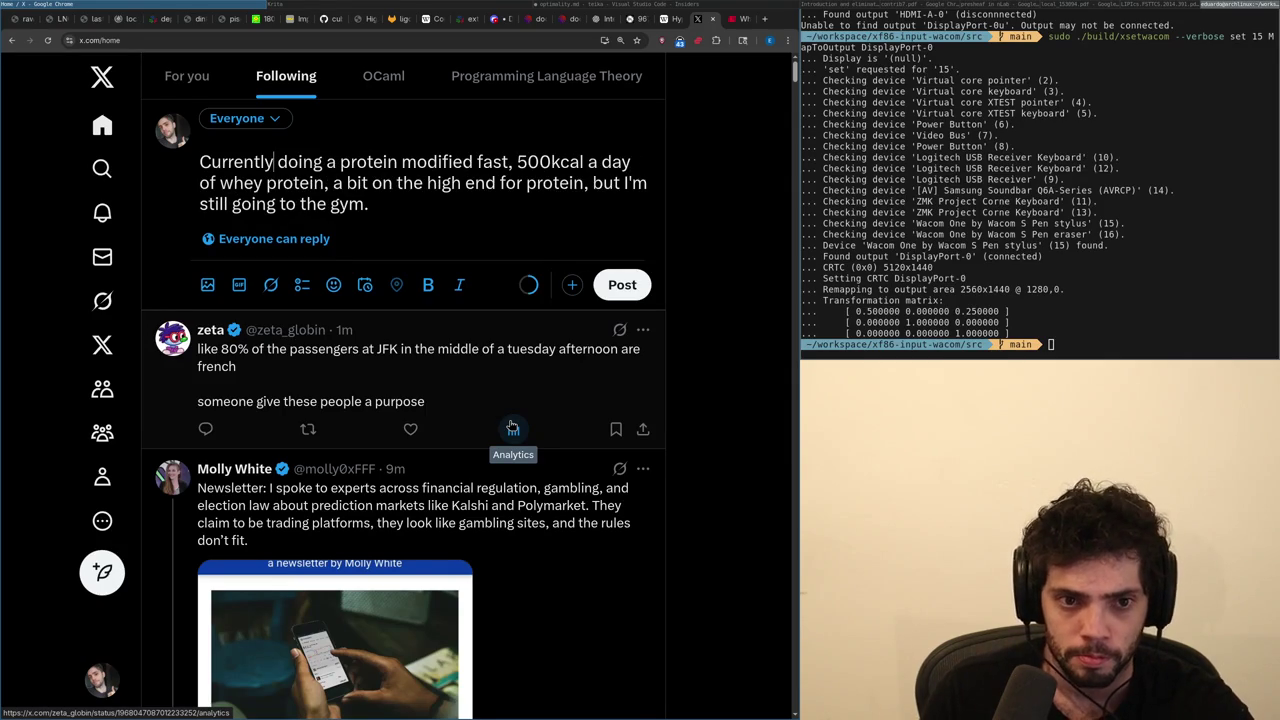
pyautogui.hotkey('ctrl', 'Right')
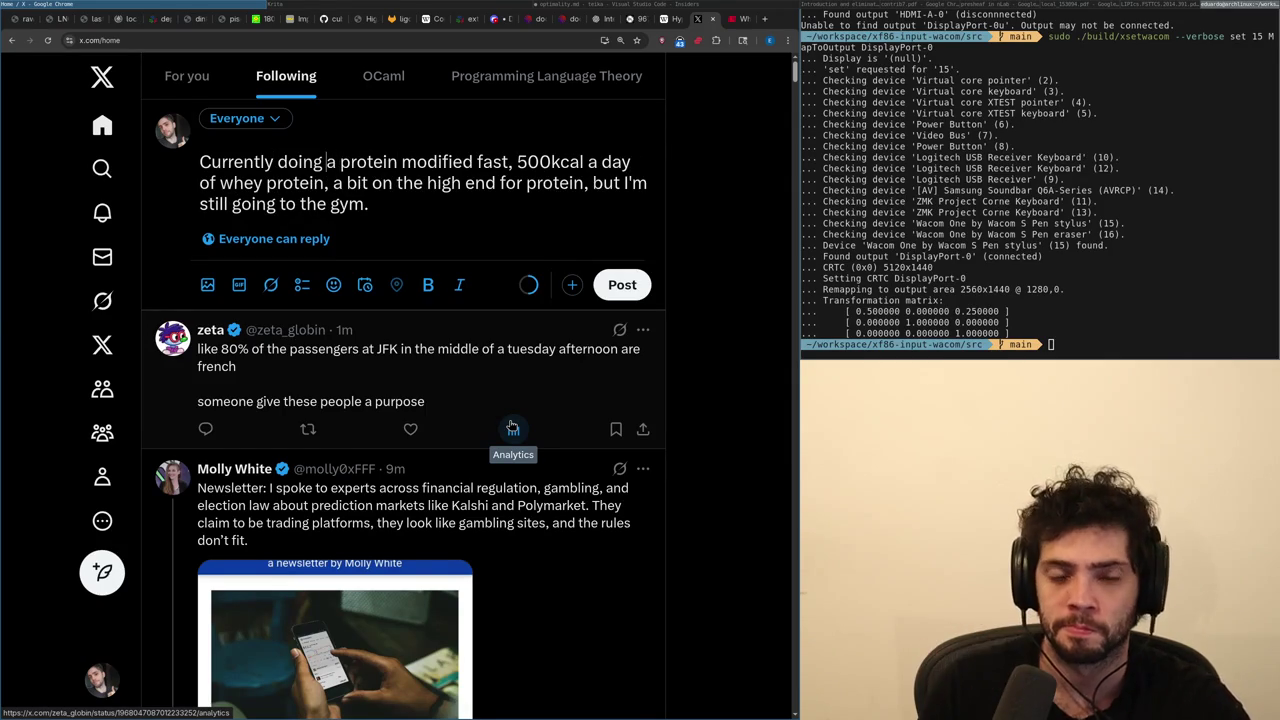
pyautogui.write('5')
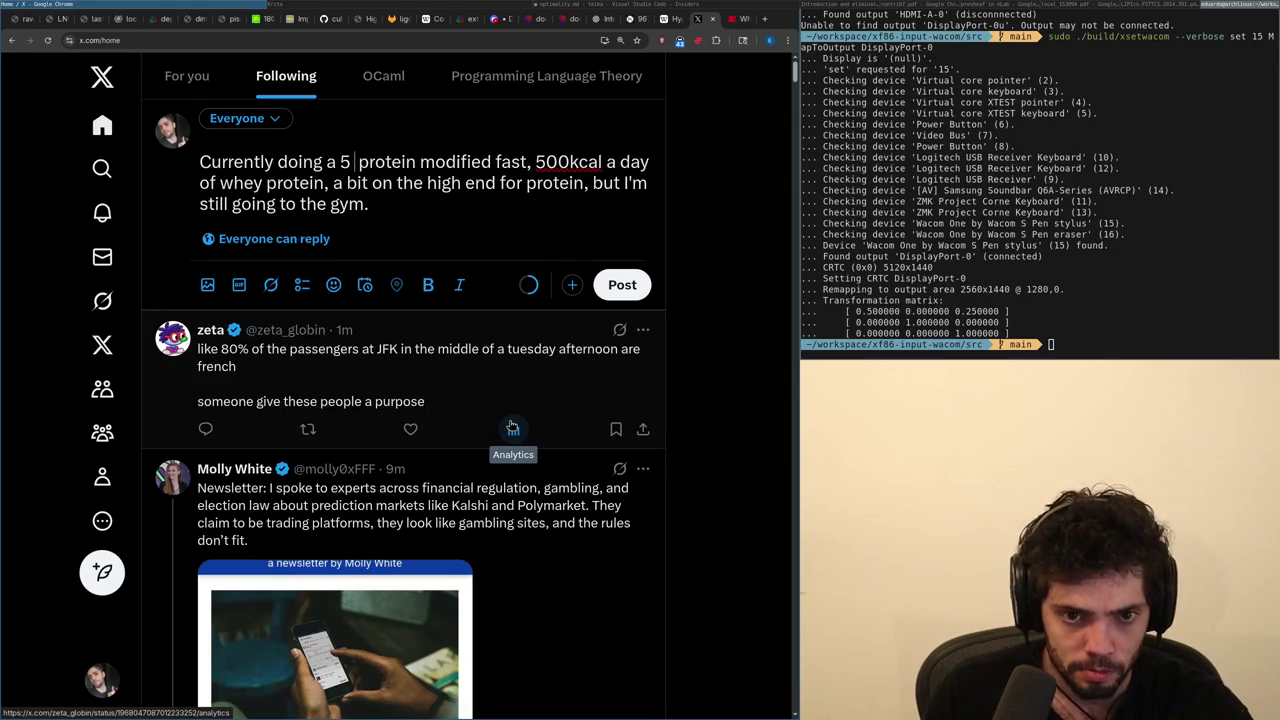
pyautogui.write(' days')
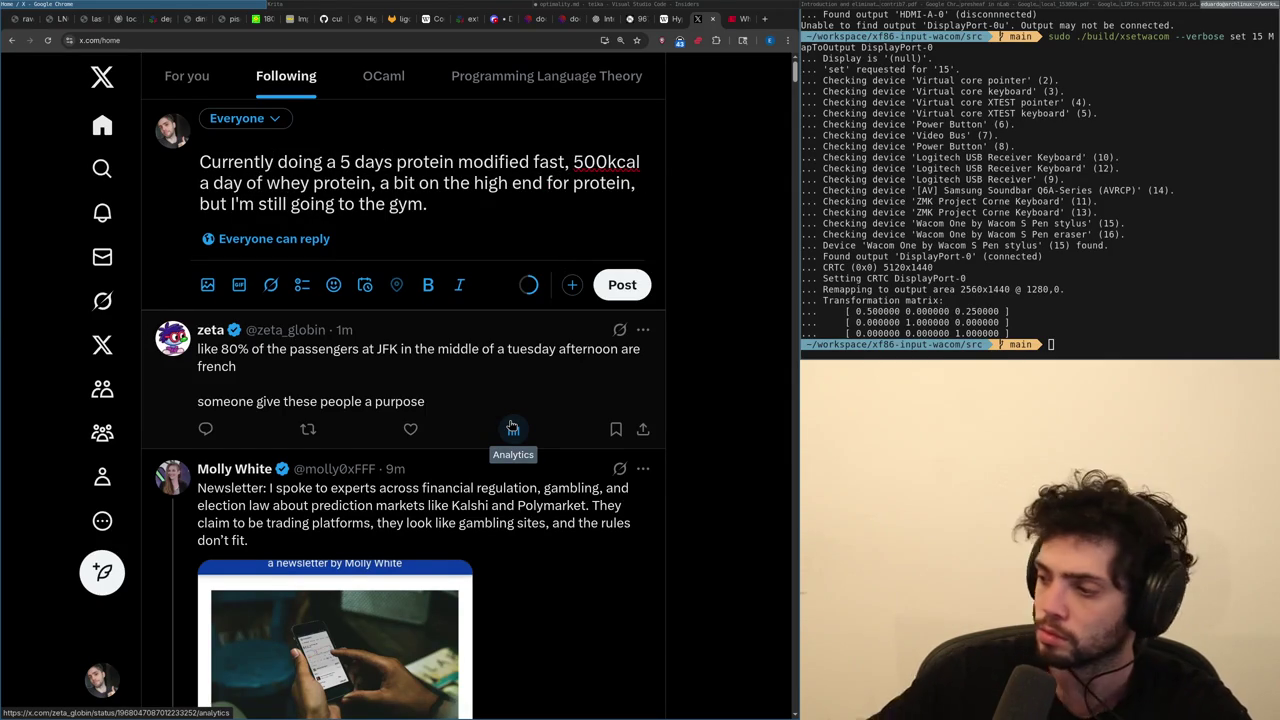
# Replace the unfinished parenthetical ending with a period, checking the shop tab.
pyautogui.hotkey('ctrl', 'shift', 'Left')
pyautogui.hotkey('ctrl', 'shift', 'Right')
pyautogui.write('(lightweight w')
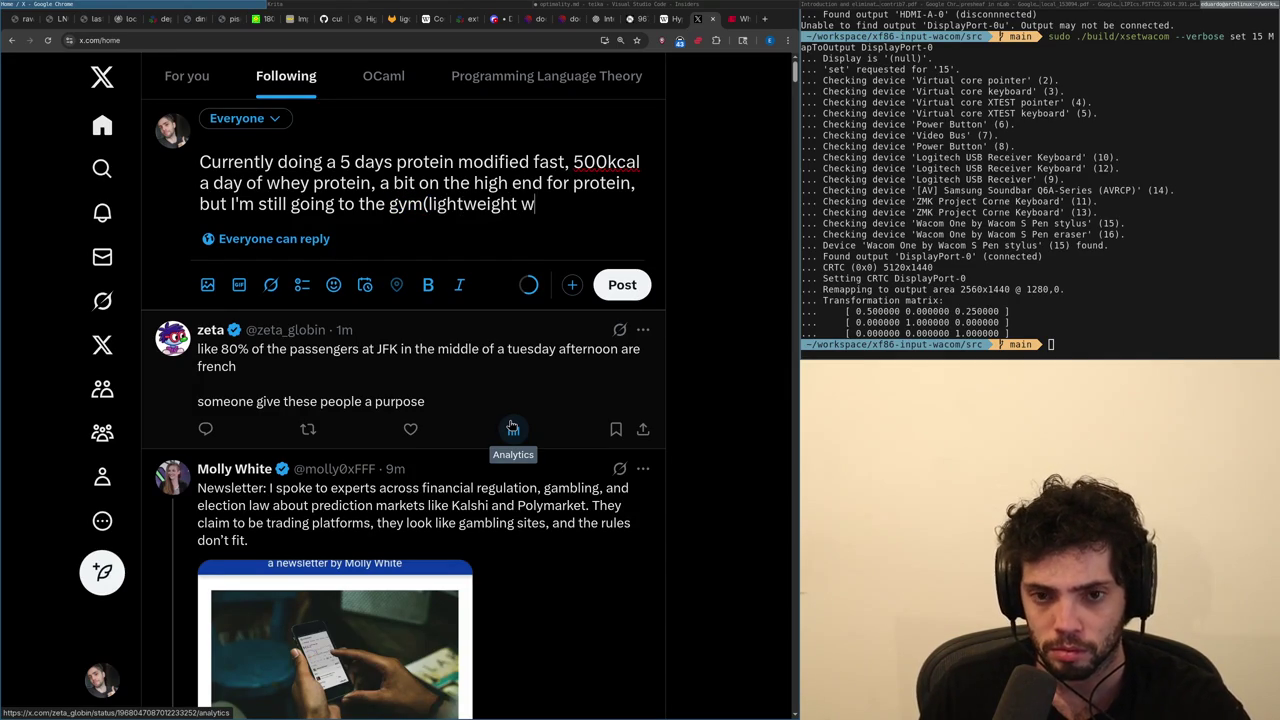
pyautogui.hotkey('ctrl', 'shift', 'Left')
pyautogui.hotkey('ctrl', 'shift', 'Left')
pyautogui.hotkey('ctrl', 'shift', 'Left')
pyautogui.write('.')
pyautogui.hotkey('ctrl', 'Tab')
pyautogui.scroll(1, 510, 428)
pyautogui.scroll(1, 510, 428)
pyautogui.scroll(3, 510, 428)
pyautogui.hotkey('ctrl', 'shift', 'Tab')
pyautogui.press('Up')
pyautogui.hotkey('ctrl', 'Right')
pyautogui.hotkey('ctrl', 'Right')
pyautogui.hotkey('ctrl', 'Right')
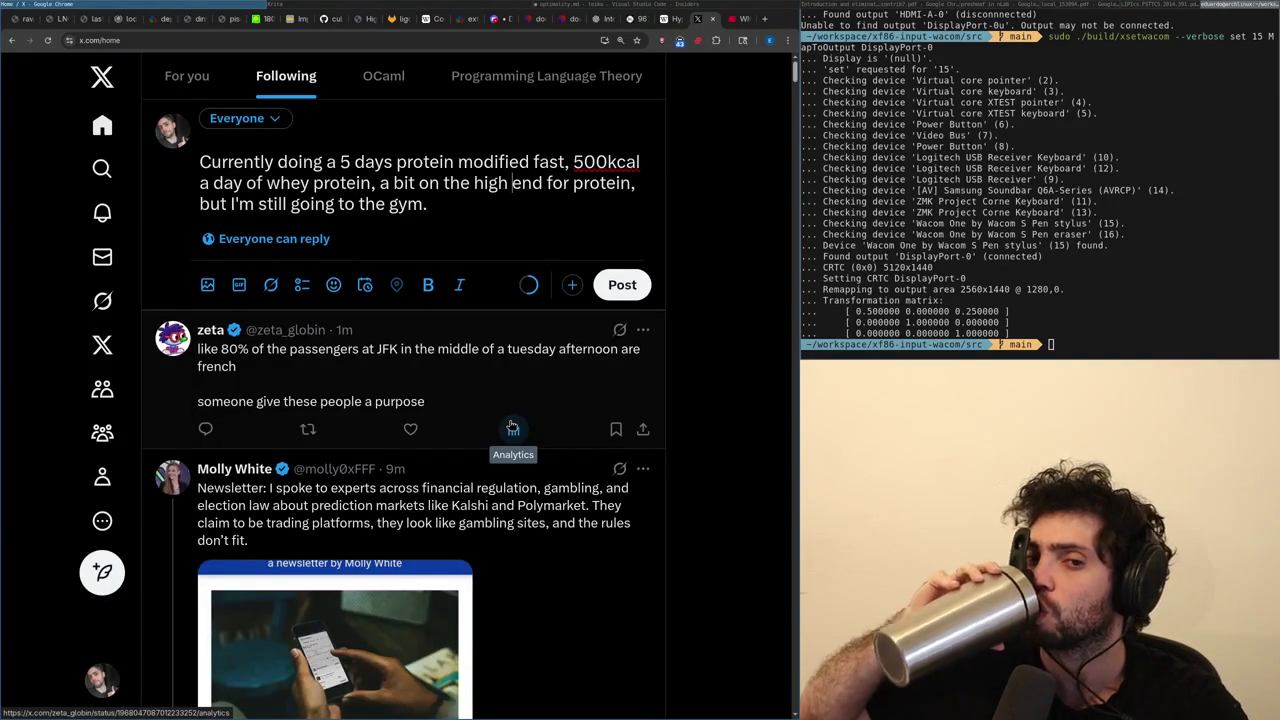
# Select the phrase 'a bit on the high end' for rewording.
pyautogui.hotkey('ctrl', 'shift', 'Left')
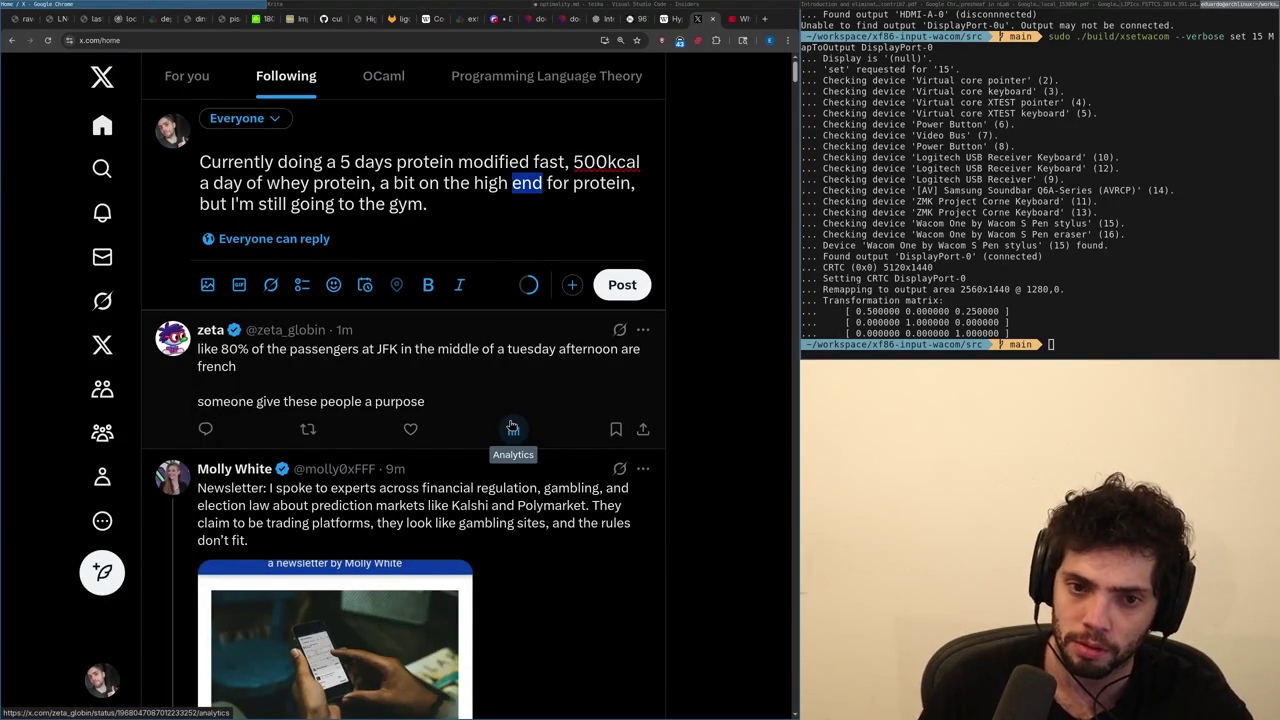
pyautogui.hotkey('ctrl', 'shift', 'Left')
pyautogui.hotkey('ctrl', 'shift', 'Left')
pyautogui.hotkey('ctrl', 'shift', 'Left')
pyautogui.hotkey('ctrl', 'shift', 'Left')
pyautogui.hotkey('ctrl', 'shift', 'Left')
pyautogui.write('8')
pyautogui.press('BackSpace')
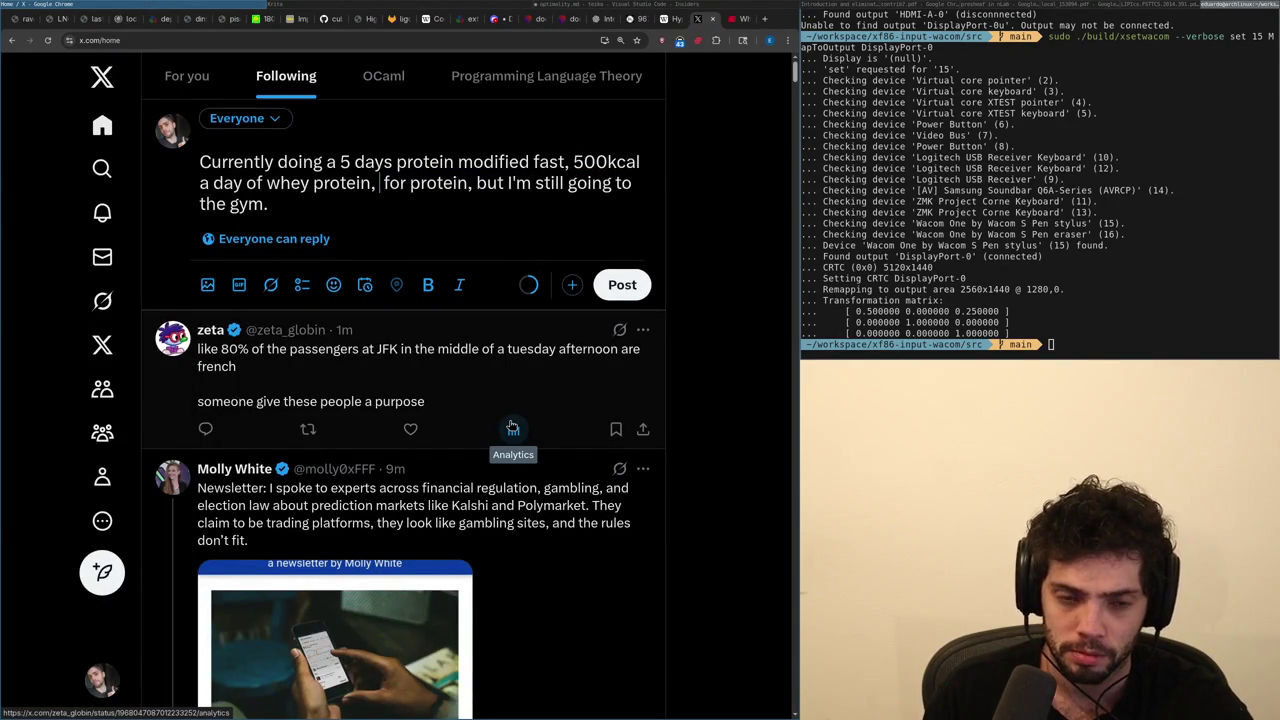
pyautogui.hotkey('ctrl', 'Tab')
pyautogui.hotkey('ctrl', 'shift', 'Tab')
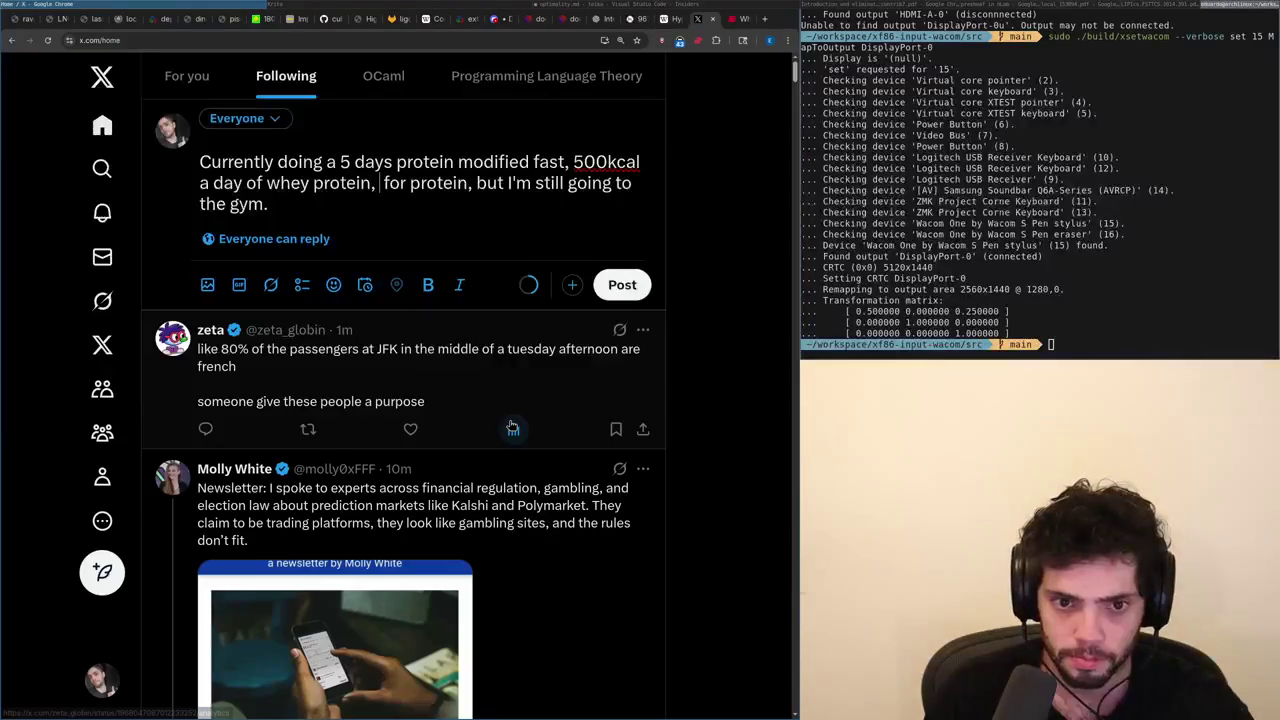
# Rewrite the phrase as 'around 80g of protein from Whey protein'.
pyautogui.hotkey('ctrl', 'shift', 'Left')
pyautogui.hotkey('ctrl', 'shift', 'Left')
pyautogui.hotkey('ctrl', 'shift', 'Left')
pyautogui.write('around ')
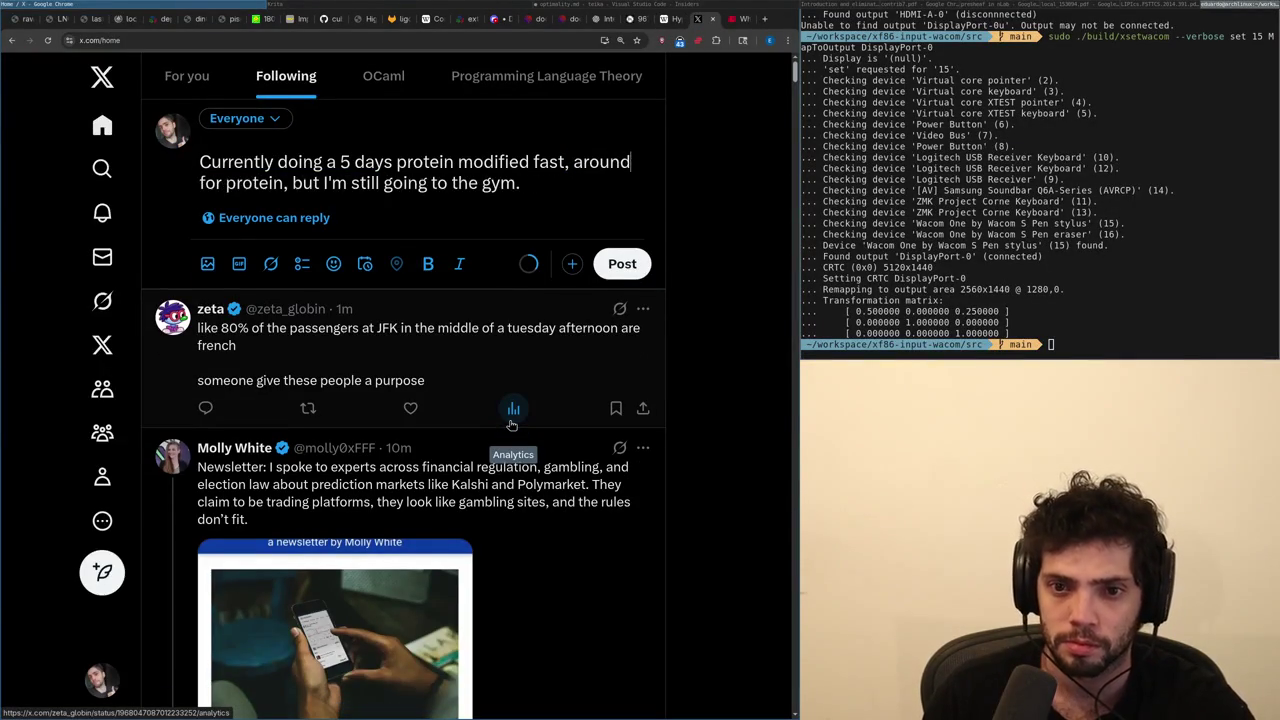
pyautogui.write('80g oof')
pyautogui.press('BackSpace')
pyautogui.write('protein ')
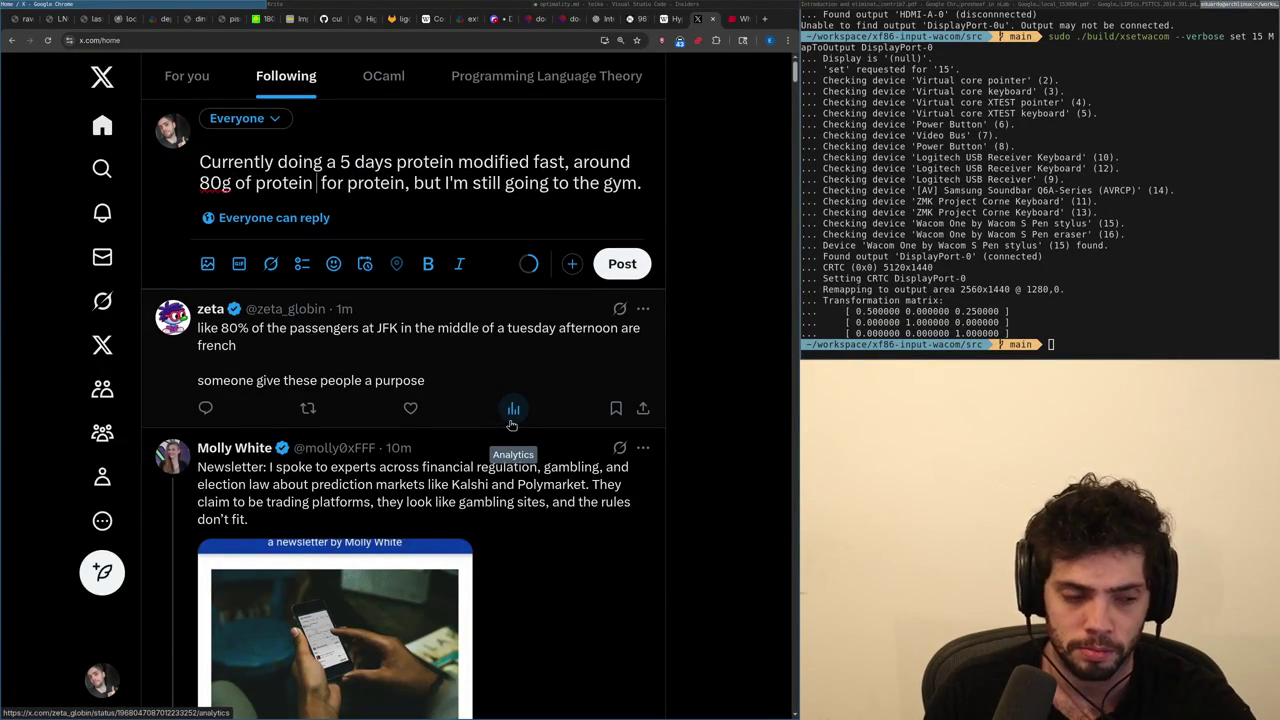
pyautogui.write('w')
pyautogui.press('BackSpace')
pyautogui.write('through whey protein')
pyautogui.hotkey('ctrl', 'Delete')
pyautogui.hotkey('ctrl', 'Delete')
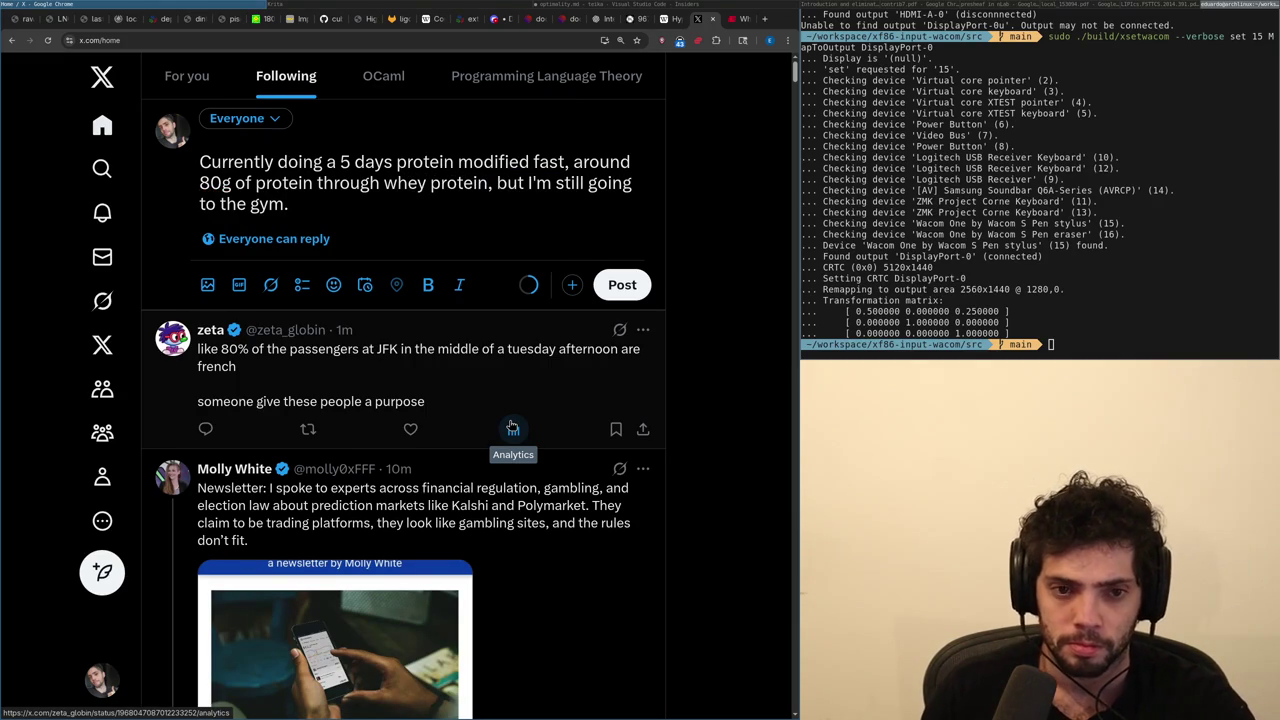
pyautogui.hotkey('ctrl', 'BackSpace')
pyautogui.write('from')
pyautogui.press('BackSpace')
pyautogui.write('W')
# Change 'Whey' back to lowercase 'whey' and glance at the Growth product page.
pyautogui.hotkey('ctrl', 't')
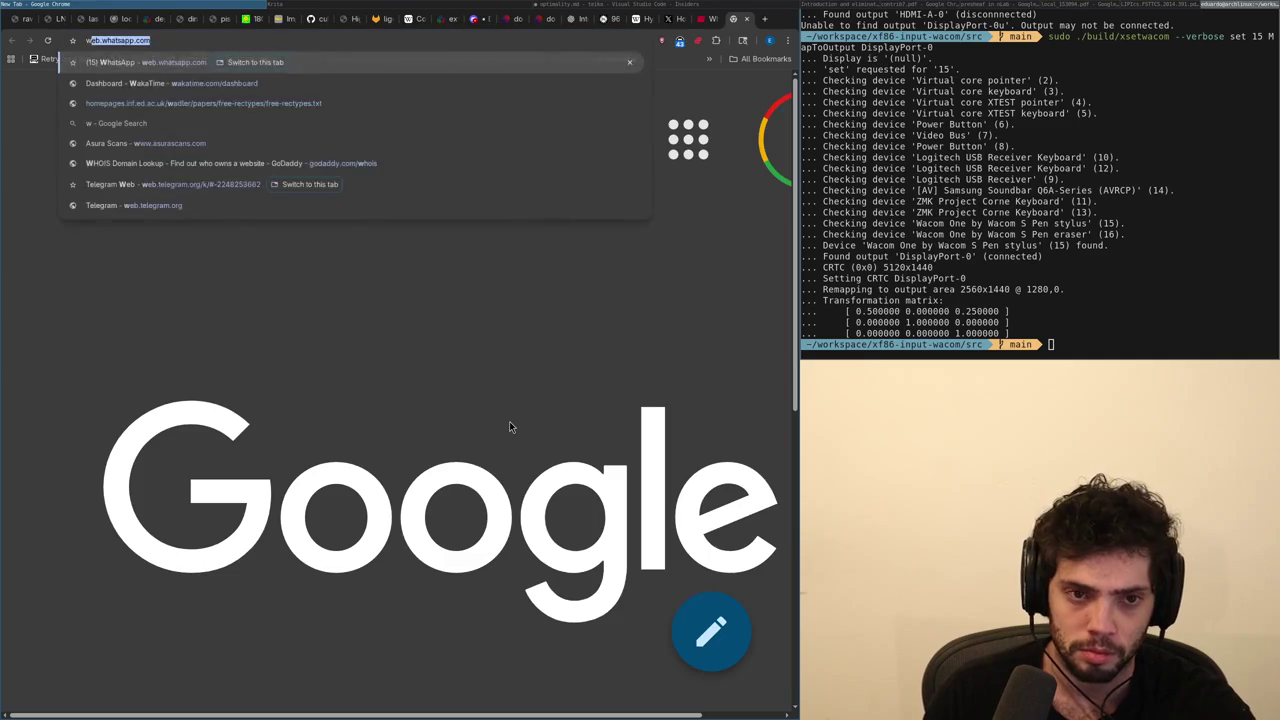
pyautogui.hotkey('ctrl', 'w')
pyautogui.press('Delete')
pyautogui.write('w')
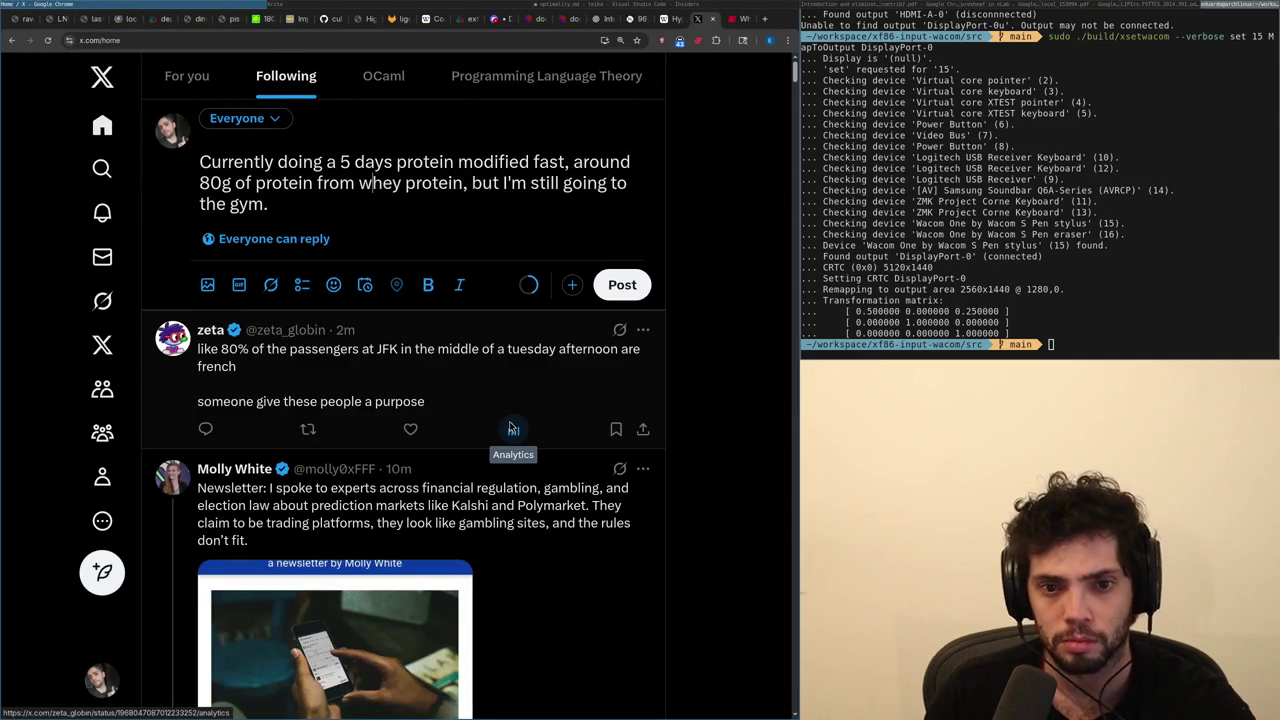
pyautogui.hotkey('ctrl', 'Tab')
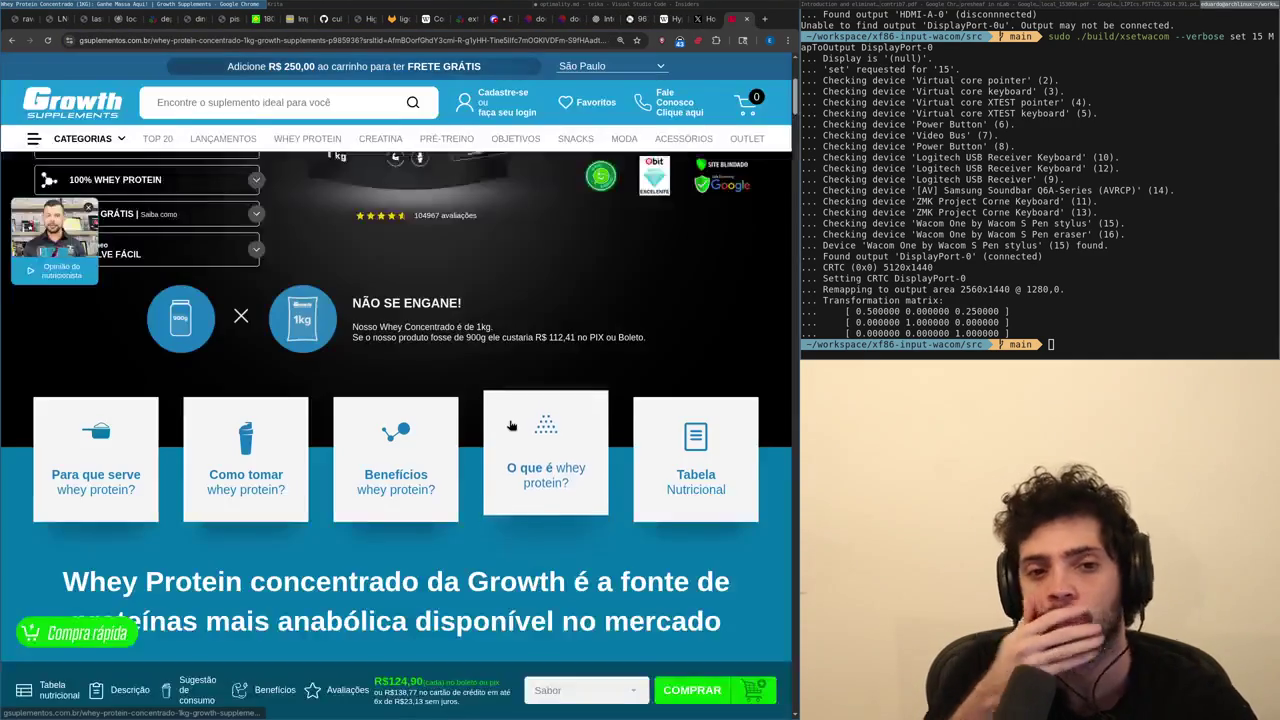
pyautogui.hotkey('ctrl', 'shift', 'Tab')
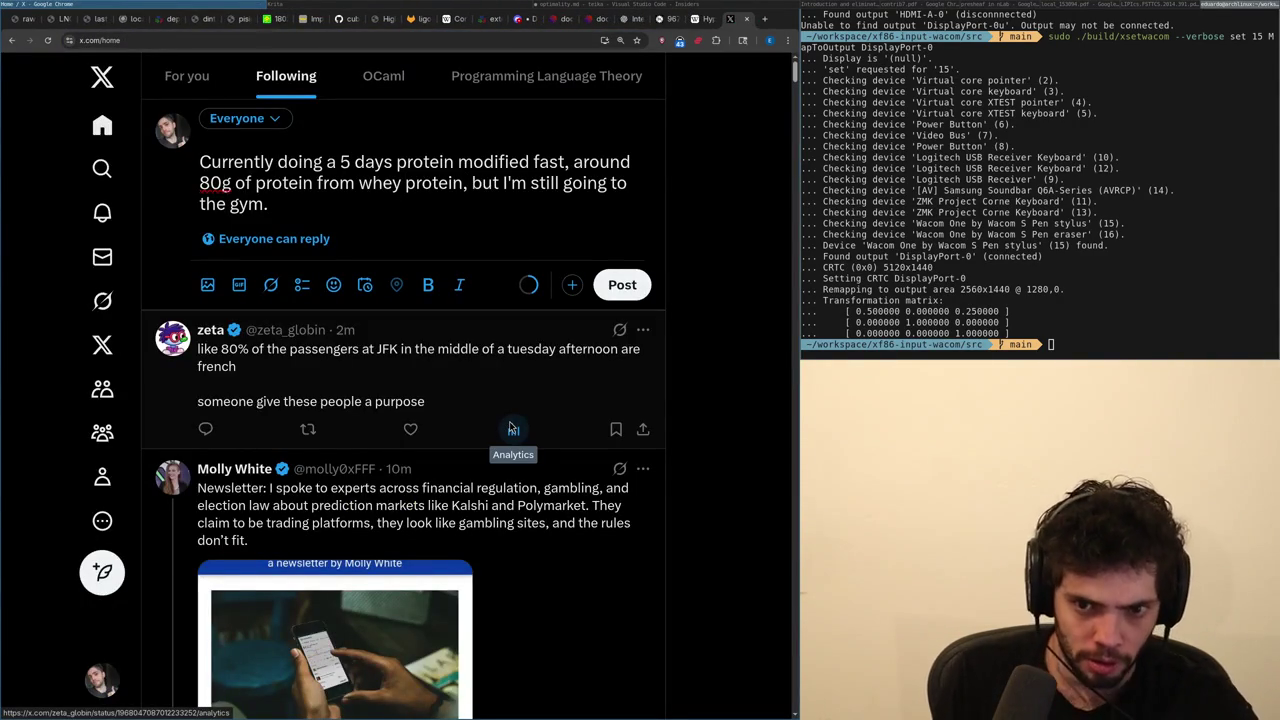
# Google '80g protein to calories', then add '(around' to the draft.
pyautogui.hotkey('ctrl', 't')
pyautogui.write('80g protein to calories')
pyautogui.press('Return')
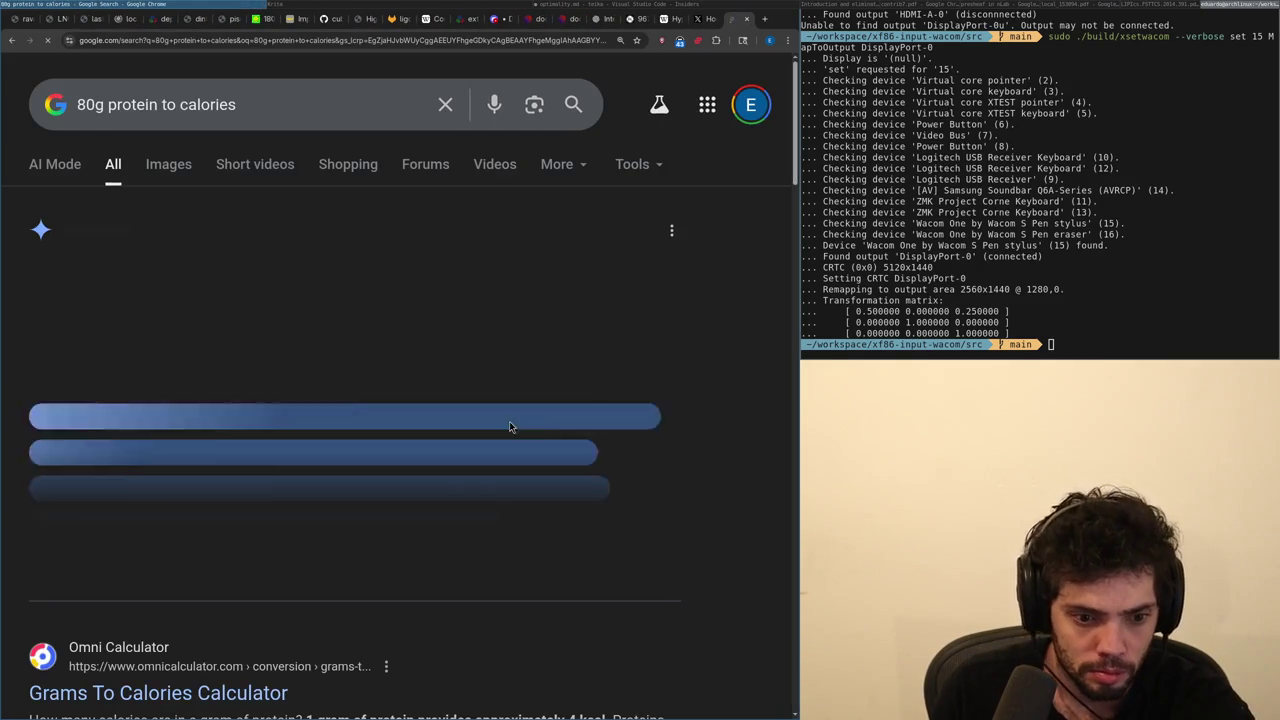
pyautogui.hotkey('ctrl', 'w')
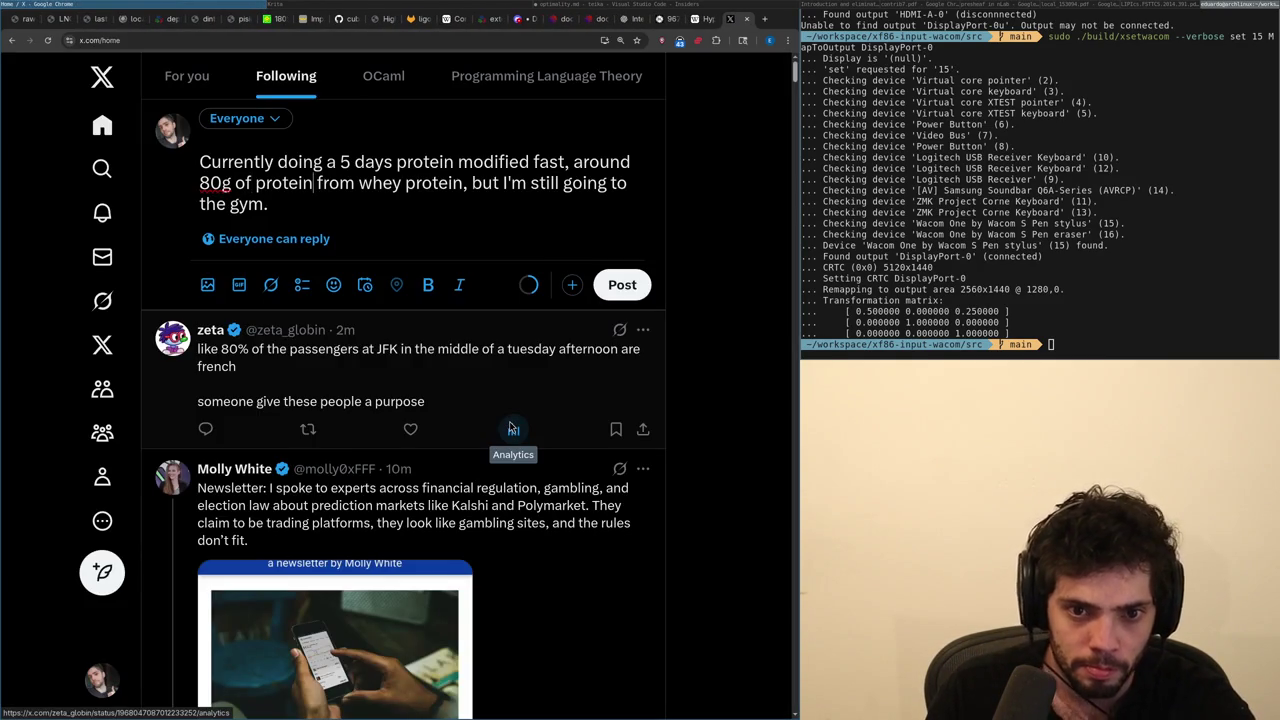
pyautogui.write('(arond')
pyautogui.press('BackSpace')
pyautogui.press('BackSpace')
pyautogui.write('und')
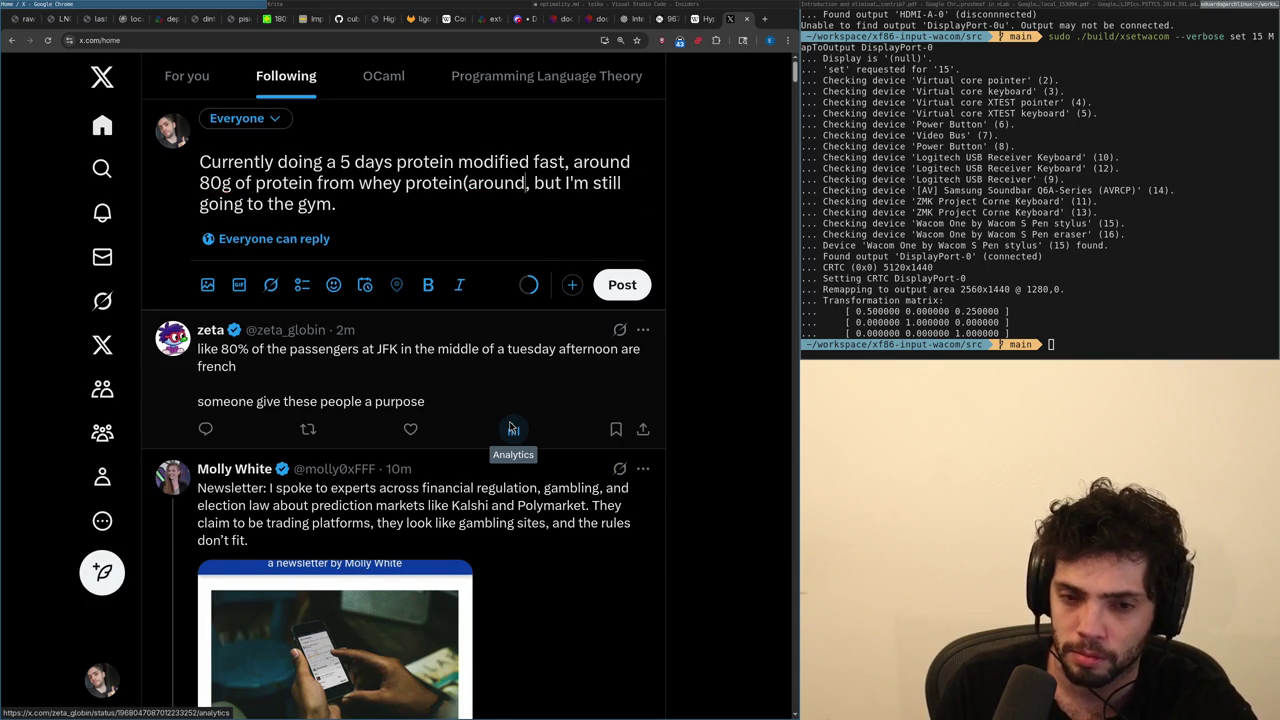
# Open the Growth whey protein page from the 'whey' address-bar suggestion.
pyautogui.hotkey('ctrl', 'shift', 't')
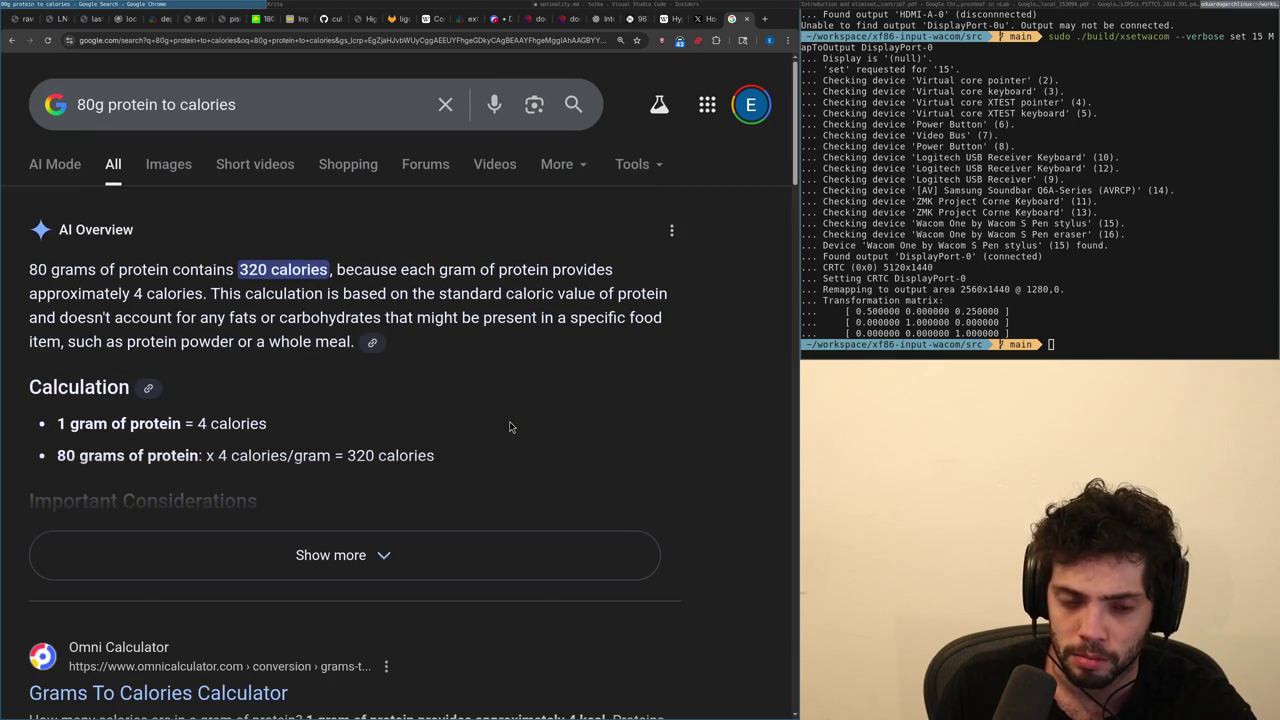
pyautogui.hotkey('ctrl', 'l')
pyautogui.write('whey')
pyautogui.press('Up')
pyautogui.press('Return')
pyautogui.scroll(-15, 510, 427)
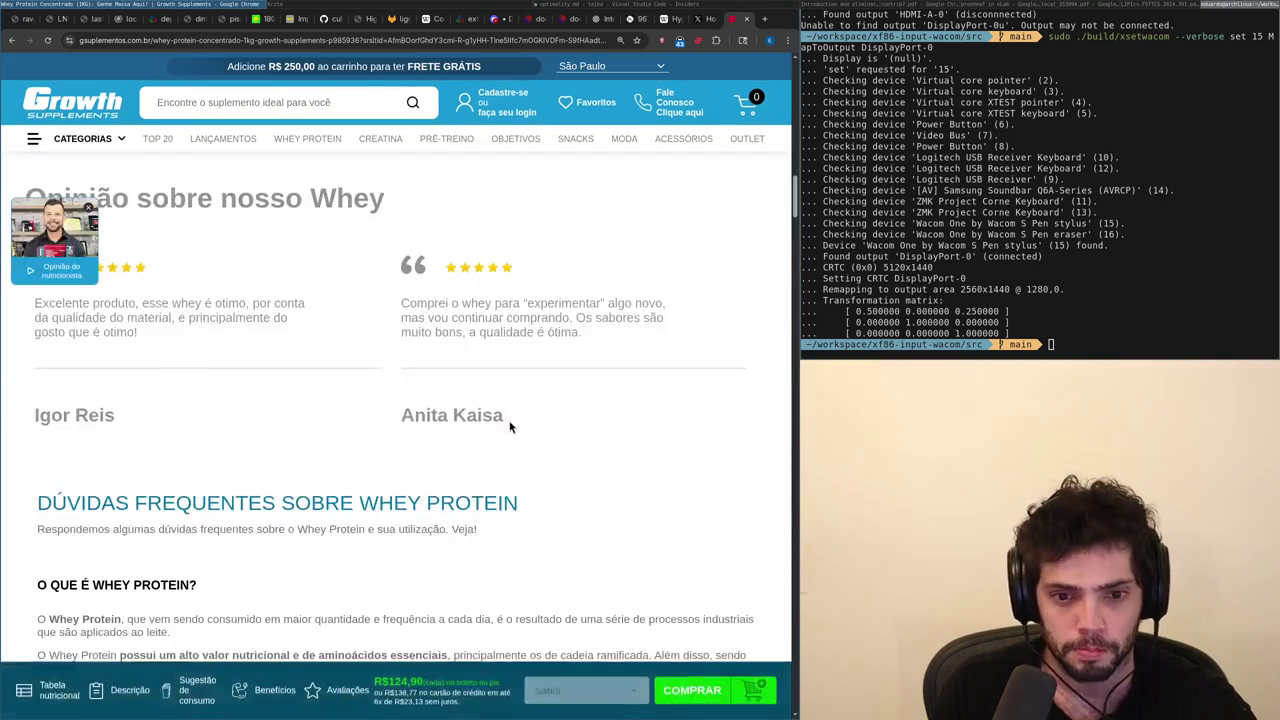
# Scroll the whey protein page down to the Natural-flavour nutrition table (24 g protein, 126 kcal).
pyautogui.scroll(-5, 510, 427)
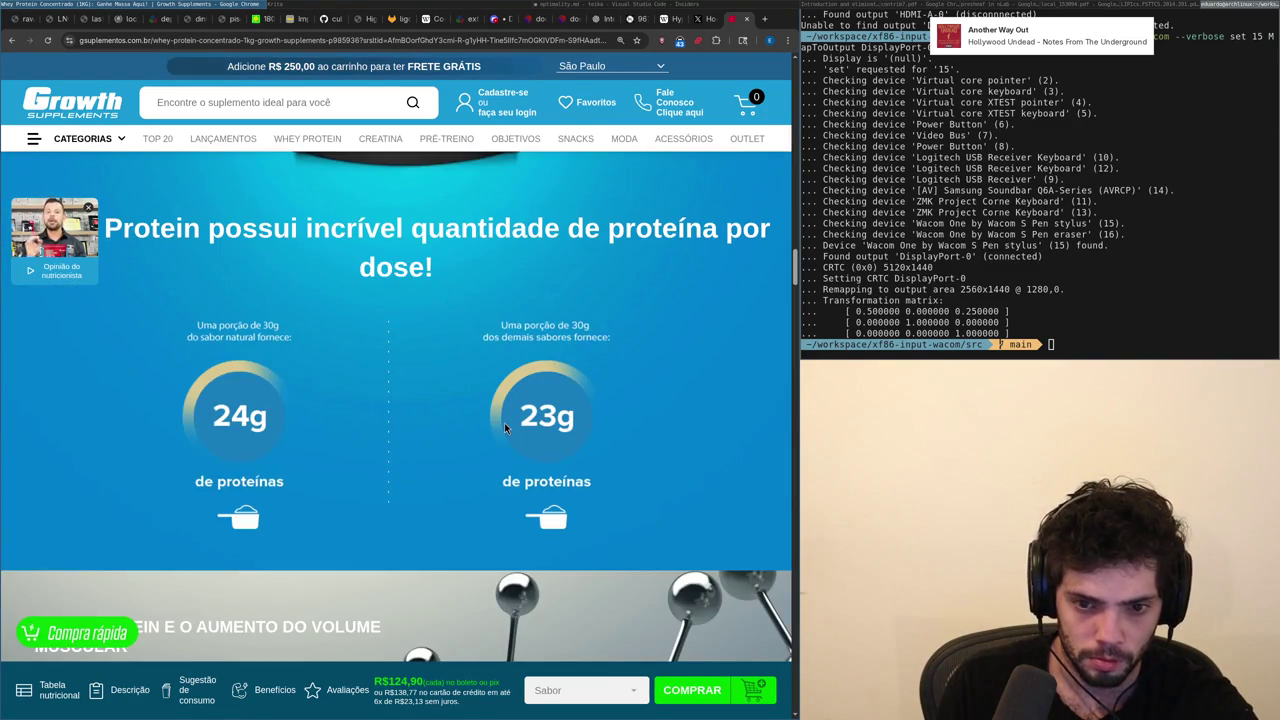
pyautogui.scroll(-5, 504, 427)
pyautogui.scroll(-5, 504, 427)
pyautogui.scroll(-5, 505, 427)
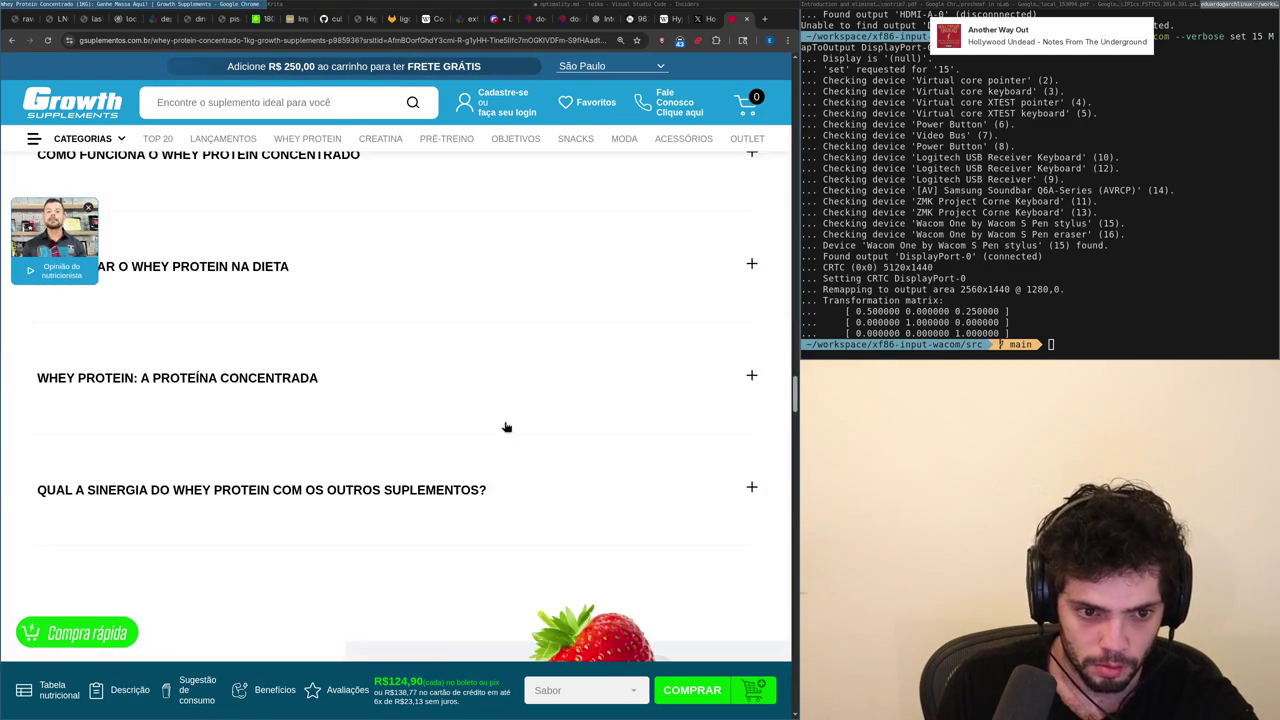
pyautogui.scroll(-5, 505, 427)
pyautogui.scroll(-5, 505, 428)
pyautogui.scroll(-5, 505, 428)
pyautogui.scroll(1, 505, 428)
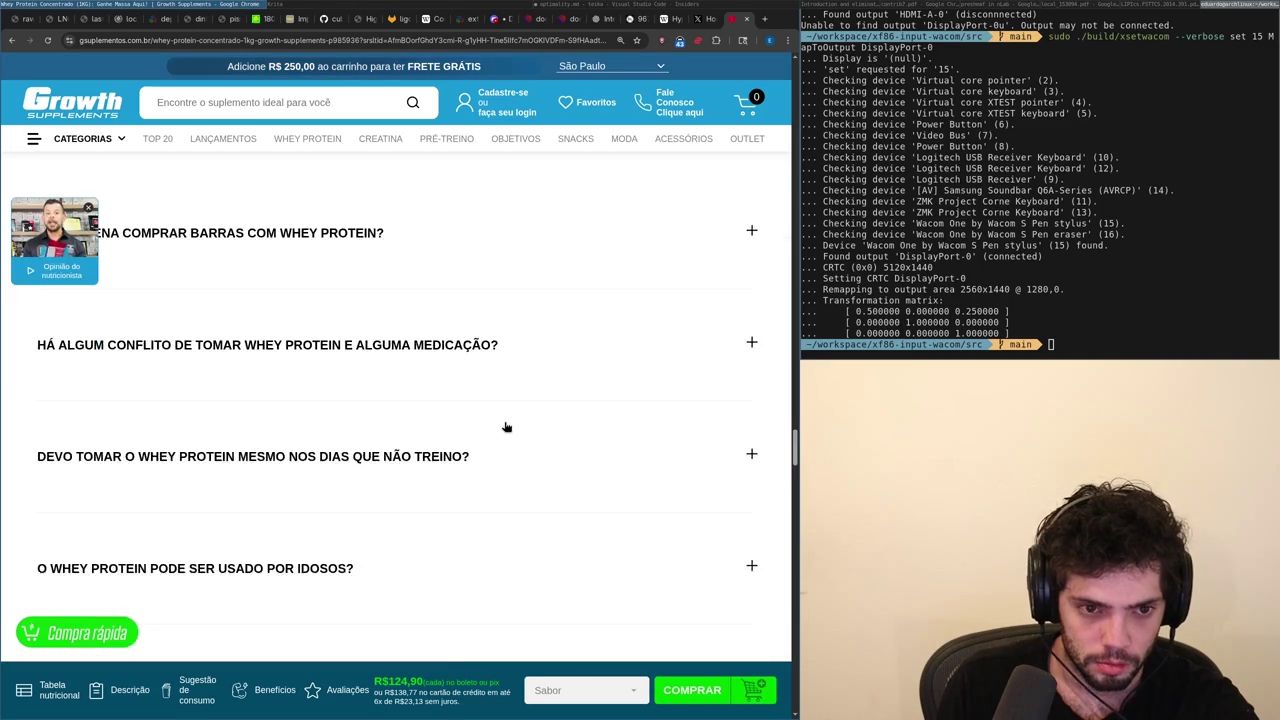
pyautogui.scroll(1, 505, 427)
pyautogui.scroll(-6, 505, 427)
pyautogui.scroll(-5, 505, 427)
pyautogui.scroll(-5, 505, 427)
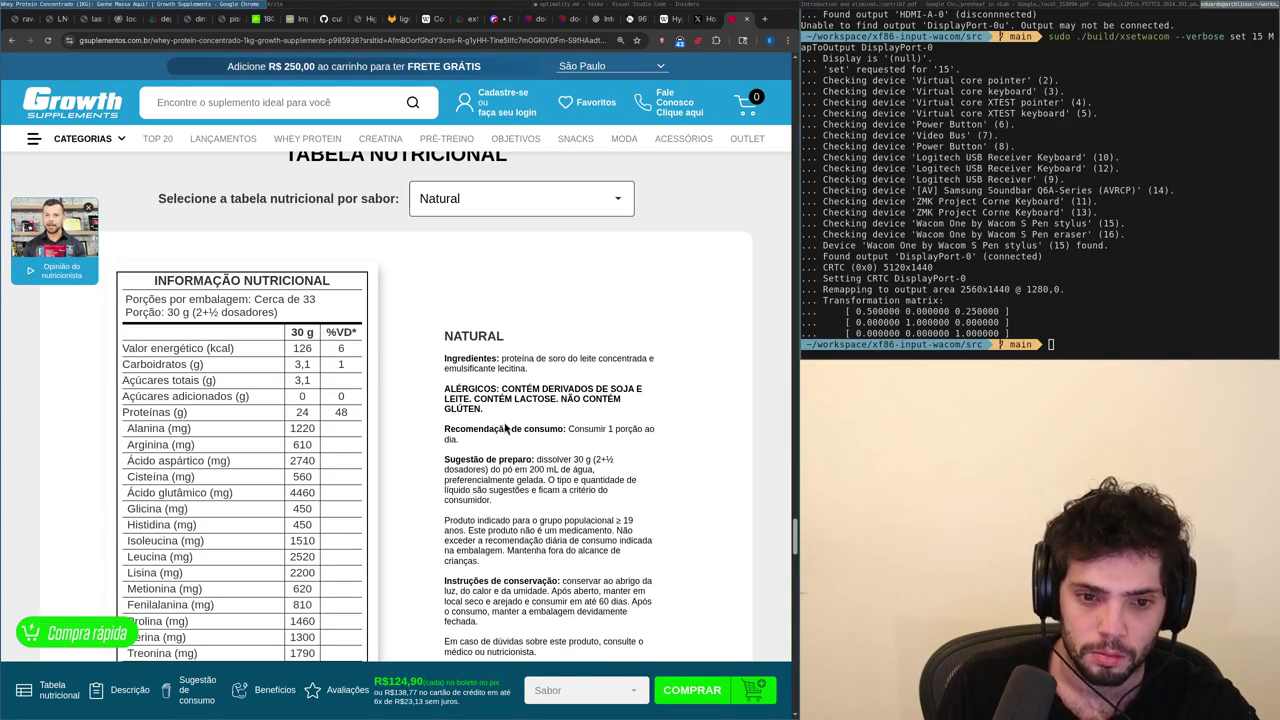
# Clear the browser address bar to use it for a quick calculation.
pyautogui.hotkey('ctrl', 'l')
pyautogui.press('Escape')
pyautogui.press('BackSpace')
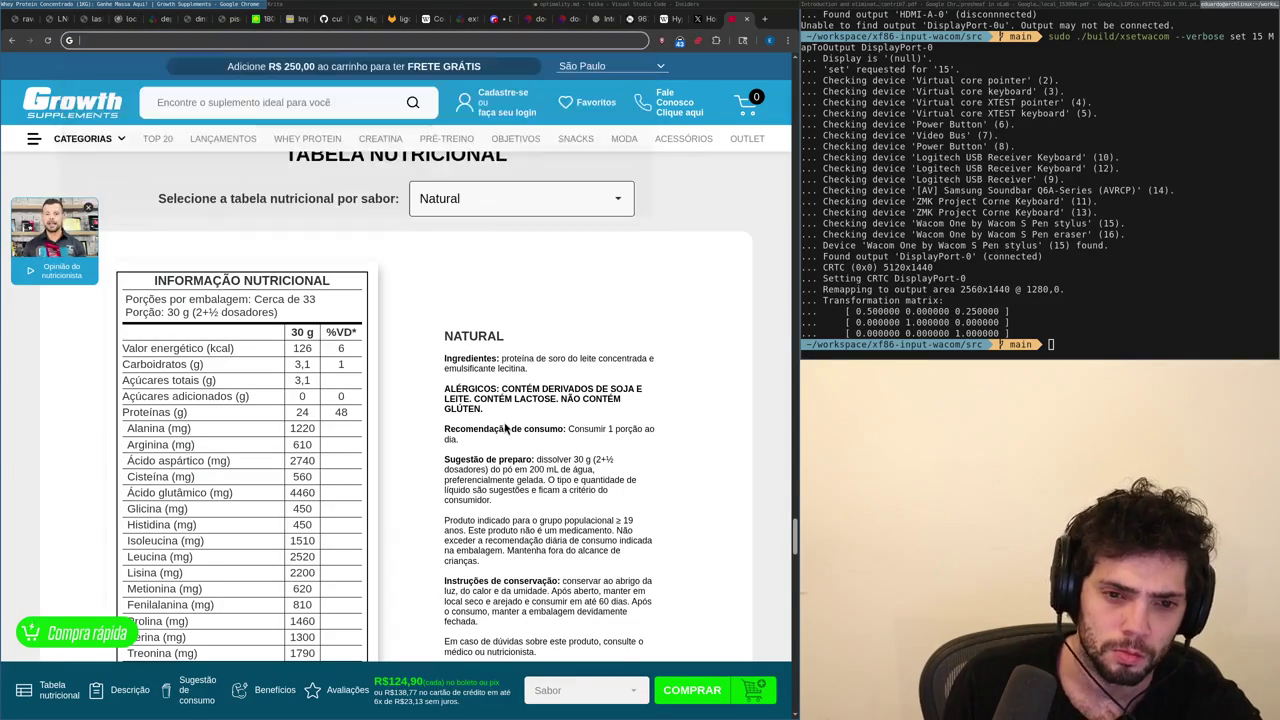
# Calculate 30/25, then 25/30+13, in the address bar.
pyautogui.write('30/25')
pyautogui.press('Down')
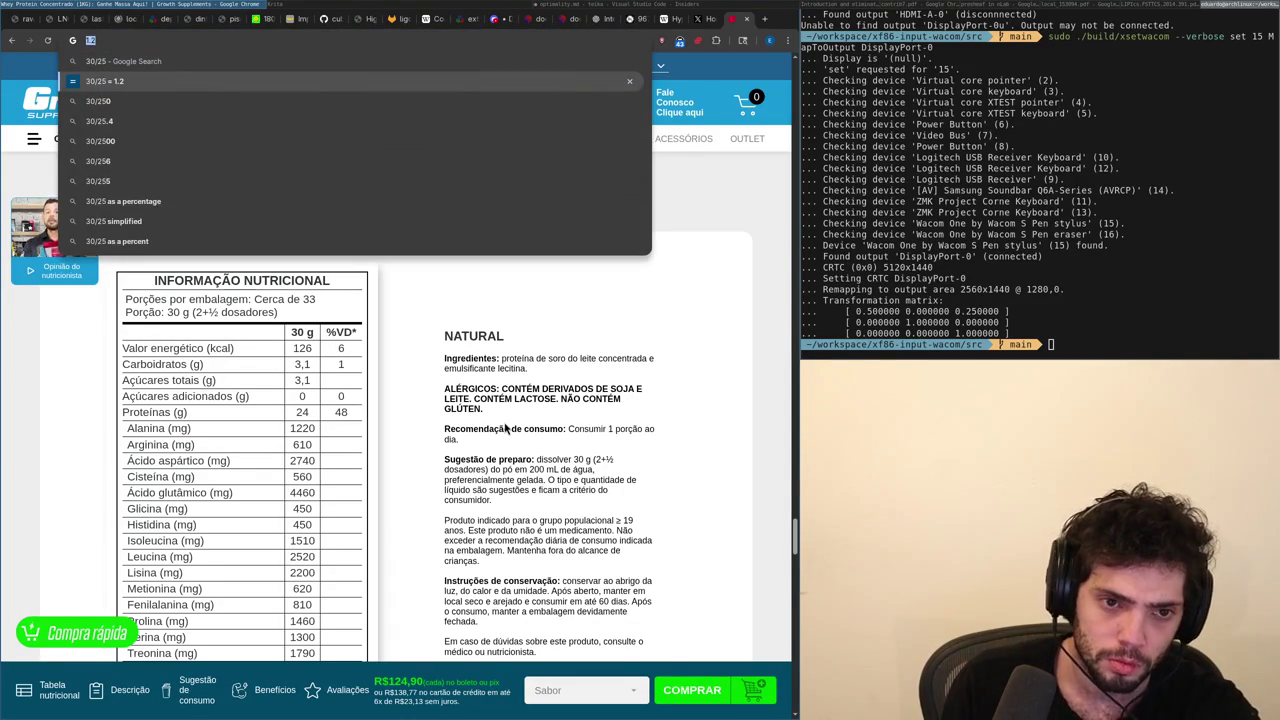
pyautogui.press('BackSpace')
pyautogui.write('25/30')
pyautogui.press('Down')
pyautogui.write('+')
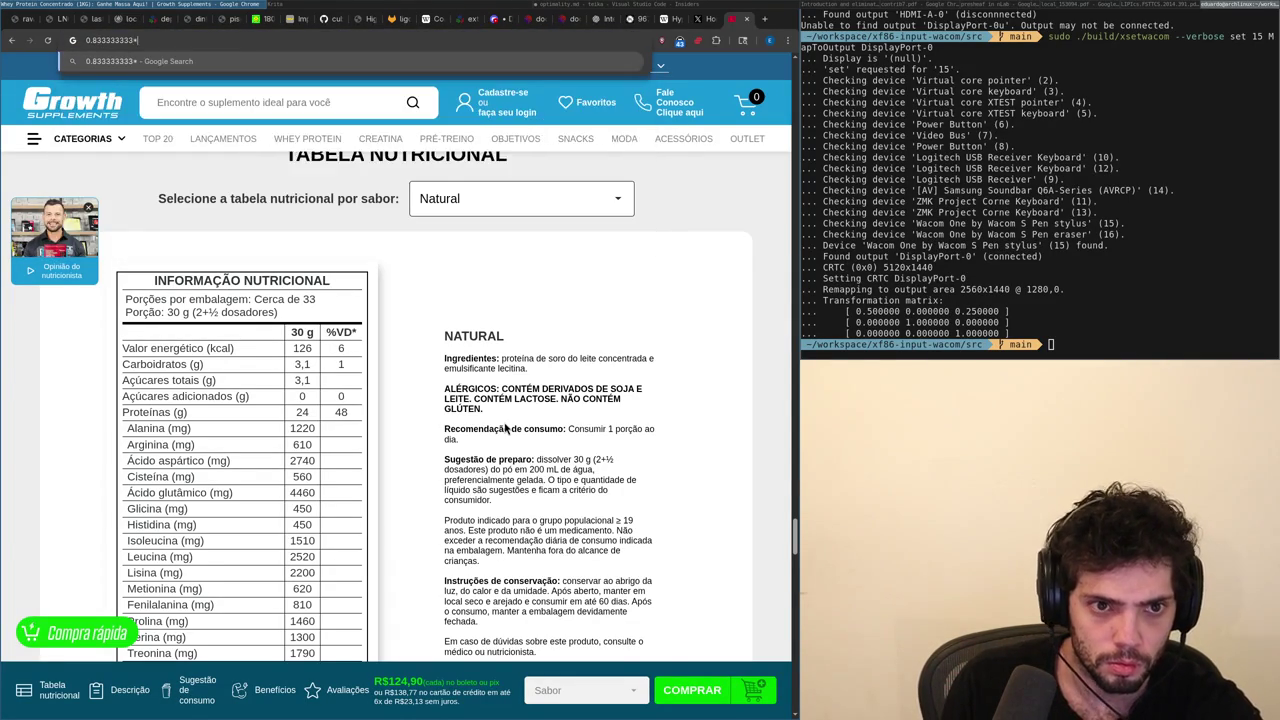
pyautogui.write('130')
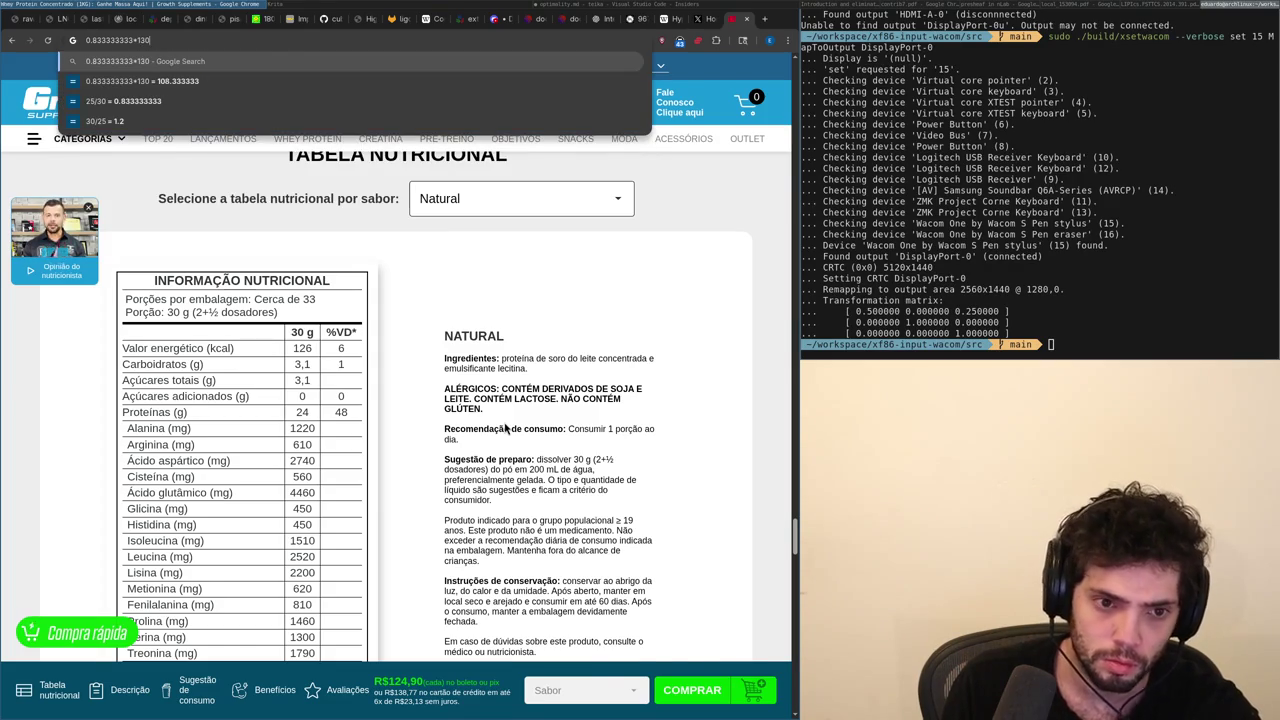
# Add '400kca' to the X draft, then select the words just before 'whey'.
pyautogui.hotkey('ctrl', 'shift', 'Tab')
pyautogui.write('400kca')
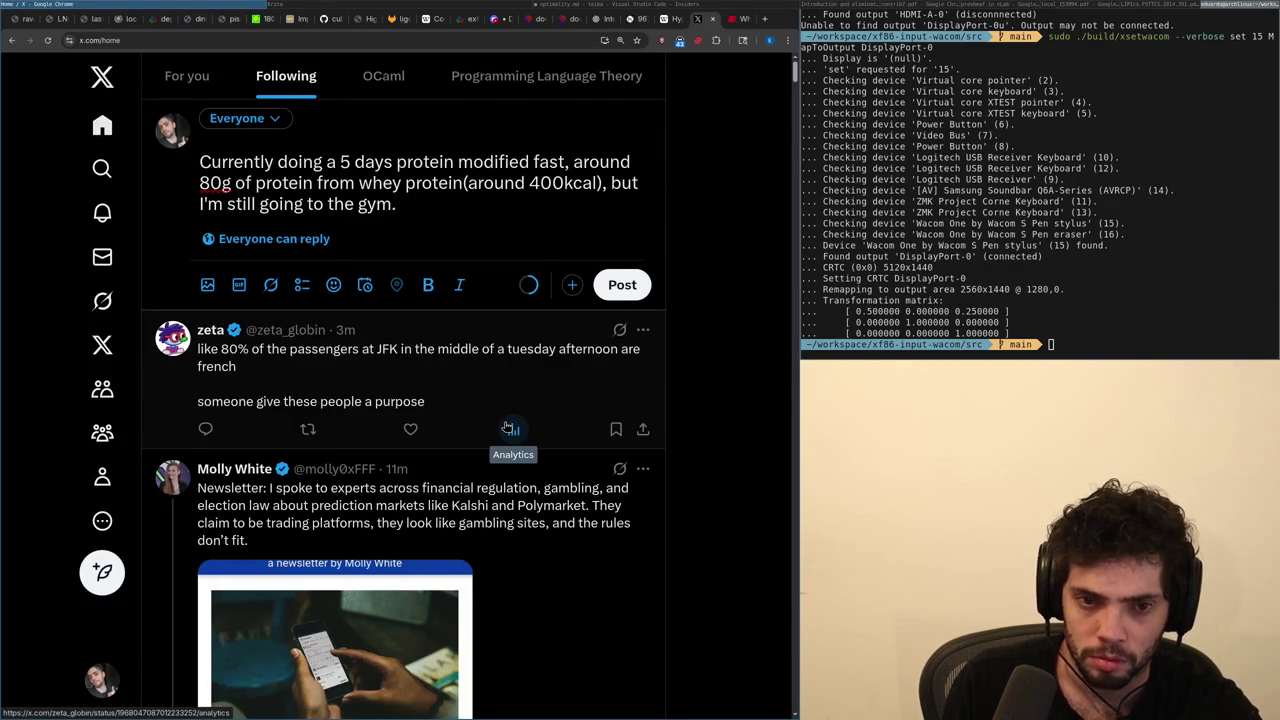
pyautogui.hotkey('ctrl', 'Tab')
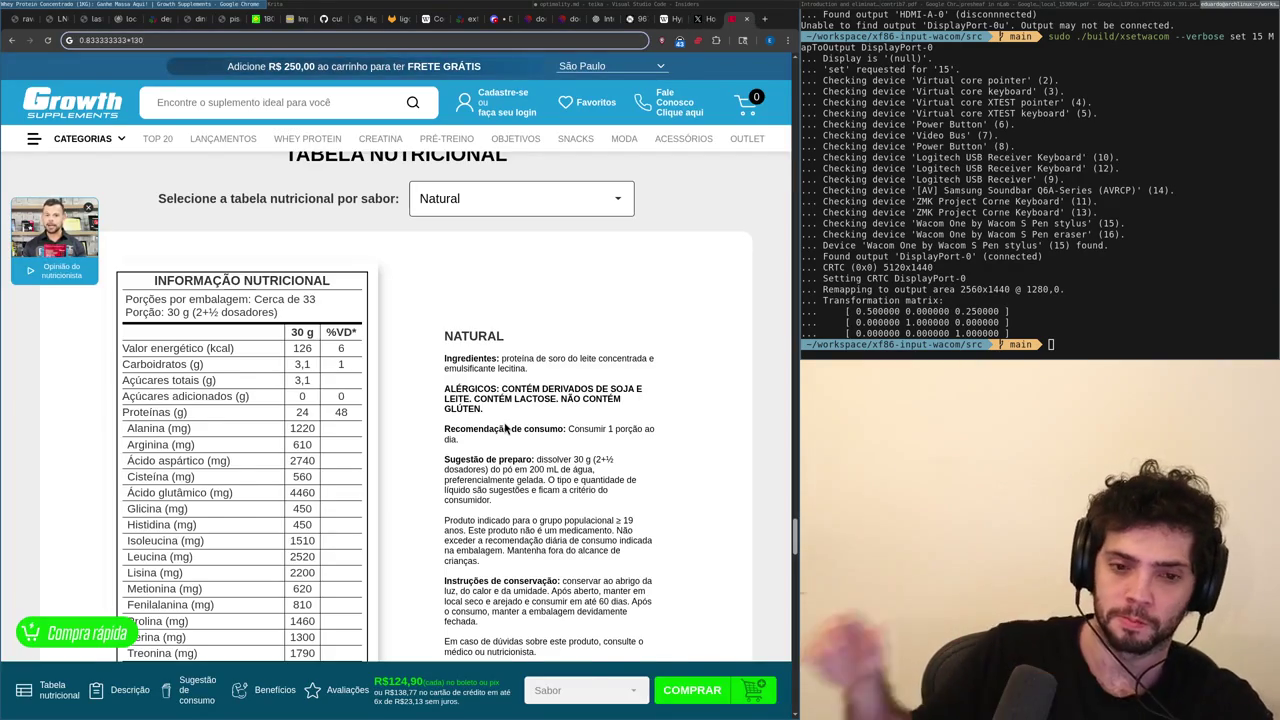
pyautogui.hotkey('ctrl', 'shift', 'Tab')
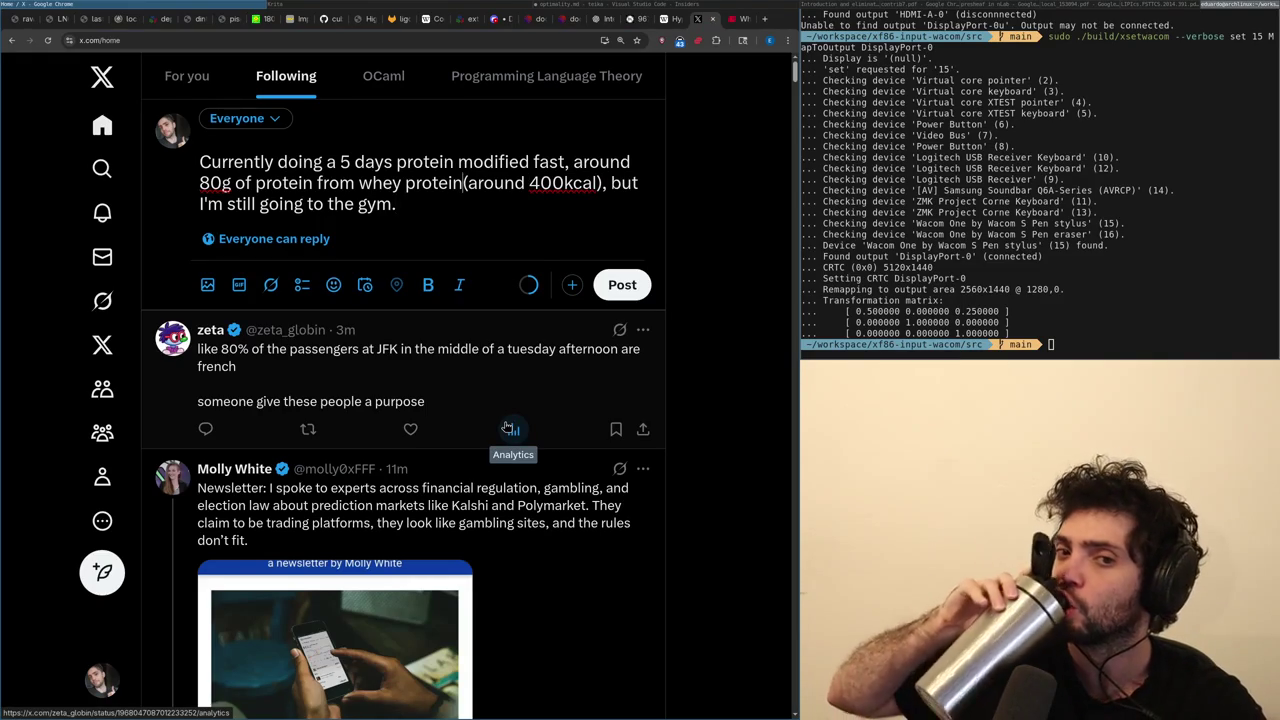
pyautogui.hotkey('ctrl', 'Left')
pyautogui.hotkey('ctrl', 'Left')
pyautogui.hotkey('ctrl', 'shift', 'Left')
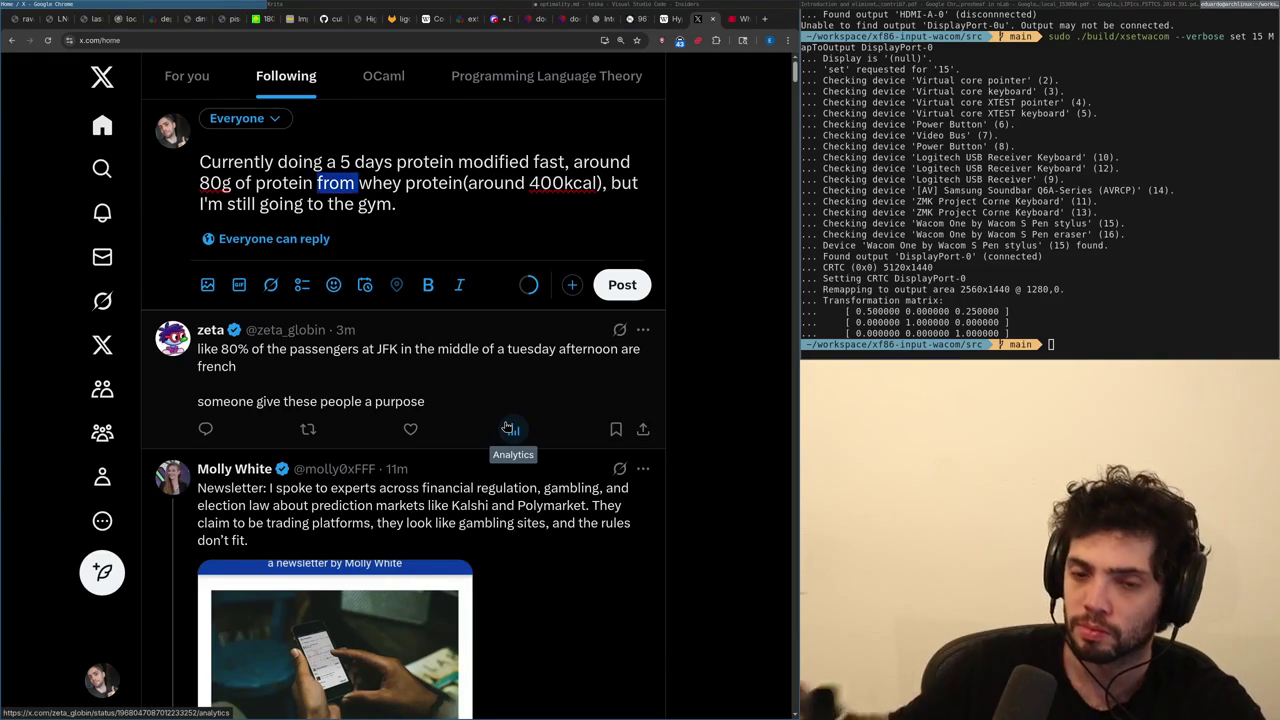
# Replace 'around 80g of protein from' with 'purely on' and close the Growth Supplements tab.
pyautogui.hotkey('ctrl', 'shift', 'Left')
pyautogui.hotkey('ctrl', 'shift', 'Left')
pyautogui.hotkey('ctrl', 'shift', 'Left')
pyautogui.hotkey('ctrl', 'shift', 'Left')
pyautogui.write('purely on')
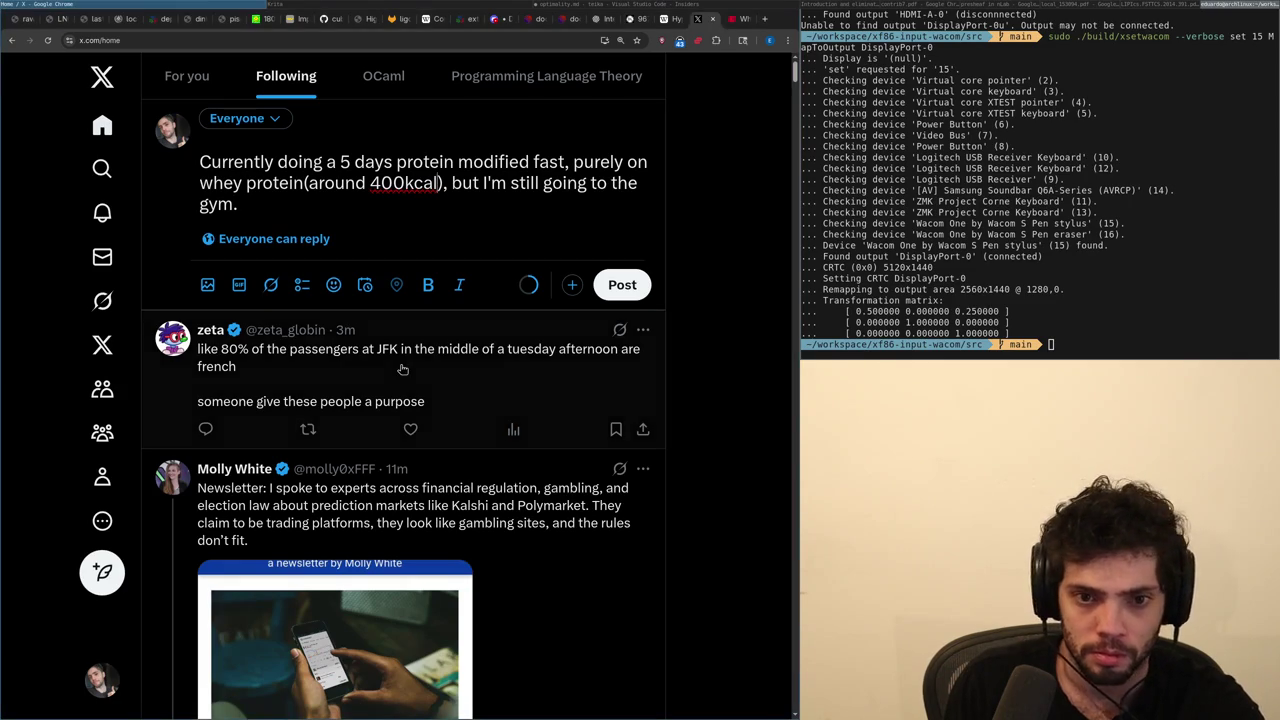
pyautogui.hotkey('ctrl', 'Tab')
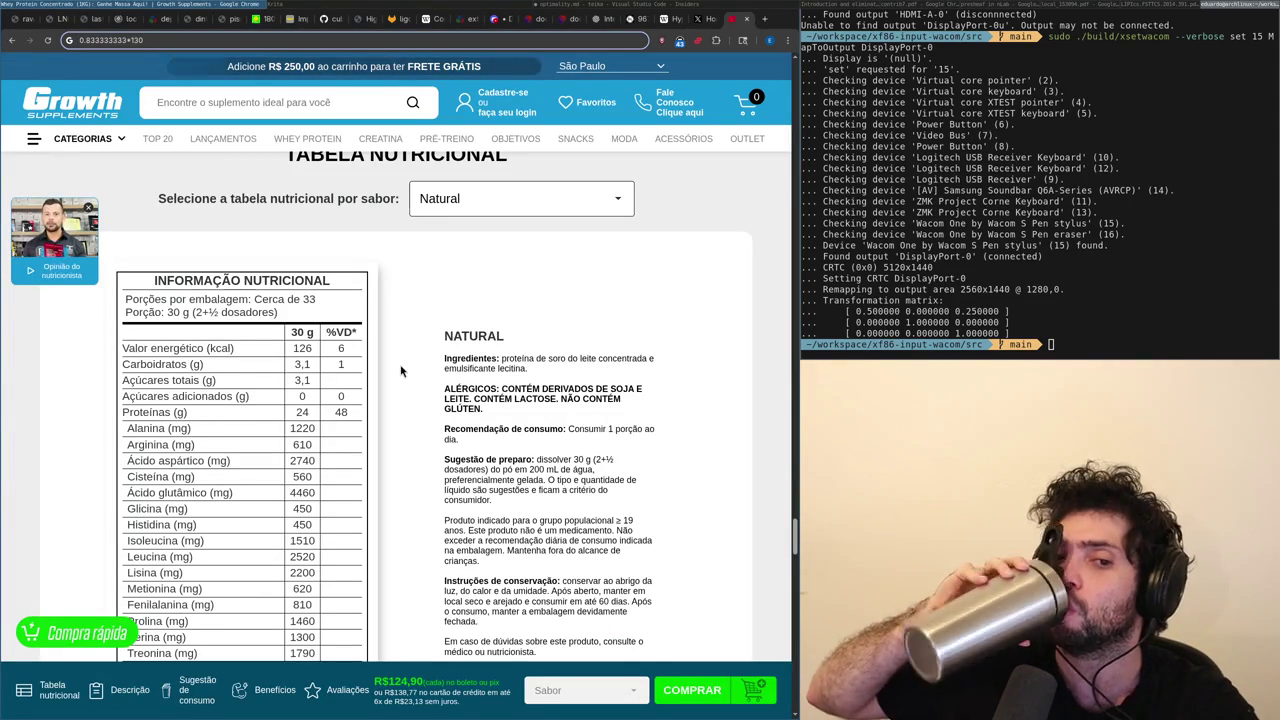
pyautogui.hotkey('ctrl', 'w')
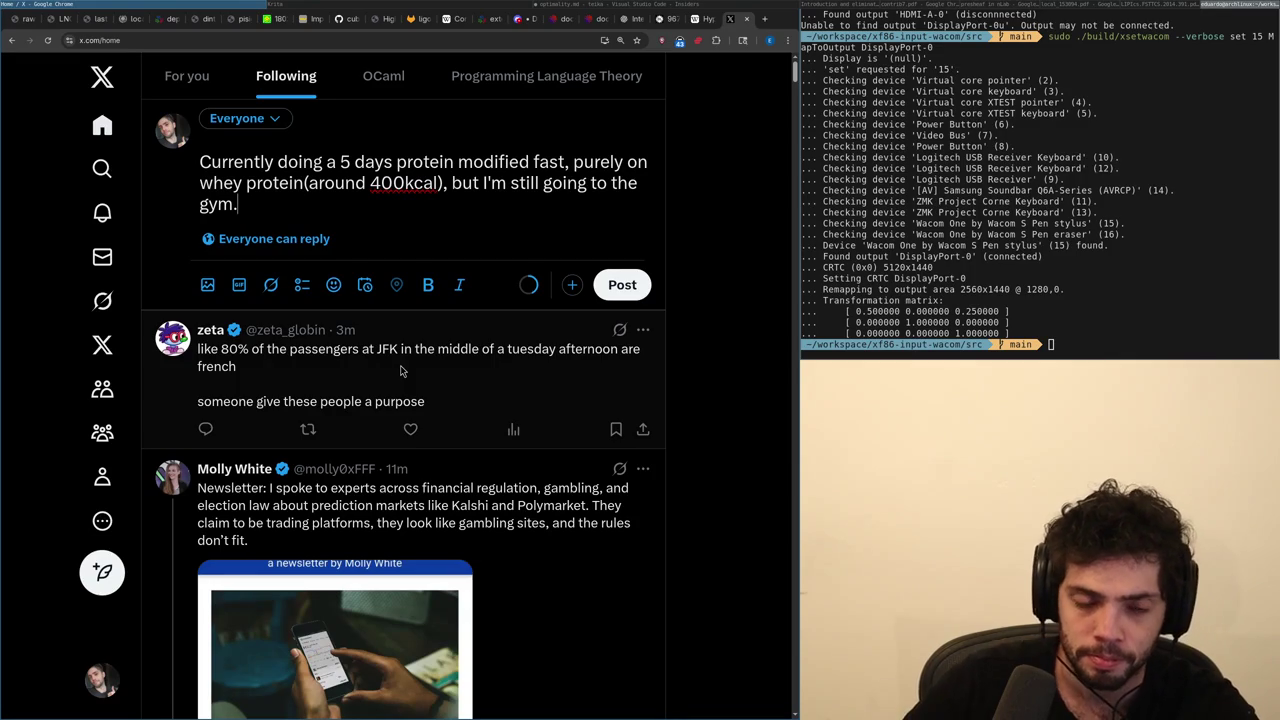
# Start a new line in the draft reading 'Hoping to loose'.
pyautogui.press('Return')
pyautogui.press('Return')
pyautogui.write('Trying to lo')
pyautogui.press('BackSpace')
pyautogui.press('BackSpace')
pyautogui.press('BackSpace')
pyautogui.press('BackSpace')
pyautogui.press('BackSpace')
pyautogui.press('BackSpace')
pyautogui.write('Hoping to loose')
# Calculate 2000*5 in a temporary new tab, then close it.
pyautogui.hotkey('ctrl', 't')
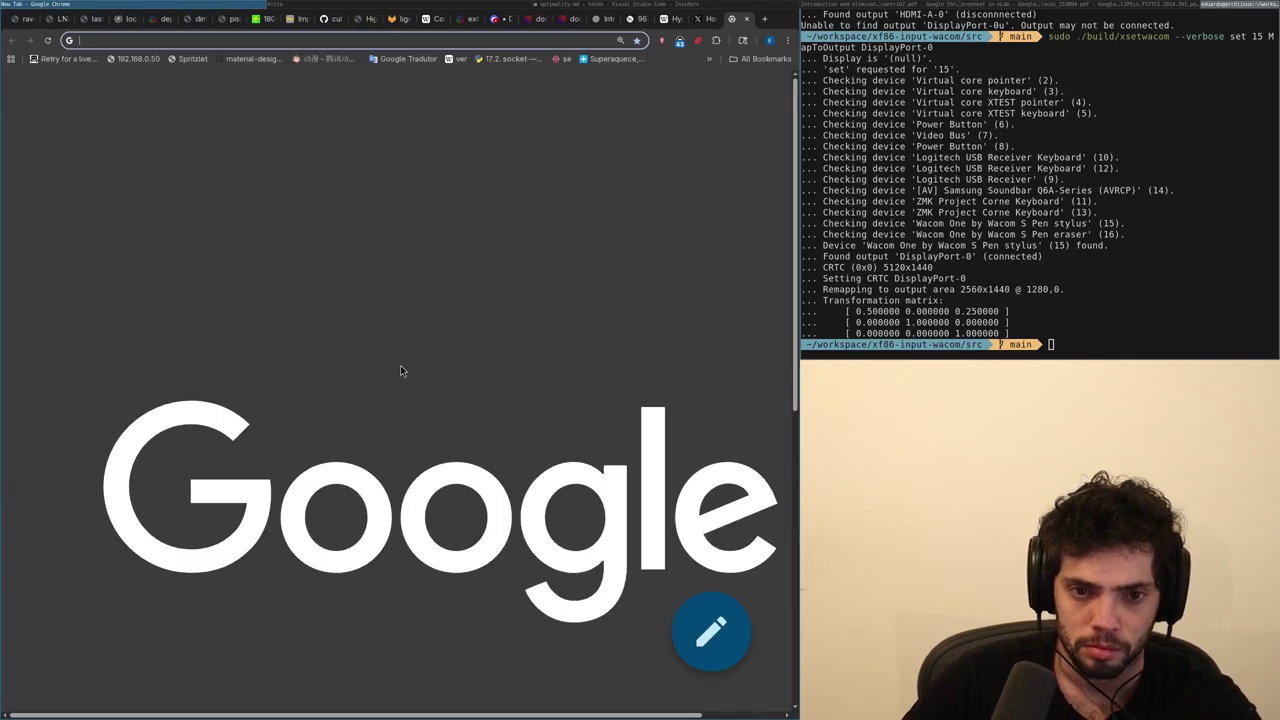
pyautogui.write('2')
pyautogui.write('000*5')
pyautogui.press('Down')
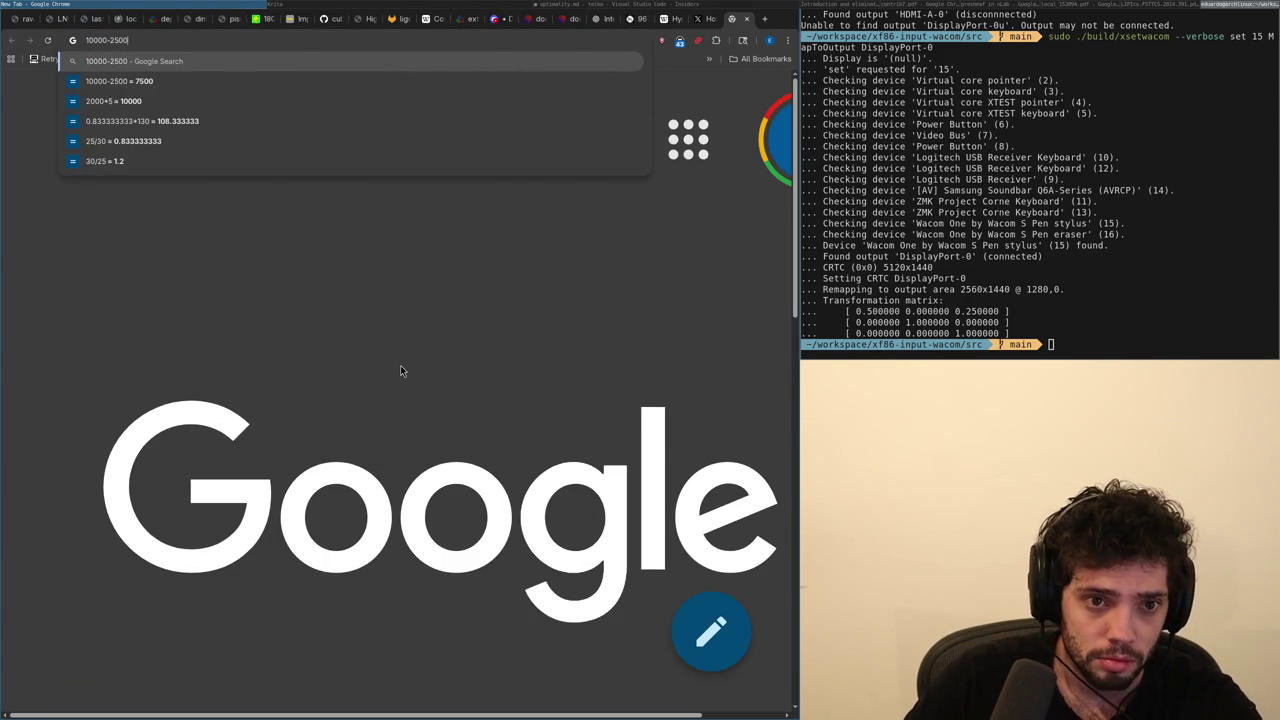
pyautogui.hotkey('ctrl', 'w')
# Retype 'loose around' on the second line, then delete 'around' again.
pyautogui.hotkey('ctrl', 'BackSpace')
pyautogui.write('loose around')
pyautogui.hotkey('ctrl', 'BackSpace')
# Type 'around a kg of fat' to complete the draft's second line.
pyautogui.write('around a kg')
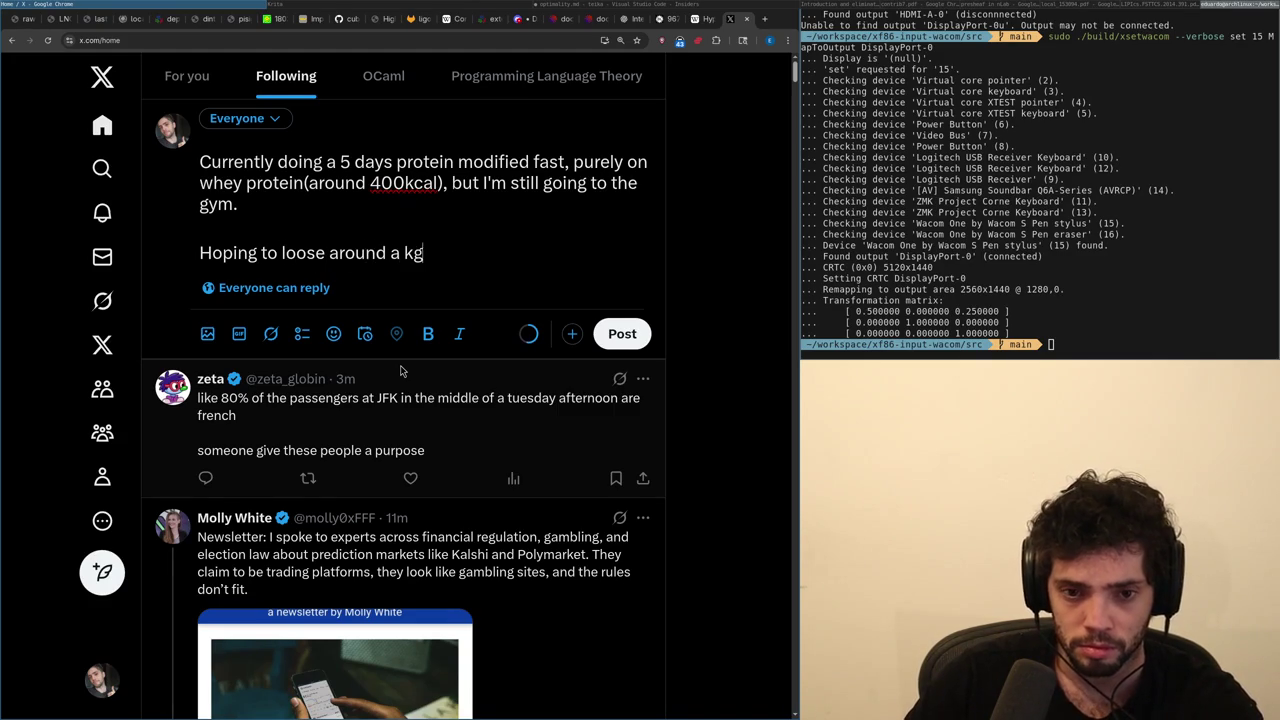
pyautogui.write(' of fat')
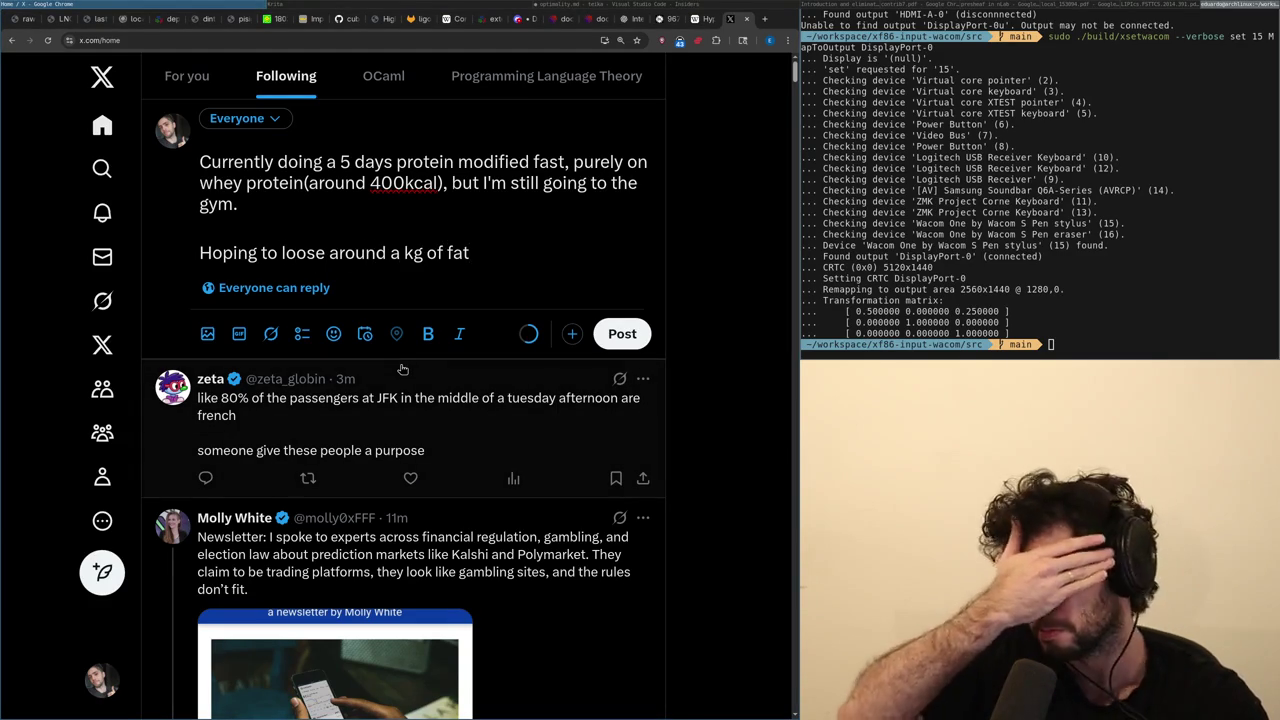
pyautogui.hotkey('ctrl', 'Tab')
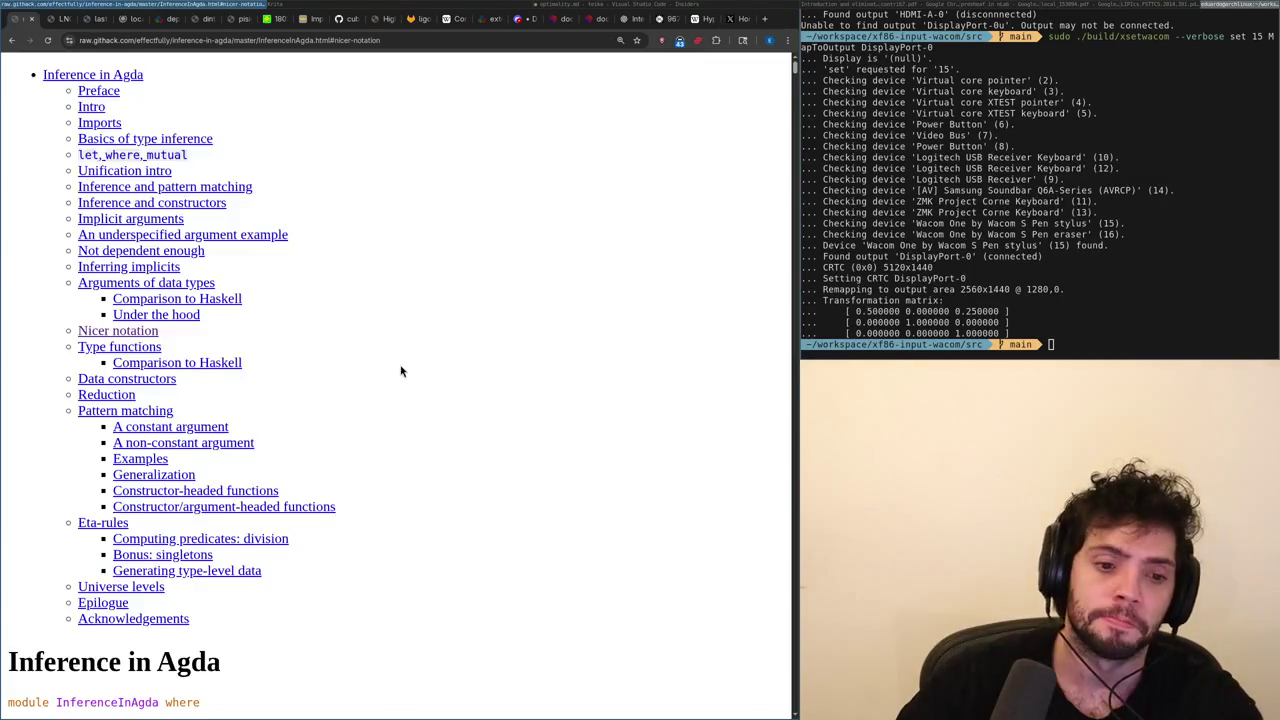
pyautogui.hotkey('ctrl', 'shift', 'Tab')
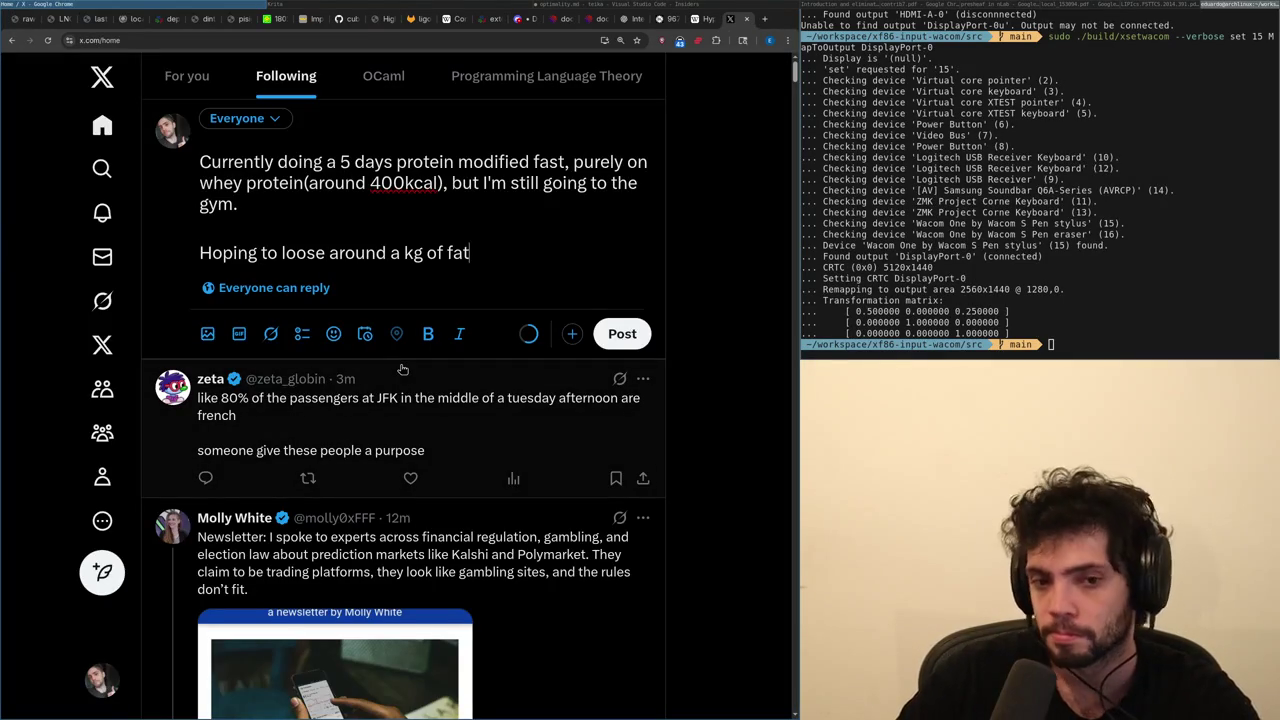
pyautogui.hotkey('ctrl', 'Left')
pyautogui.hotkey('ctrl', 'Left')
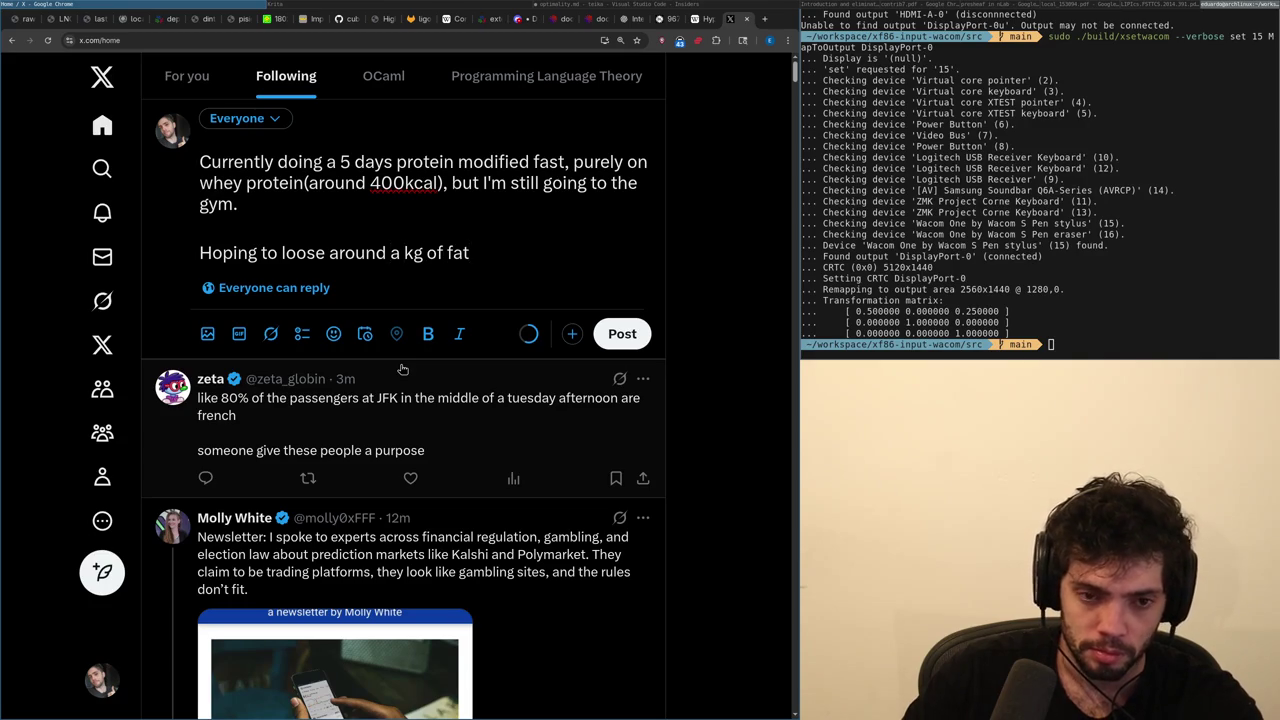
# Try rewording the second line as 'Probably loos', then undo it.
pyautogui.press('End')
pyautogui.hotkey('shift', 'Home')
pyautogui.press('BackSpace')
pyautogui.write('Probably loos')
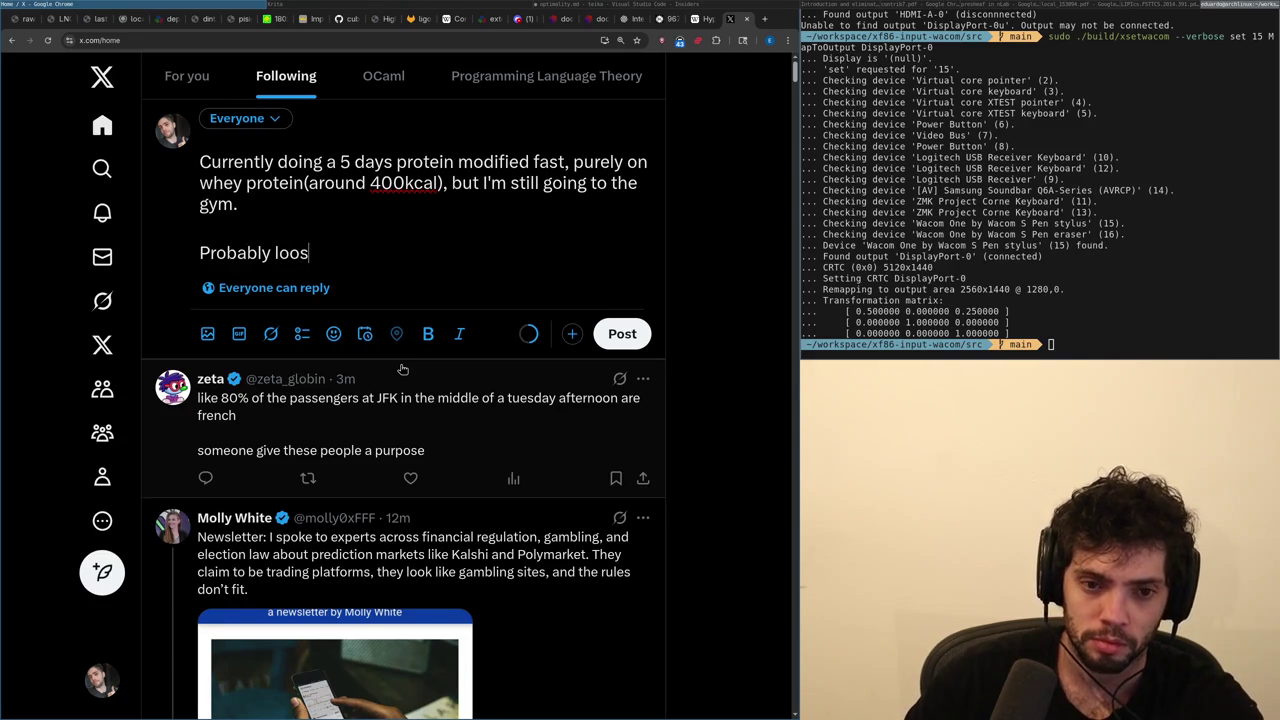
pyautogui.hotkey('ctrl', 'z')
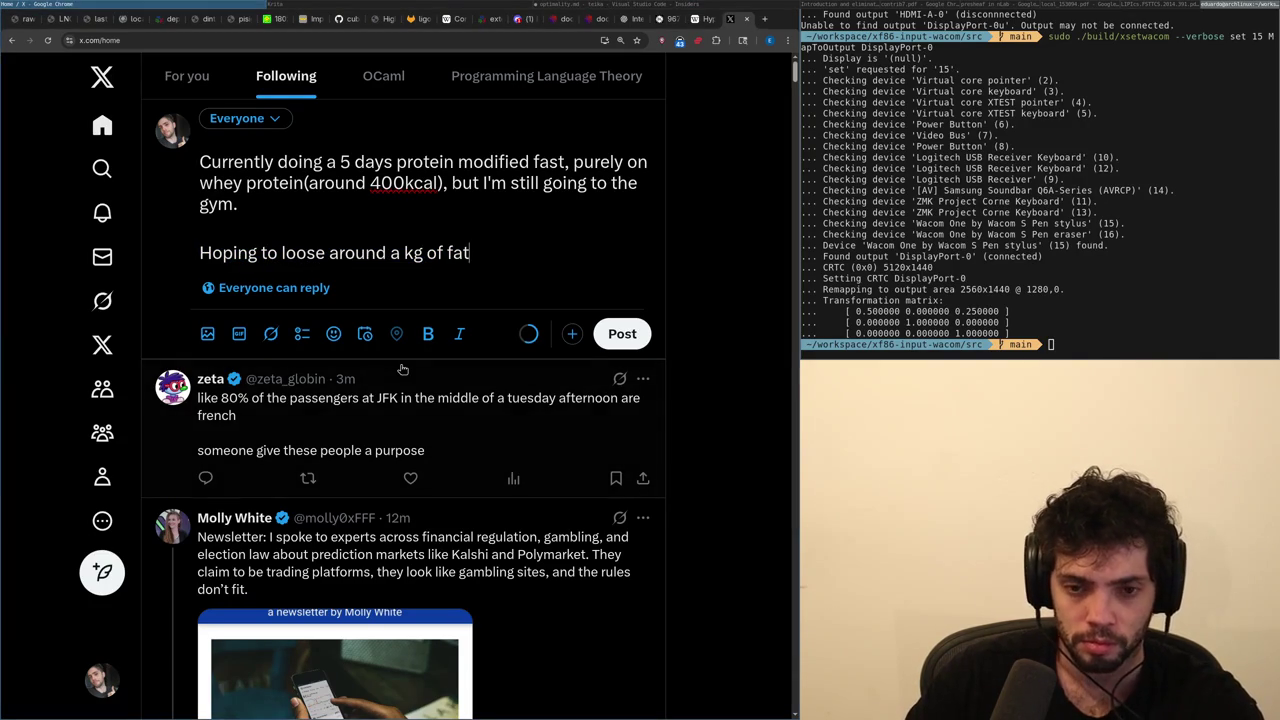
# Open a BMI calculator page in a new tab and close it again.
pyautogui.hotkey('ctrl', 't')
pyautogui.write('bmi')
pyautogui.press('Return')
pyautogui.hotkey('ctrl', 'w')
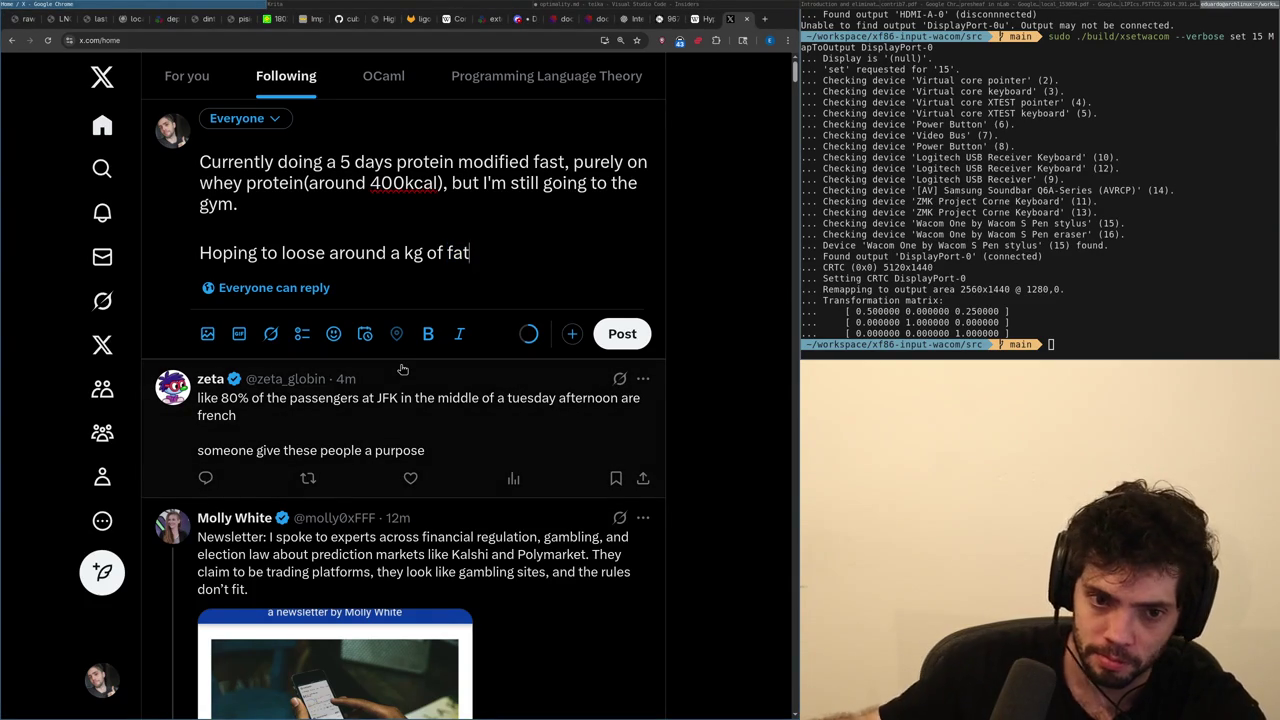
# Calculate 2500*5 in a temporary new tab, then close it.
pyautogui.hotkey('ctrl', 't')
pyautogui.write('2500*')
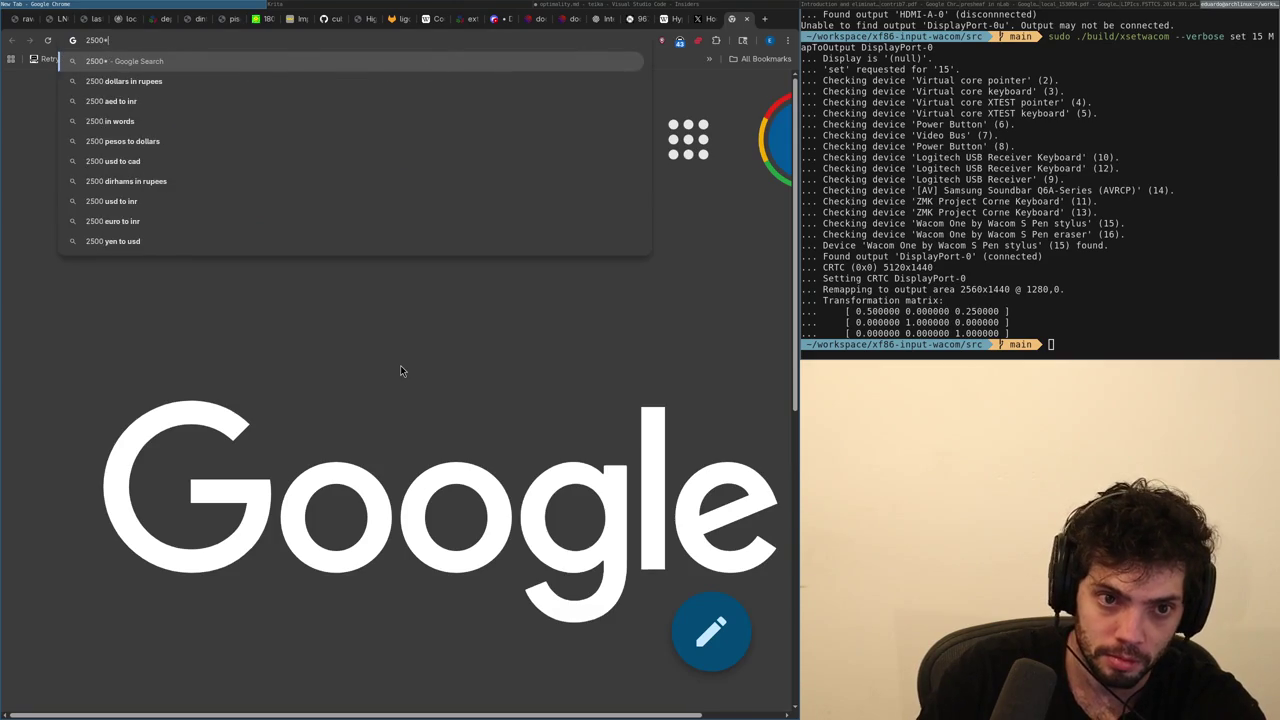
pyautogui.write('5')
pyautogui.press('Down')
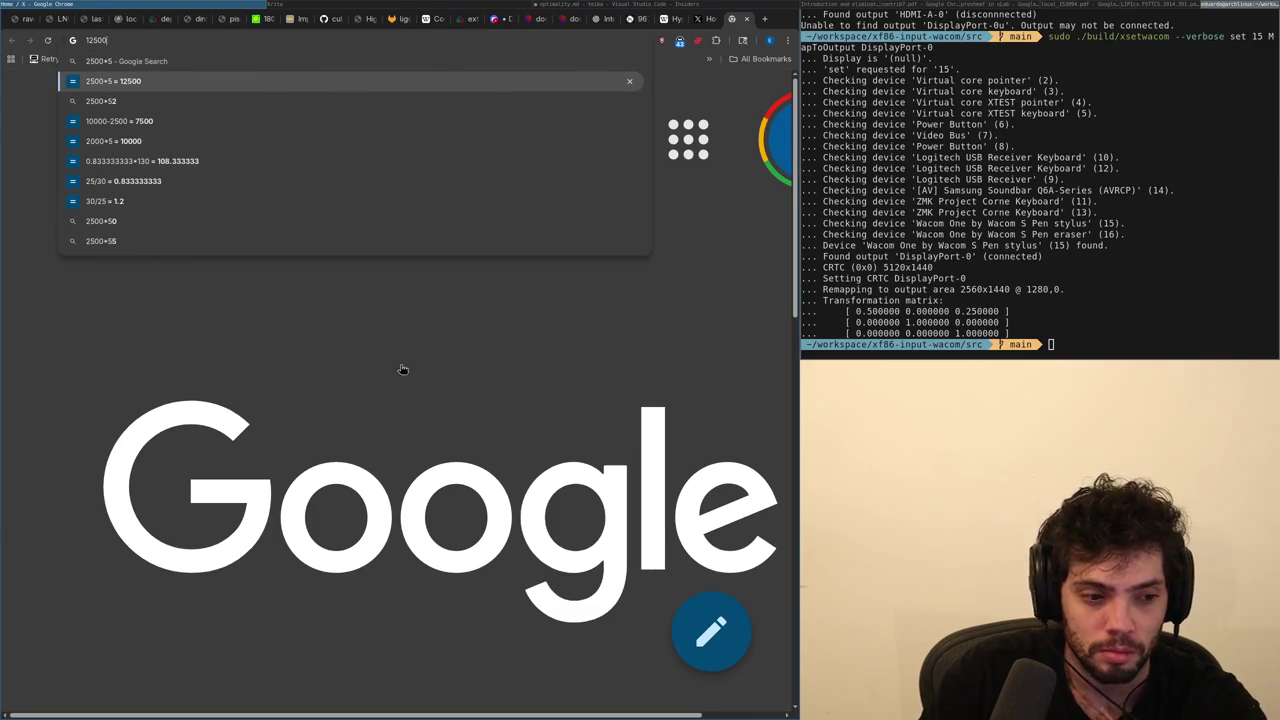
pyautogui.hotkey('ctrl', 'w')
# Extend the second line to 'around a 1kg of fat, maybe 1.5kg.'.
pyautogui.write(',')
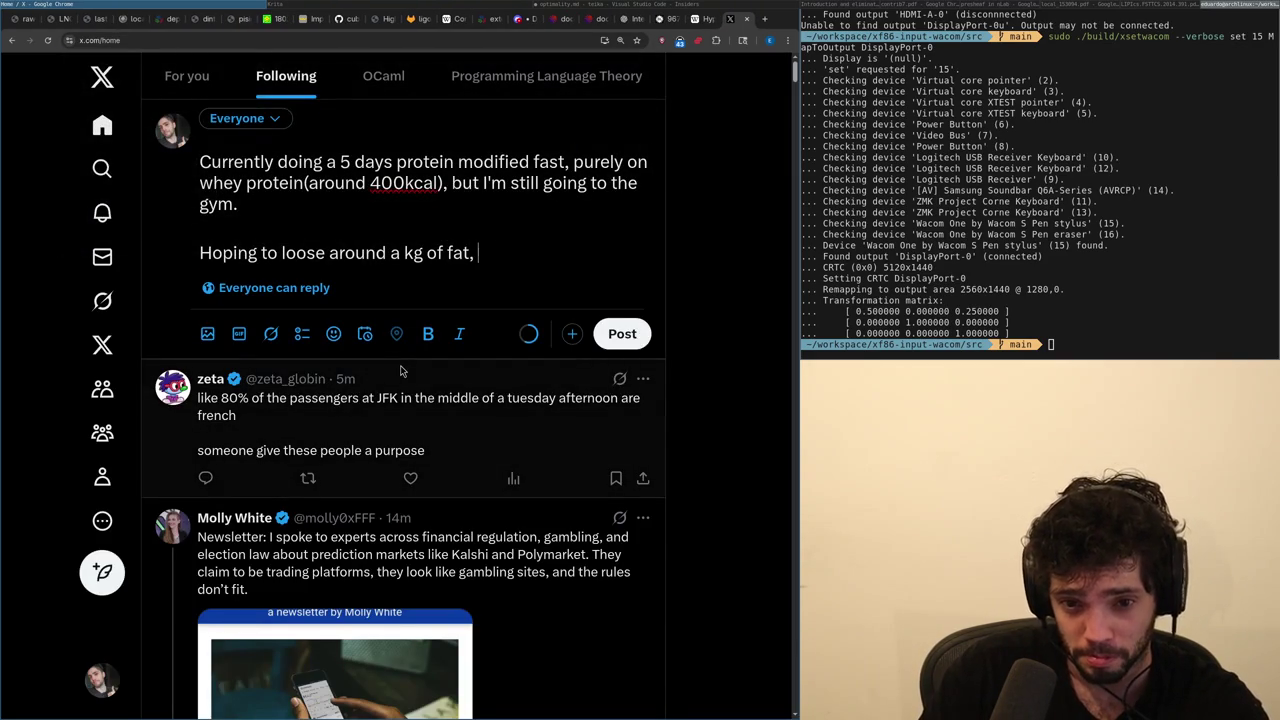
pyautogui.write(' maybe 1.5kg')
pyautogui.press('Home')
pyautogui.hotkey('ctrl', 'Right')
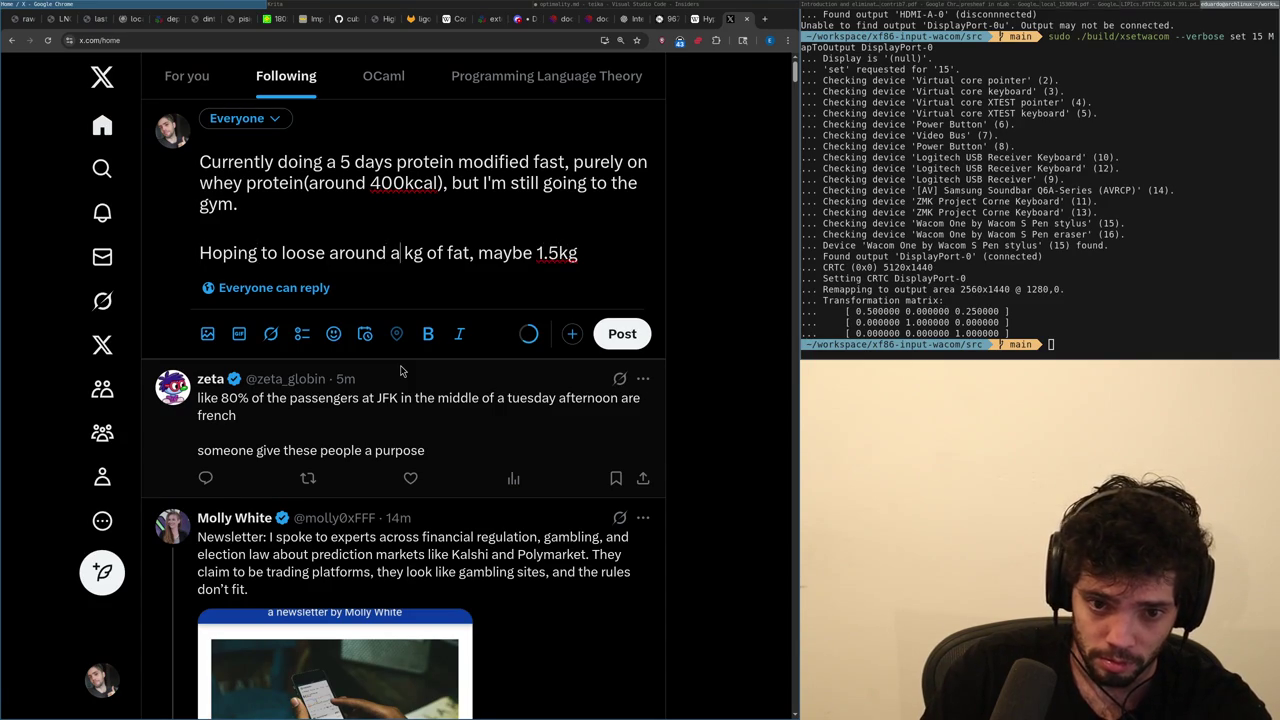
pyautogui.write('1')
pyautogui.hotkey('ctrl', 'Right')
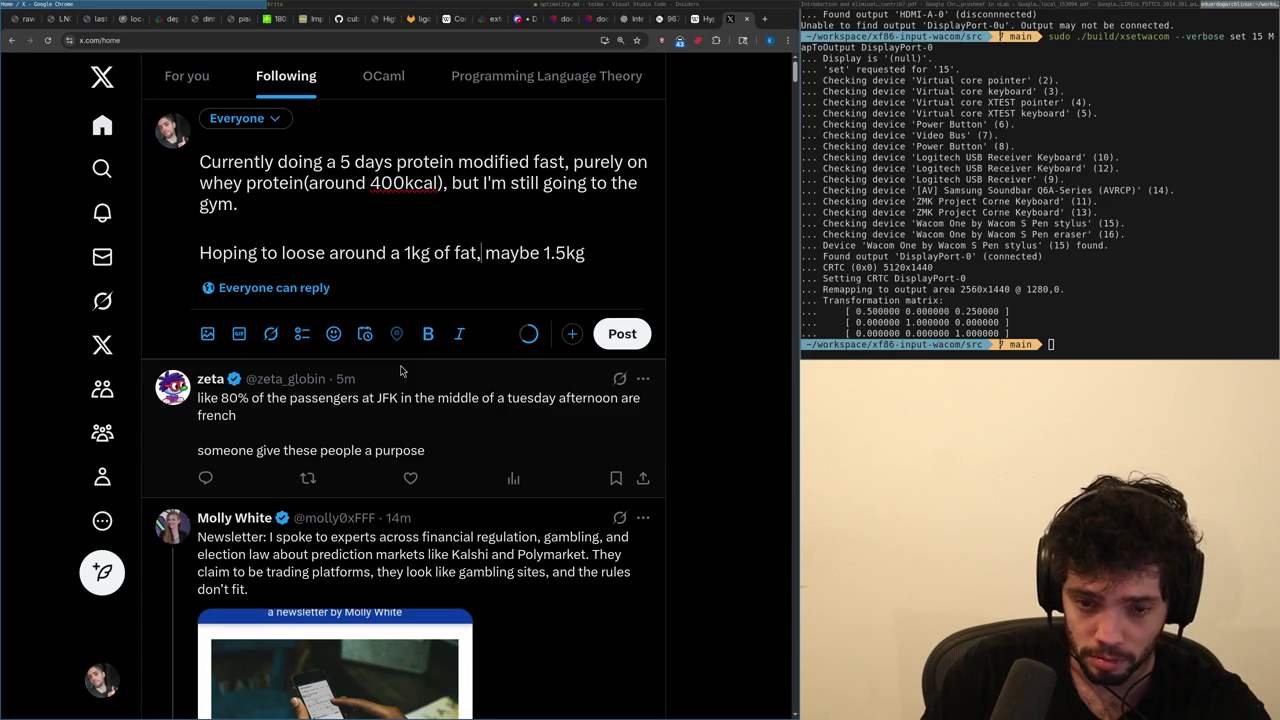
pyautogui.write('.')
pyautogui.press('Home')
# Join the second line onto the first paragraph, then briefly start a new tab.
pyautogui.press('BackSpace')
pyautogui.press('BackSpace')
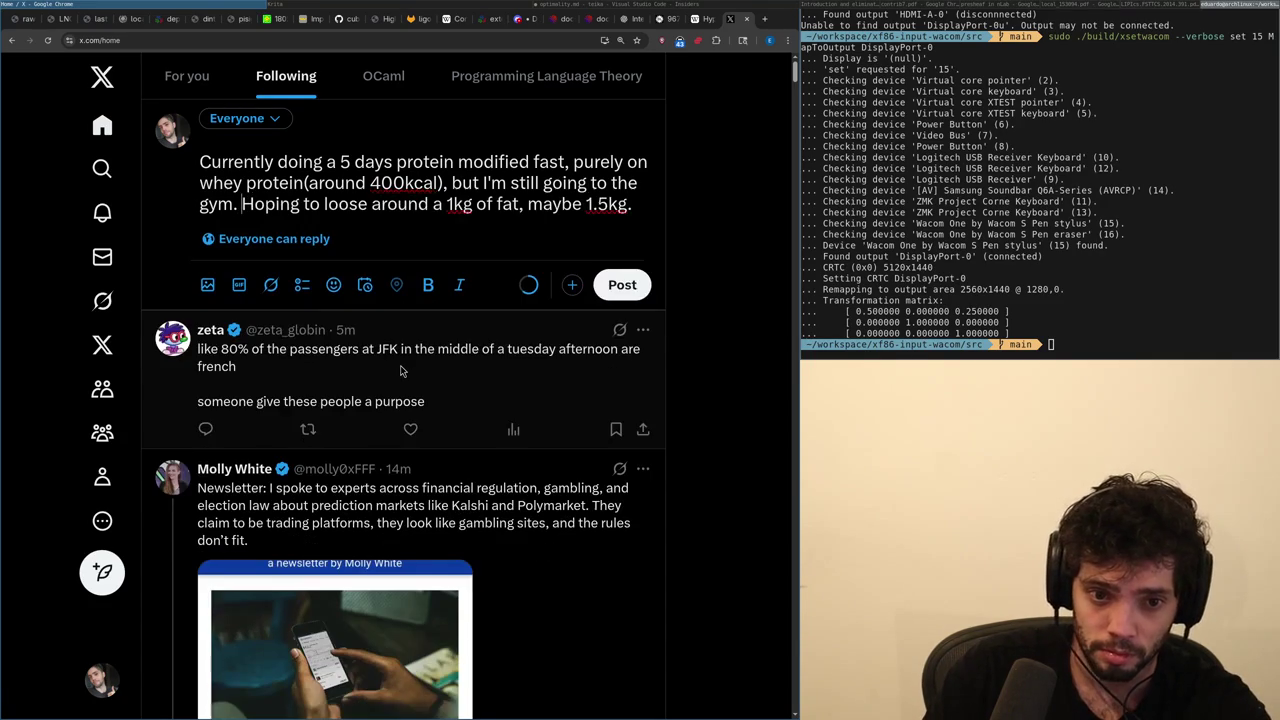
pyautogui.hotkey('ctrl', 'Right')
pyautogui.hotkey('ctrl', 'Right')
pyautogui.press('End')
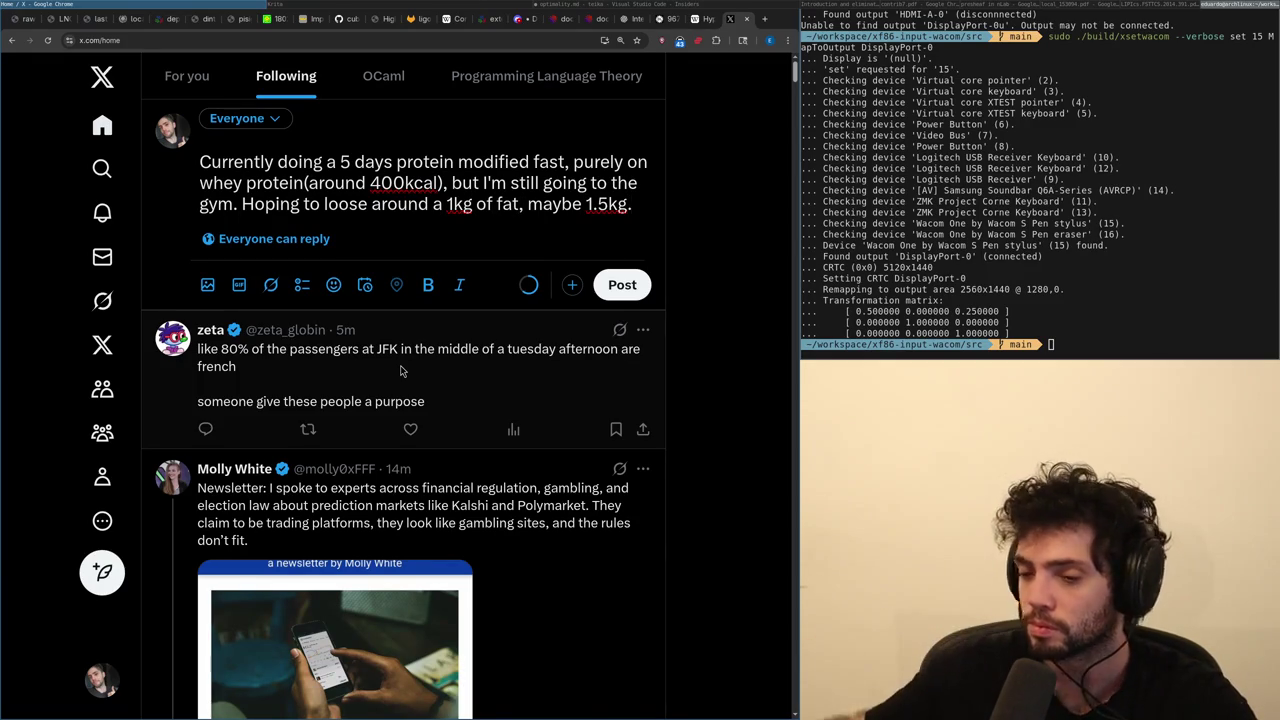
pyautogui.hotkey('ctrl', 't')
pyautogui.write('b')
pyautogui.press('BackSpace')
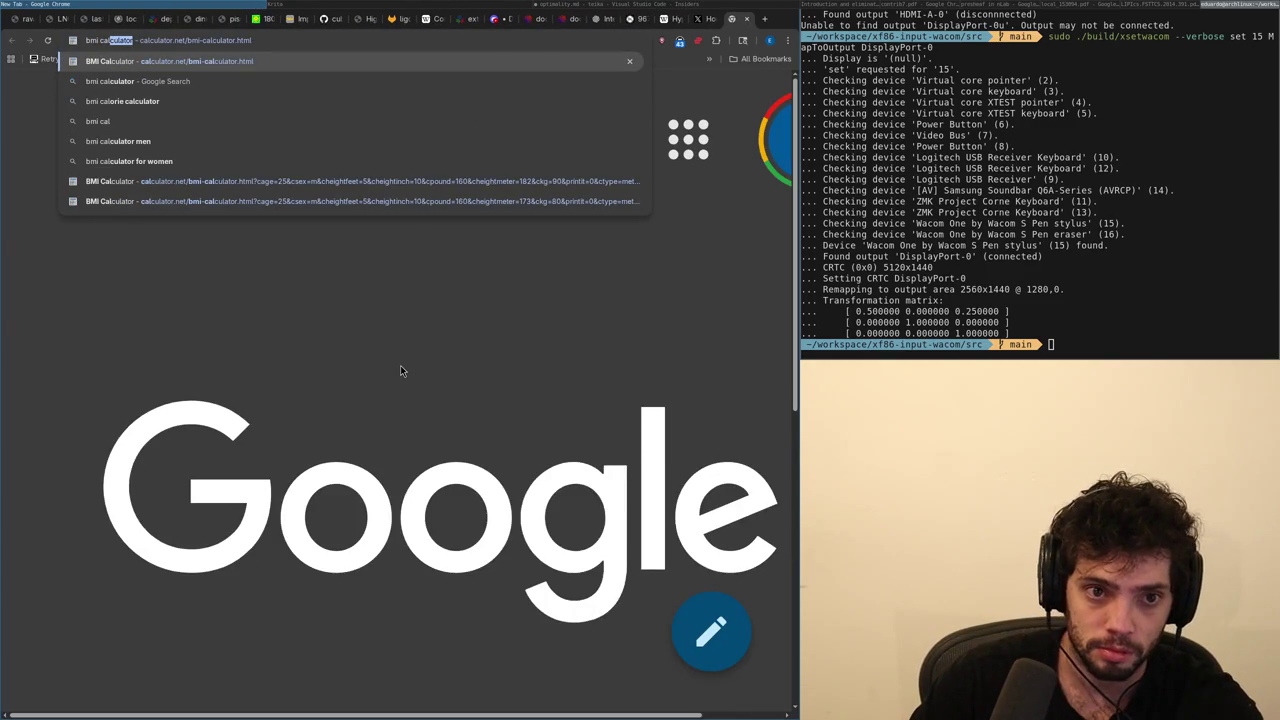
# Add blank lines below the draft and load the BMI calculator in a new tab.
pyautogui.hotkey('ctrl', 'w')
pyautogui.press('Return')
pyautogui.press('Return')
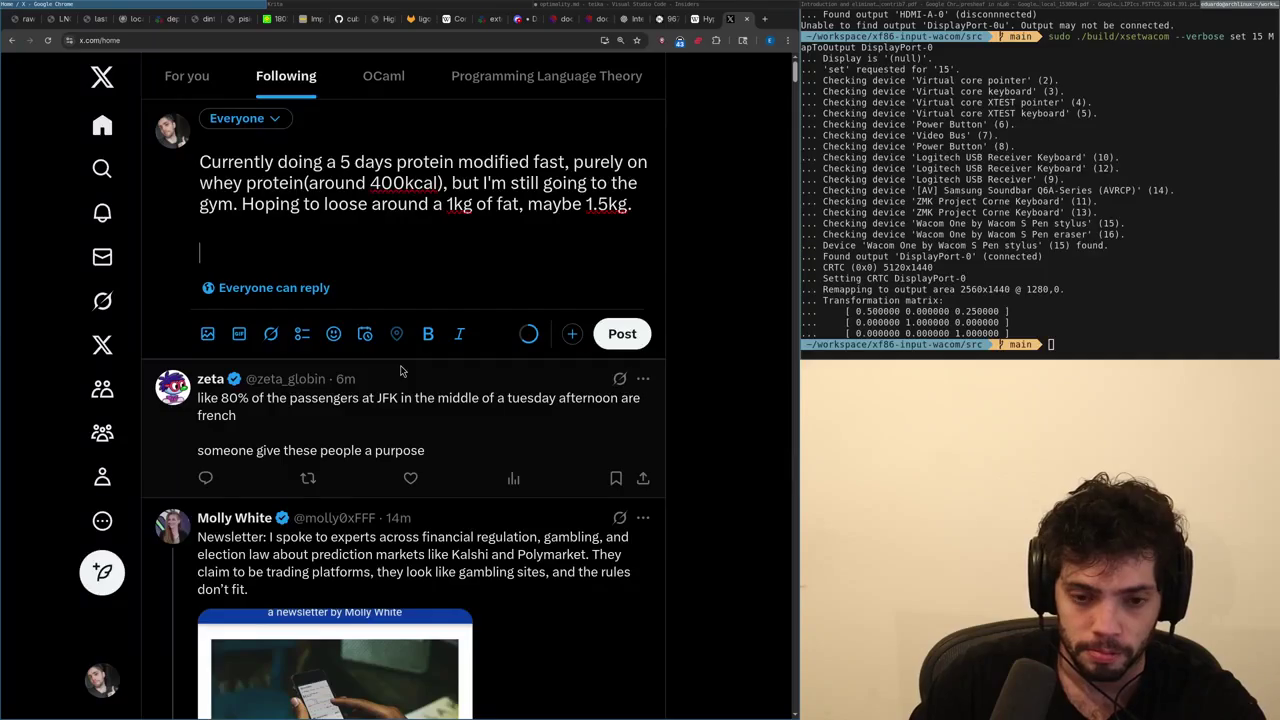
pyautogui.hotkey('ctrl', 't')
pyautogui.write('bmi')
# Enter height 173 cm and weight 70 kg in the BMI calculator (BMI 23.4).
pyautogui.press('Return')
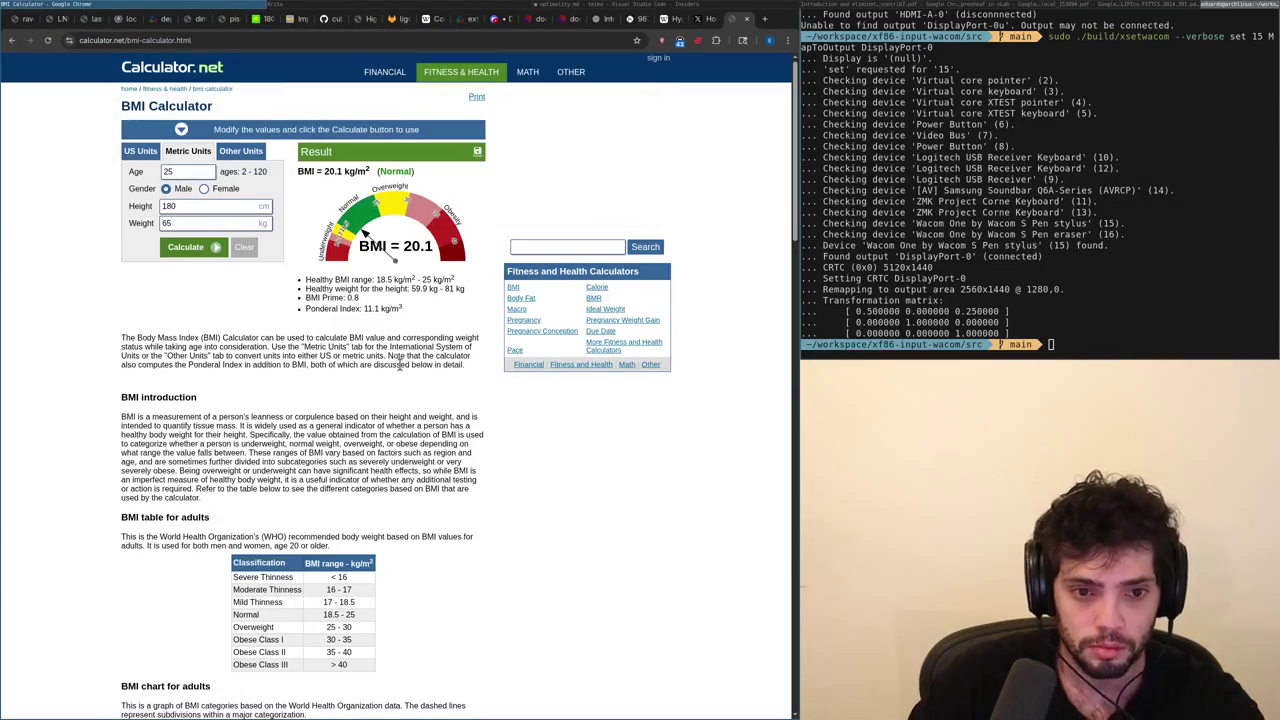
pyautogui.doubleClick(202, 222)
pyautogui.write('173')
pyautogui.press('Tab')
pyautogui.write('70')
pyautogui.press('Return')
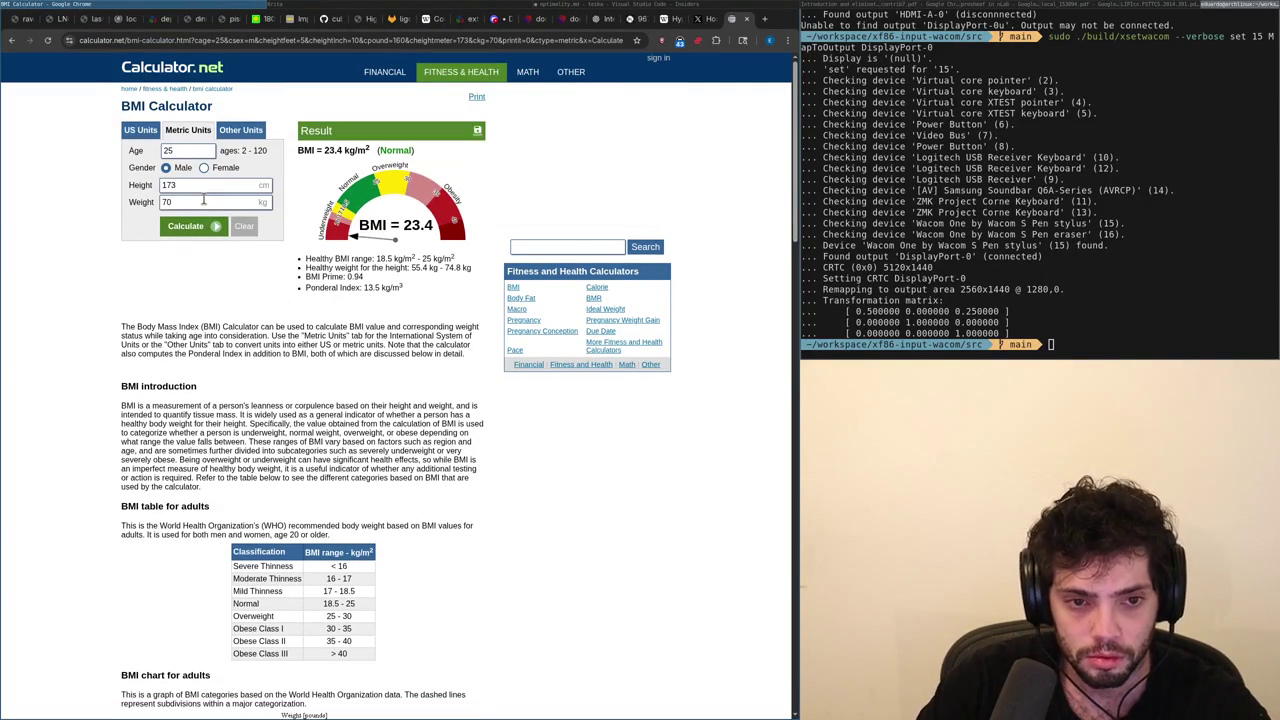
# Change the weight to 69 kg for BMI 23.1, then close the calculator.
pyautogui.doubleClick(204, 201)
pyautogui.write('68')
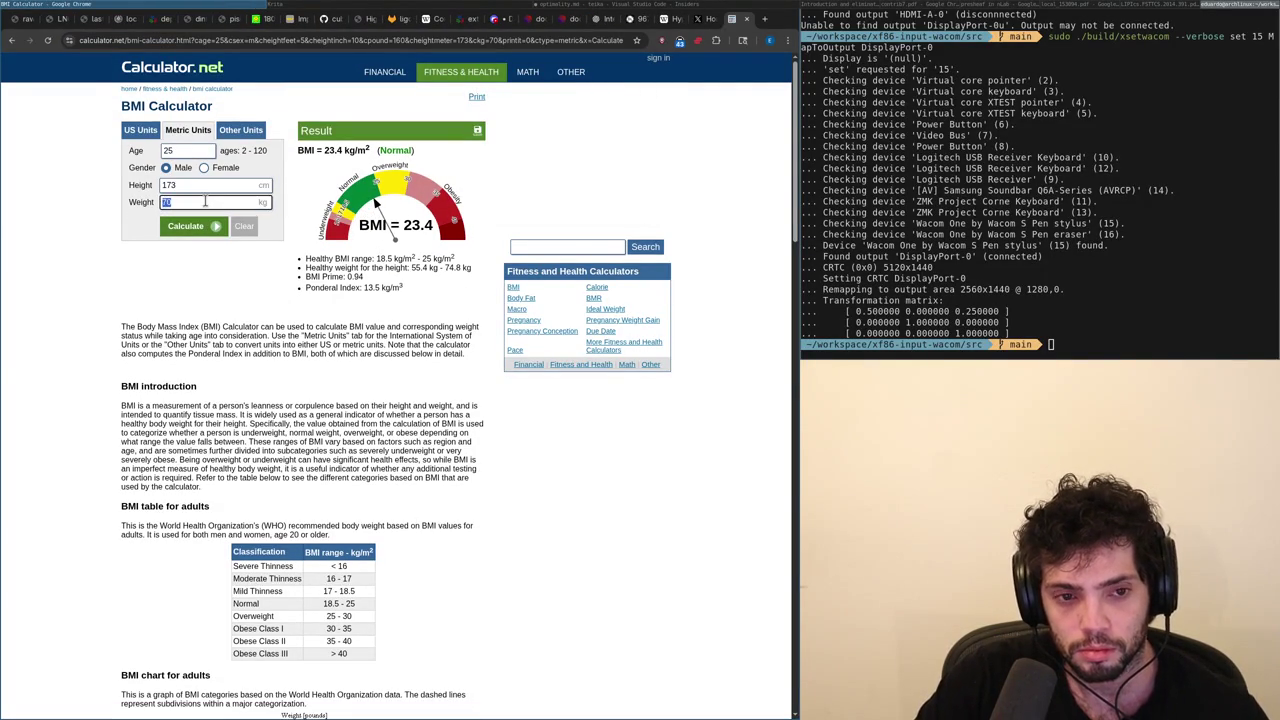
pyautogui.write('9')
pyautogui.press('BackSpace')
pyautogui.press('BackSpace')
pyautogui.write('9')
pyautogui.press('Return')
pyautogui.hotkey('ctrl', 'w')
pyautogui.press('BackSpace')
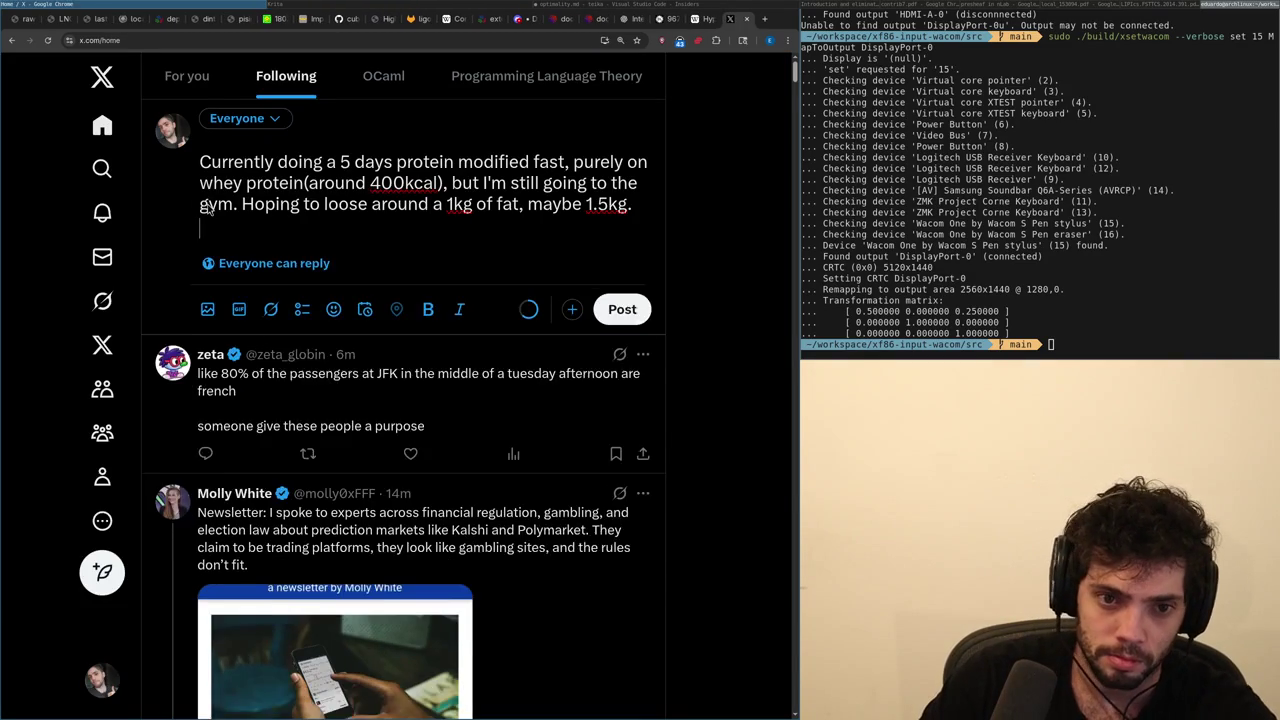
# Add and remove a trial line "If I'm handling", then open the published protein-fast post.
pyautogui.press('Return')
pyautogui.write('If I~m')
pyautogui.press('BackSpace')
pyautogui.press('BackSpace')
pyautogui.write("'m handling")
pyautogui.press('BackSpace')
pyautogui.press('BackSpace')
pyautogui.press('BackSpace')
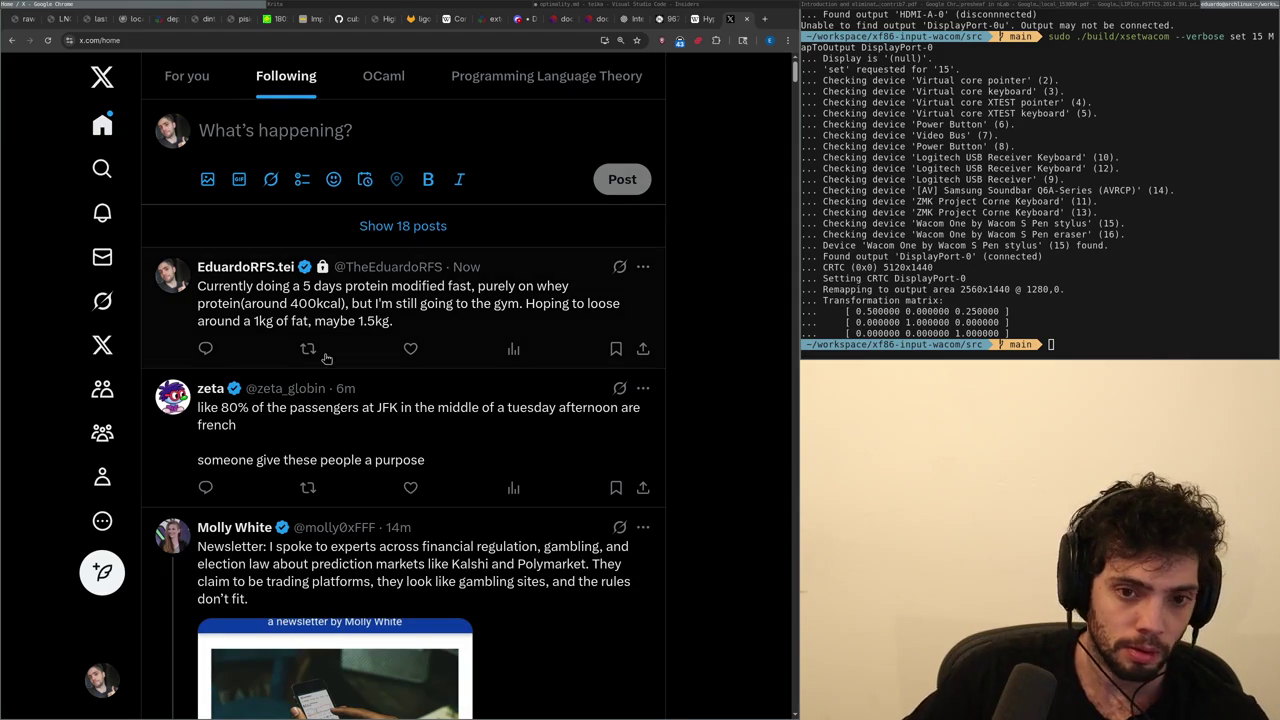
pyautogui.click(275, 304)
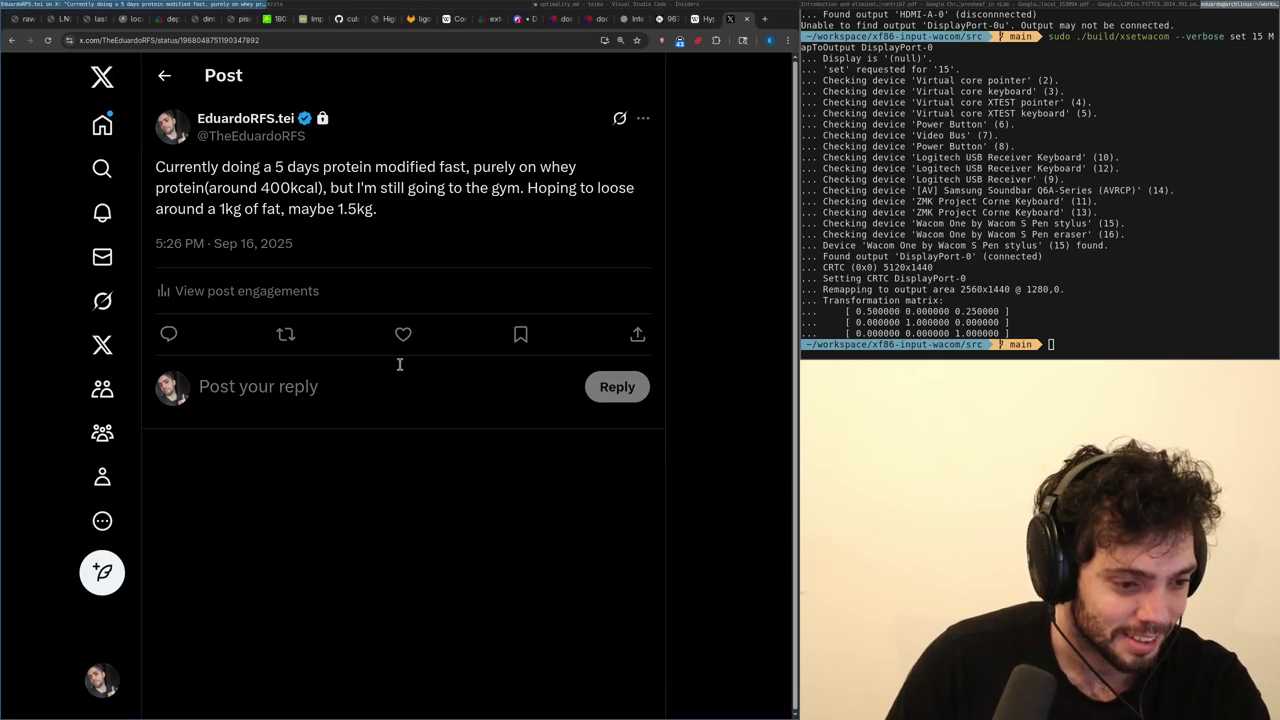
# Alternate between Krita's net diagram and the X post, ending on Krita.
pyautogui.hotkey('alt', 'Tab')
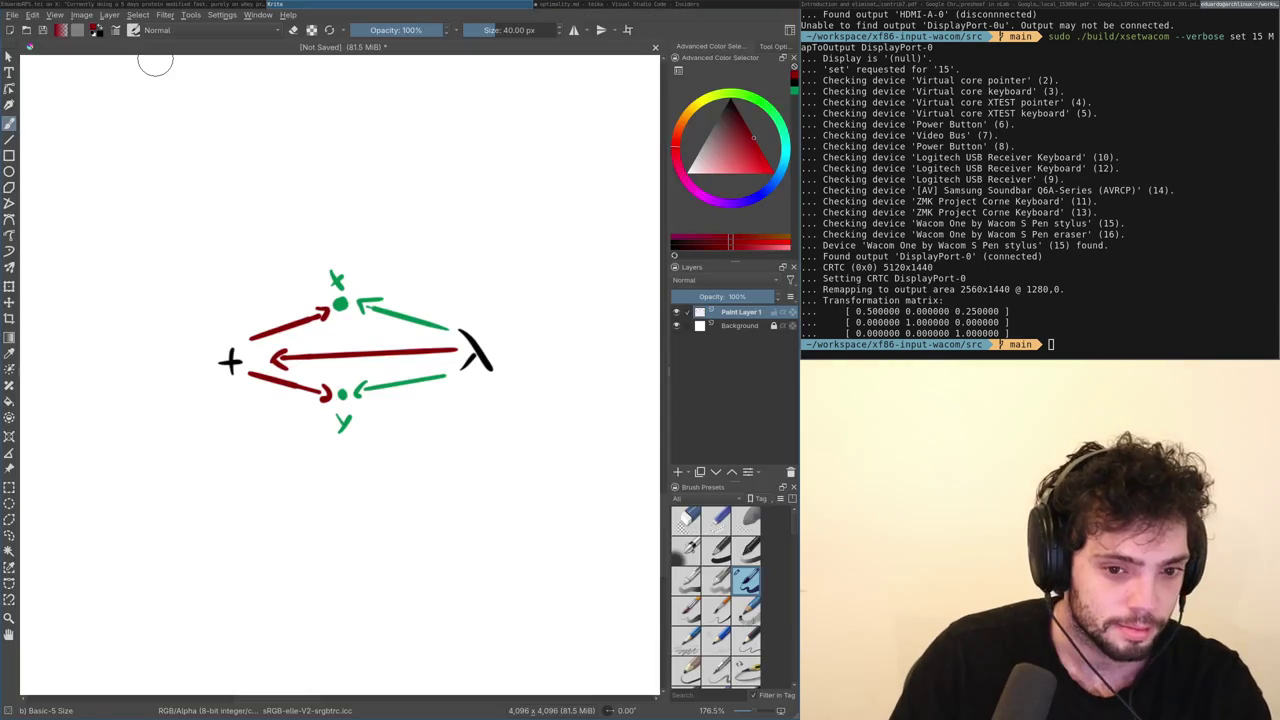
pyautogui.hotkey('alt', 'Tab')
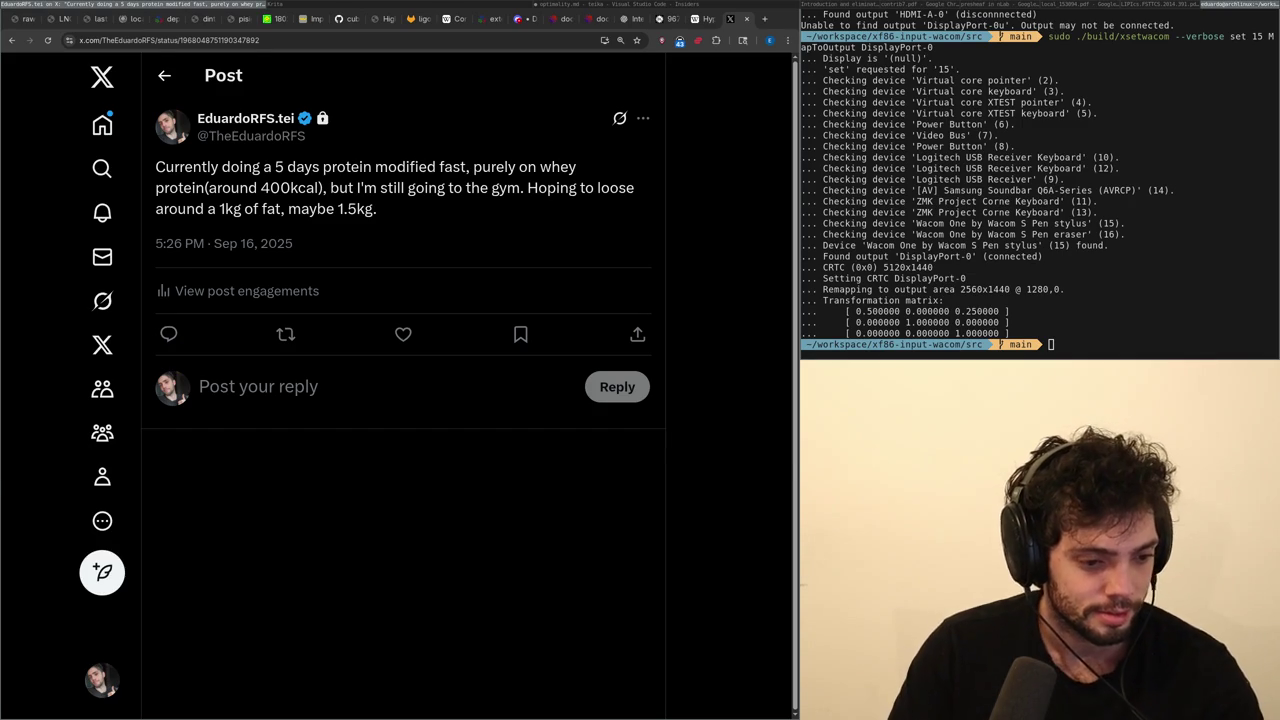
pyautogui.hotkey('alt', 'Tab')
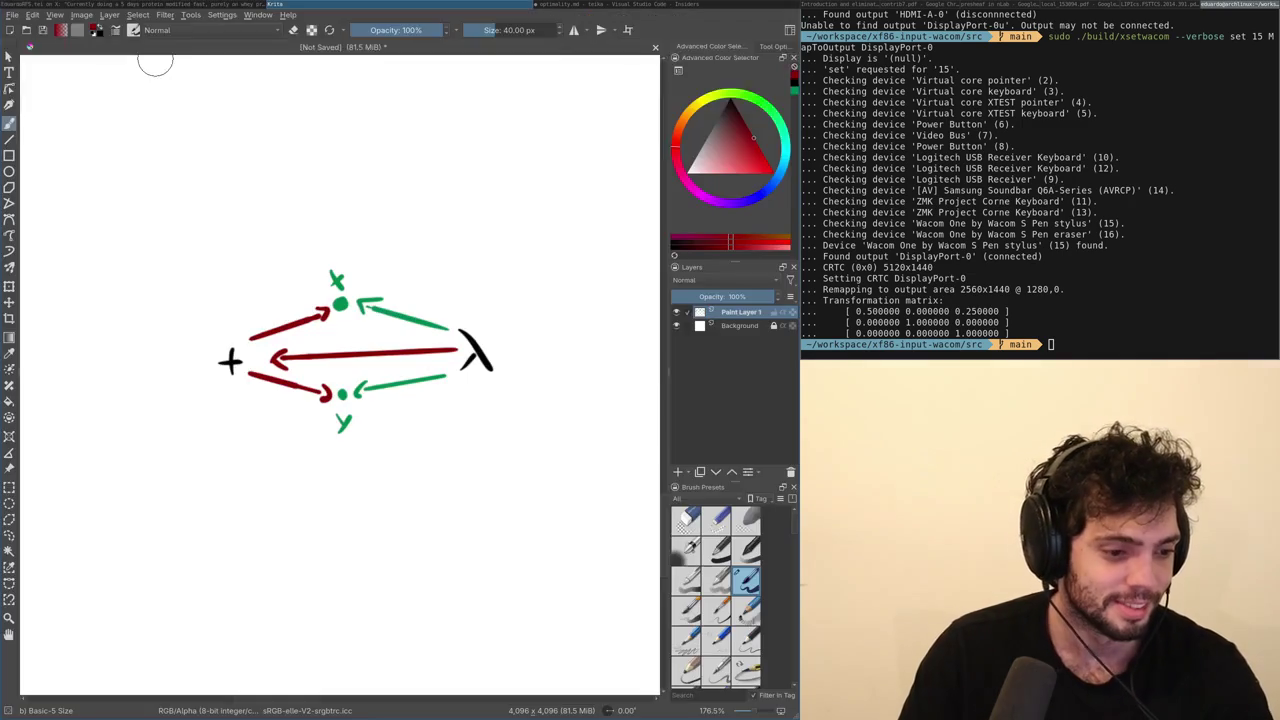
pyautogui.hotkey('alt', 'Tab')
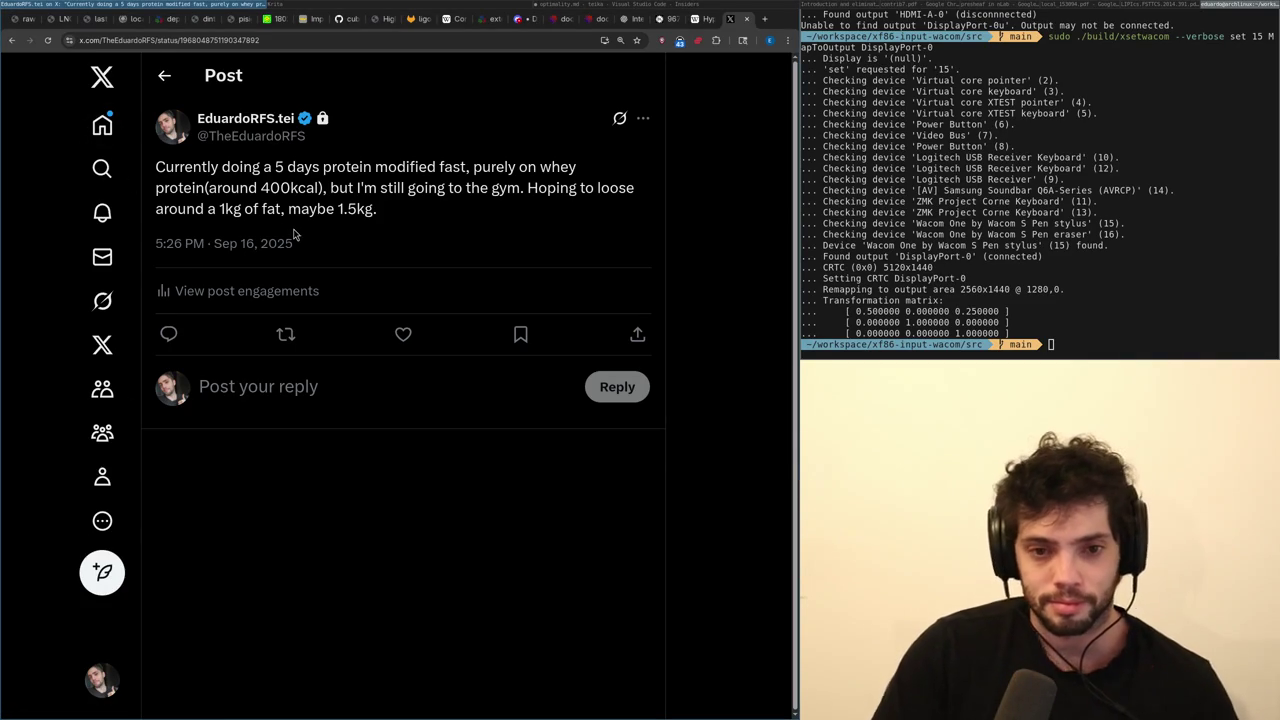
pyautogui.hotkey('alt', 'Tab')
pyautogui.hotkey('alt', 'Tab')
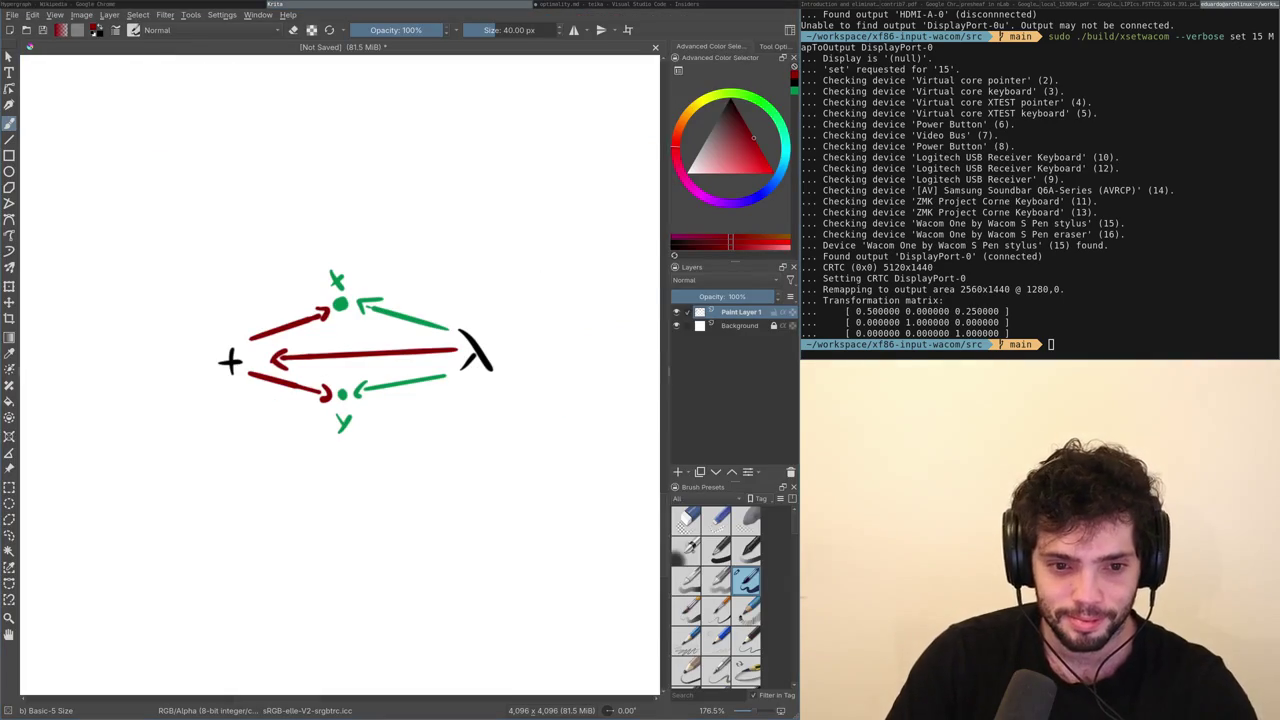
pyautogui.hotkey('alt', 'Tab')
pyautogui.hotkey('alt', 'Tab')
pyautogui.hotkey('alt', 'Tab')
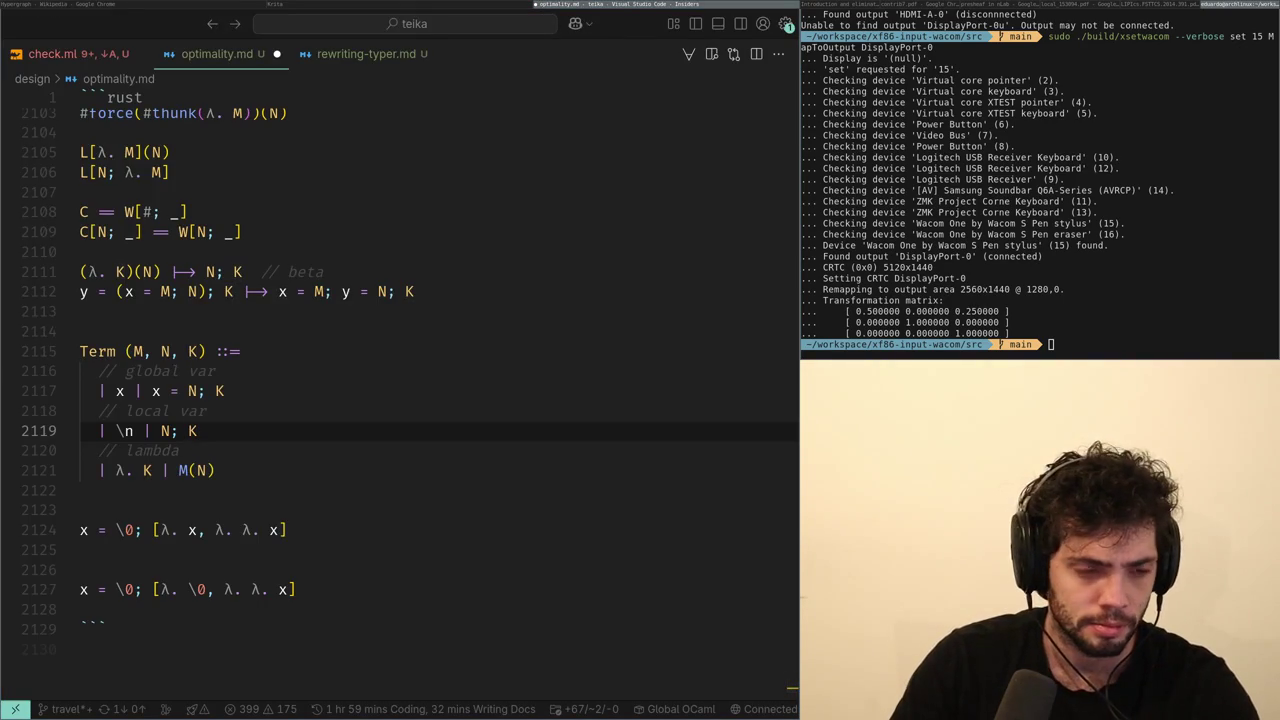
# Pan the Krita net diagram slightly, then switch to the proof-nets paper's PDF tab.
pyautogui.hotkey('alt', 'Tab')
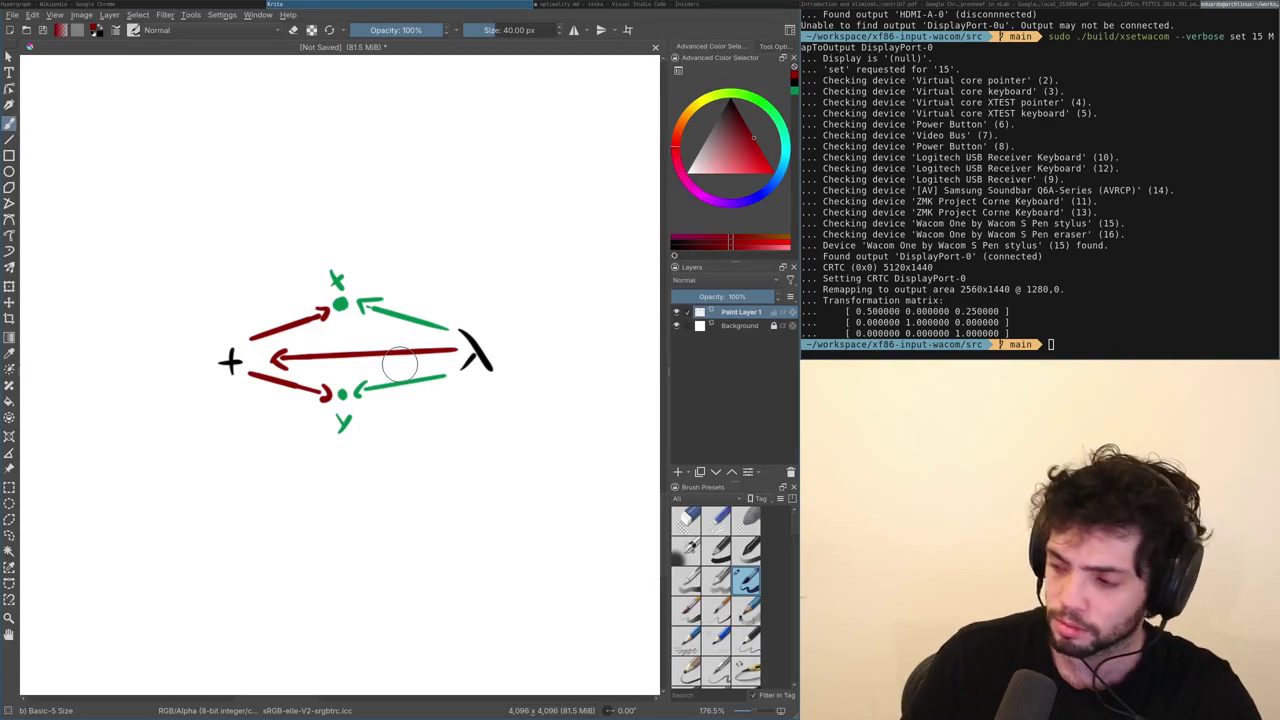
pyautogui.moveTo(504, 482)
pyautogui.mouseDown()
pyautogui.moveTo(471, 406)
pyautogui.moveTo(486, 441)
pyautogui.mouseUp()
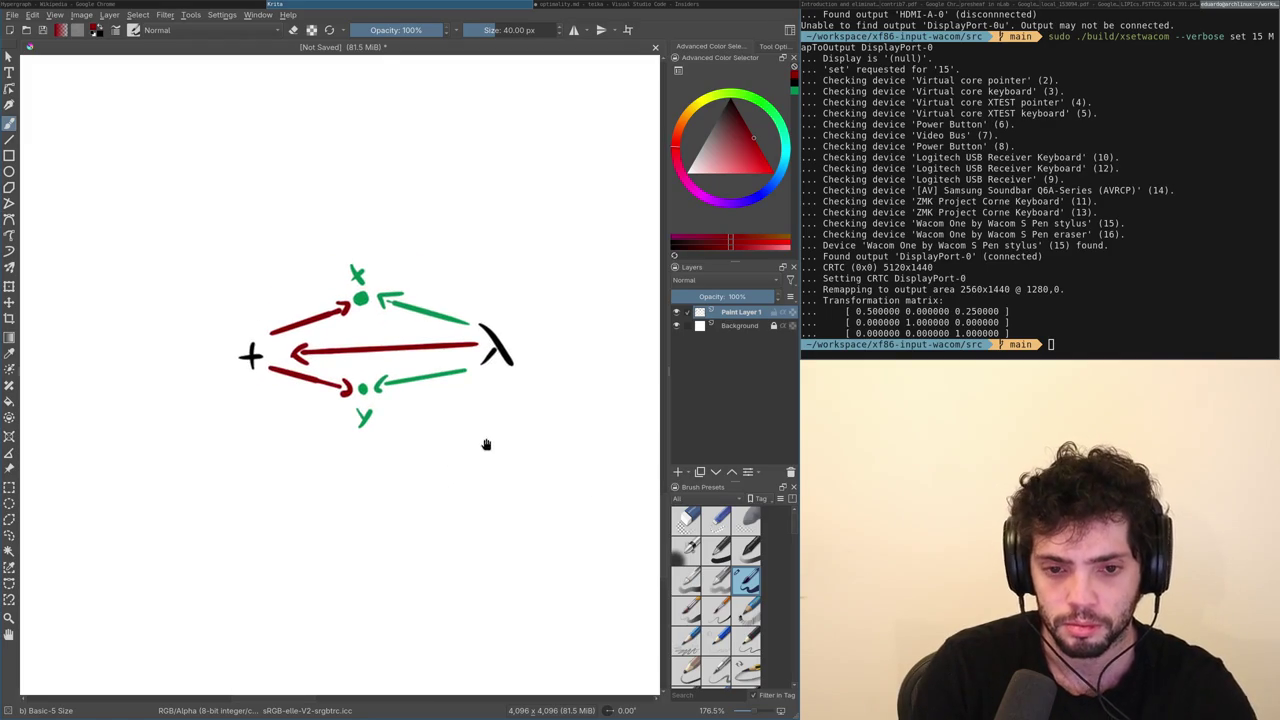
pyautogui.hotkey('alt', 'Tab')
pyautogui.hotkey('alt', 'Tab')
pyautogui.hotkey('alt', 'Tab')
pyautogui.hotkey('alt', 'Tab')
pyautogui.hotkey('ctrl', 'Tab')
pyautogui.scroll(1, 488, 440)
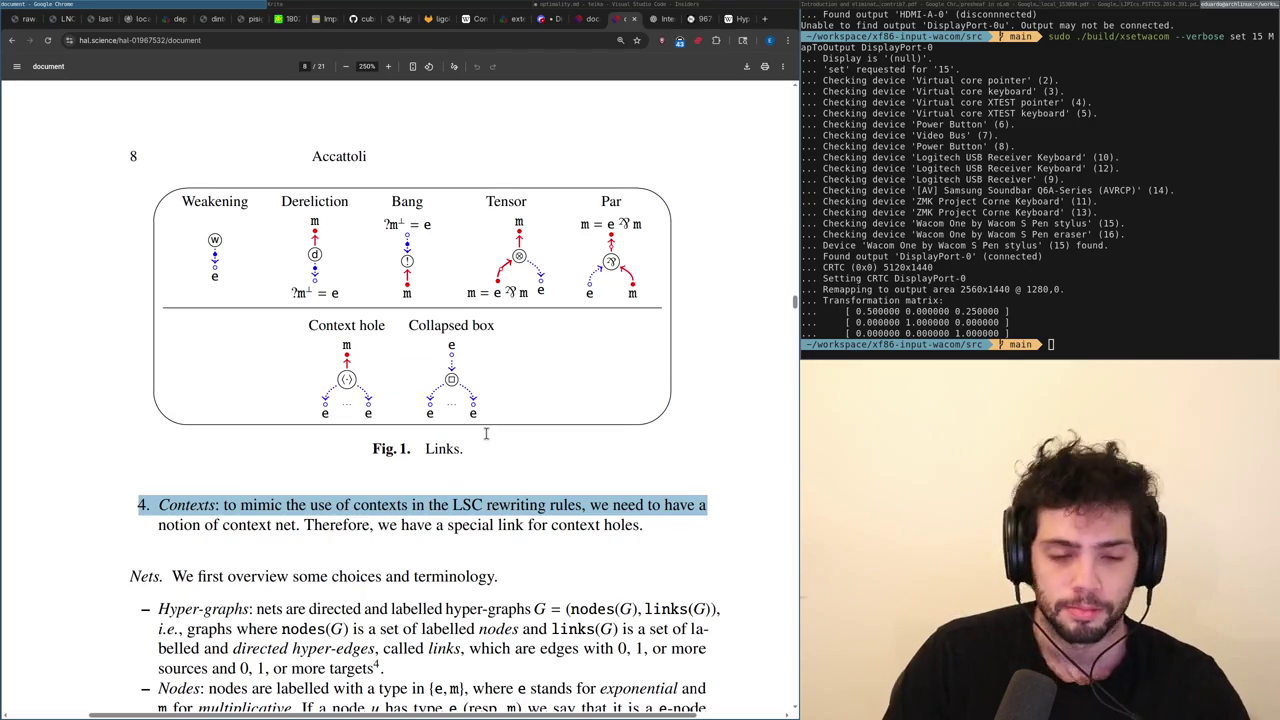
# Jump to the paper's end and back, then scroll down through its pages.
pyautogui.press('End')
pyautogui.press('Home')
pyautogui.scroll(-5, 486, 432)
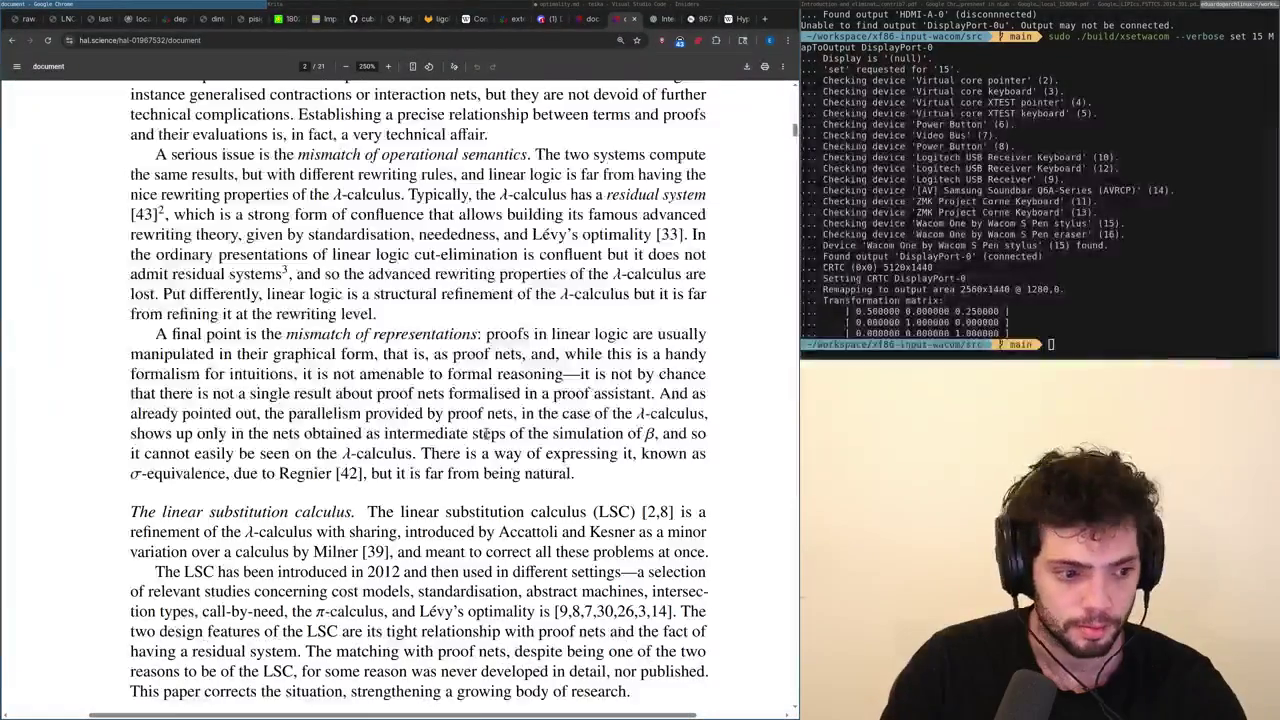
pyautogui.scroll(-15, 486, 432)
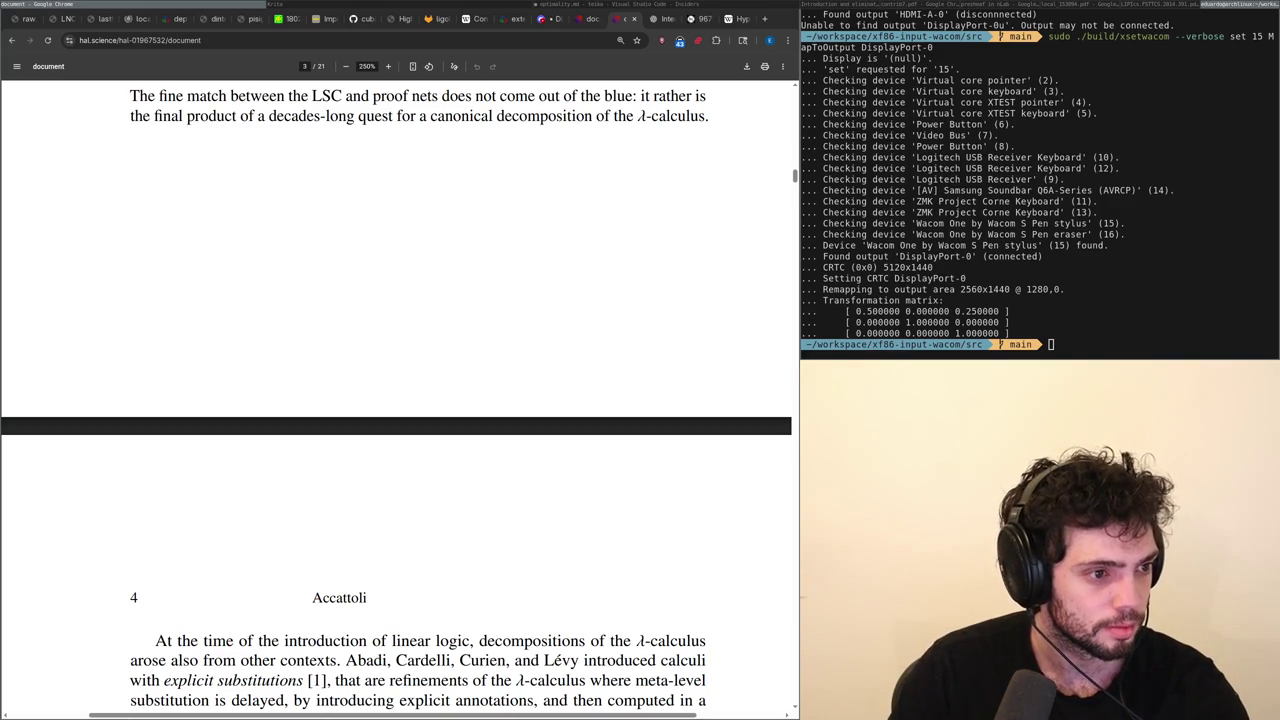
pyautogui.scroll(-10, 400, 368)
pyautogui.scroll(-10, 400, 368)
pyautogui.scroll(-10, 400, 370)
pyautogui.scroll(-10, 400, 370)
pyautogui.scroll(-10, 400, 370)
pyautogui.scroll(-10, 400, 370)
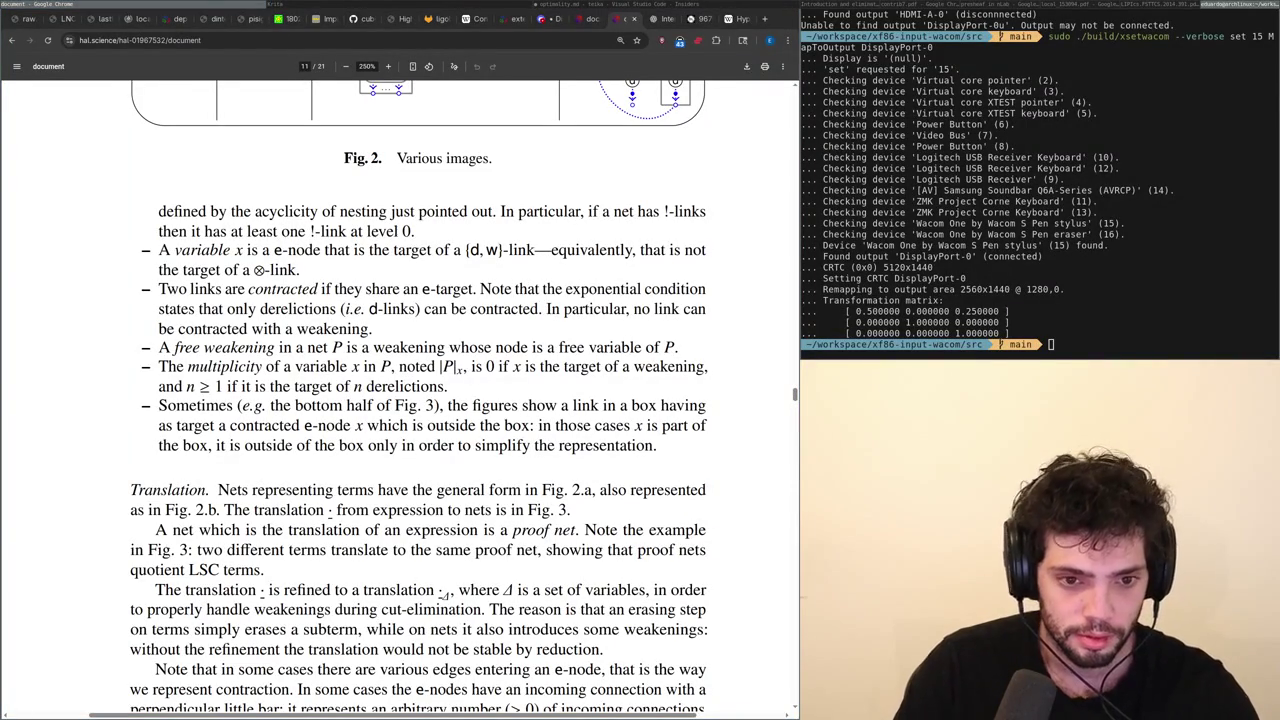
pyautogui.scroll(-5, 399, 364)
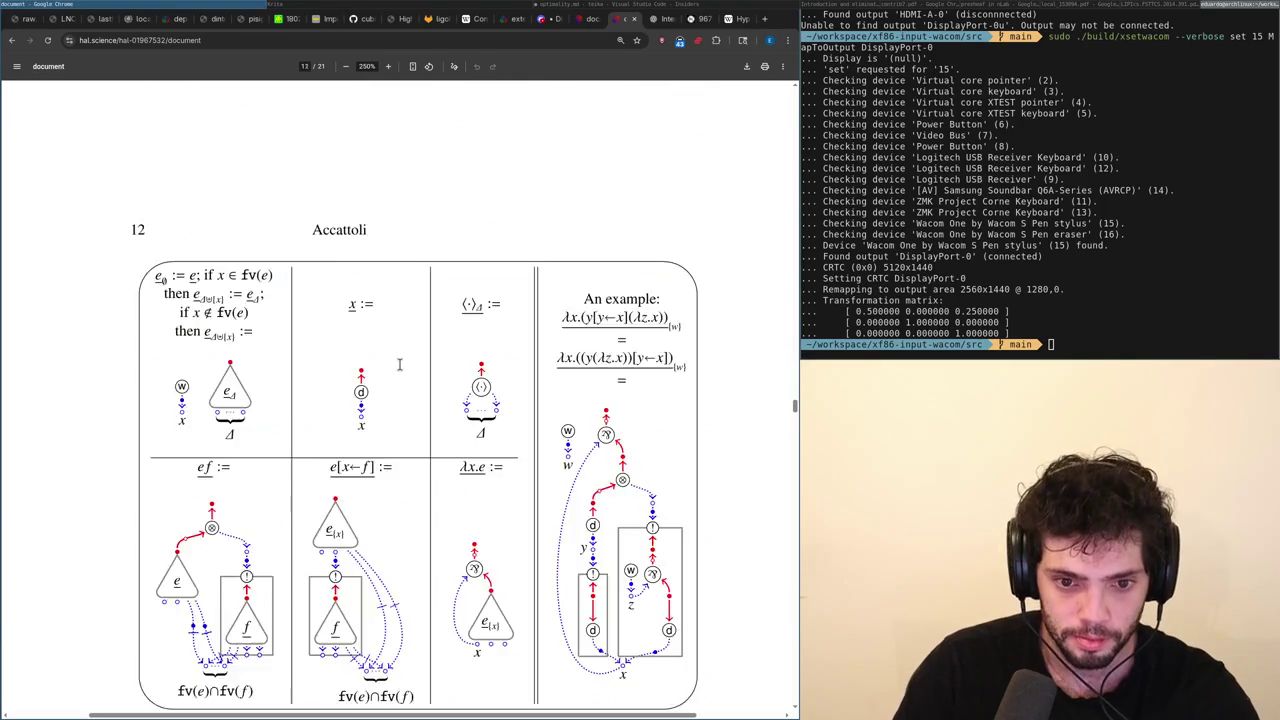
pyautogui.scroll(-2, 399, 364)
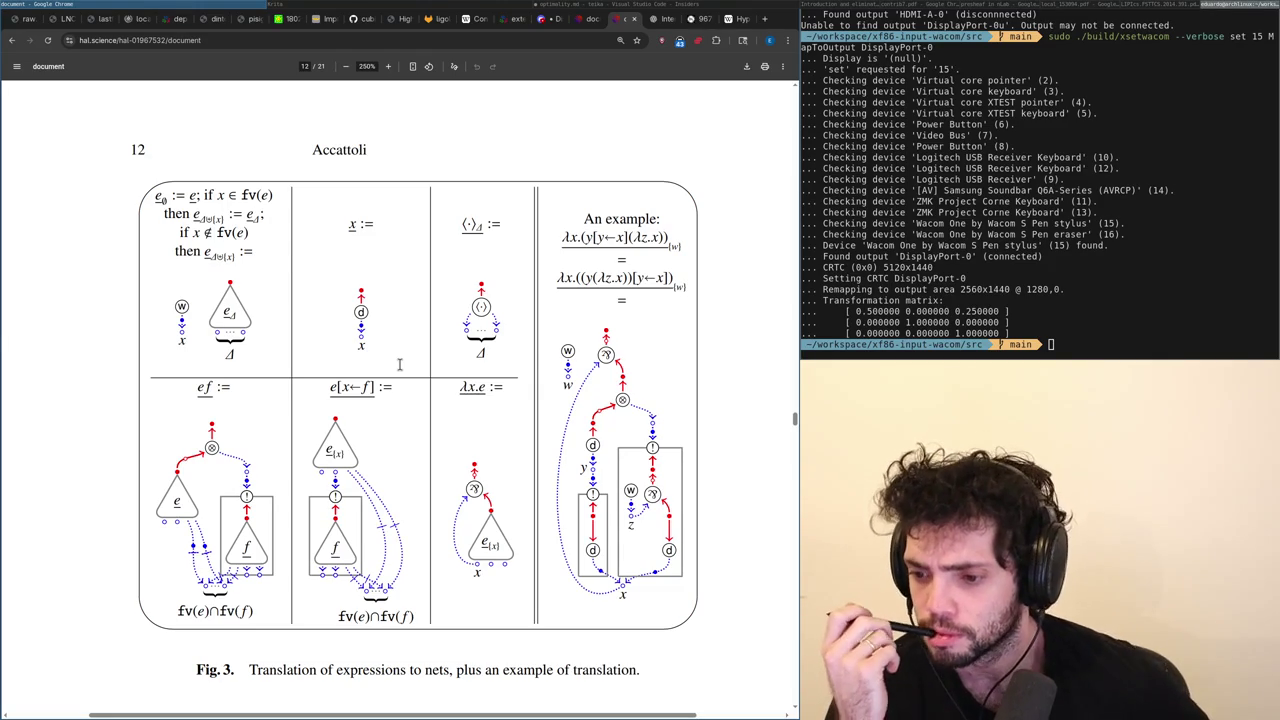
# Snap windows left and right with Super+arrows between the paper and Krita.
pyautogui.hotkey('alt', 'Tab')
pyautogui.hotkey('alt', 'Tab')
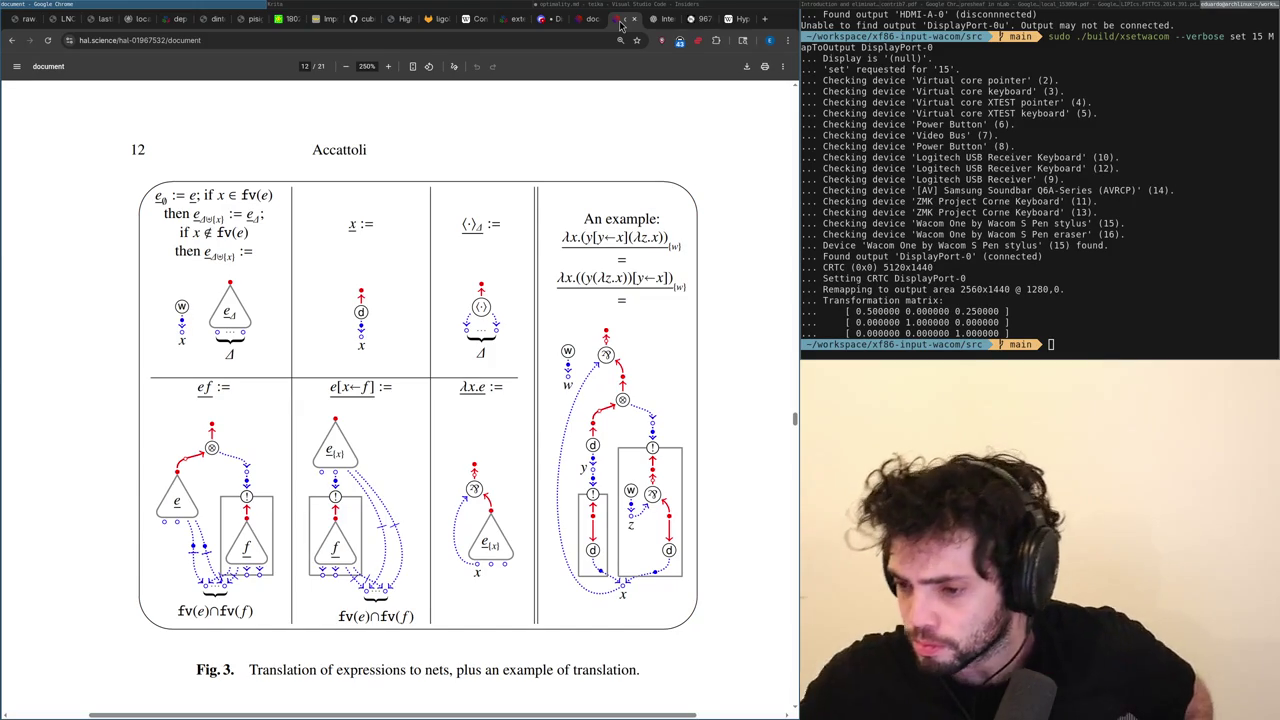
pyautogui.press('super+Right')
pyautogui.press('super+Right')
pyautogui.press('super+Left')
pyautogui.press('super+Left')
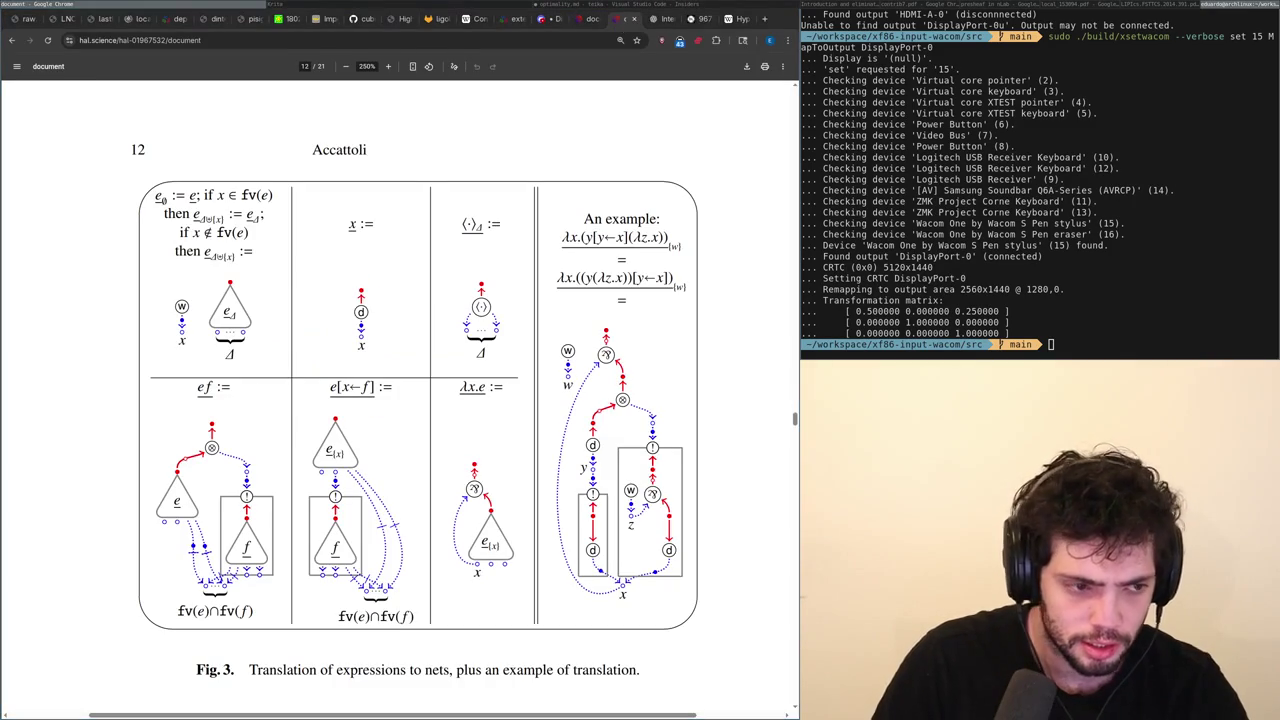
pyautogui.press('super+Right')
pyautogui.press('super+Left')
# Scroll back and forth through the paper's net figures, Fig. 3 to Fig. 5.
pyautogui.scroll(-5, 401, 371)
pyautogui.scroll(-15, 401, 371)
pyautogui.scroll(-10, 401, 371)
pyautogui.scroll(-10, 401, 371)
pyautogui.scroll(-5, 401, 371)
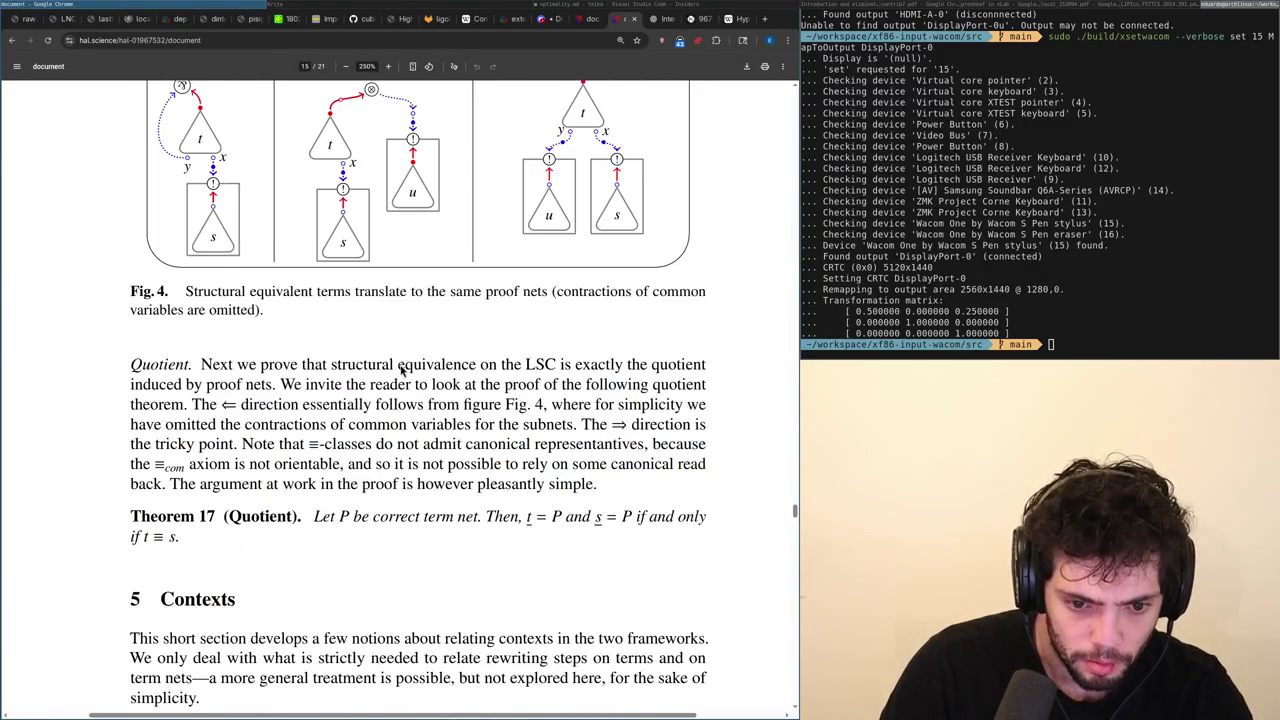
pyautogui.scroll(-5, 401, 371)
pyautogui.scroll(10, 401, 371)
pyautogui.scroll(10, 401, 371)
pyautogui.scroll(10, 401, 371)
pyautogui.scroll(-10, 401, 371)
pyautogui.scroll(-10, 401, 371)
pyautogui.scroll(-10, 401, 371)
pyautogui.scroll(-5, 401, 371)
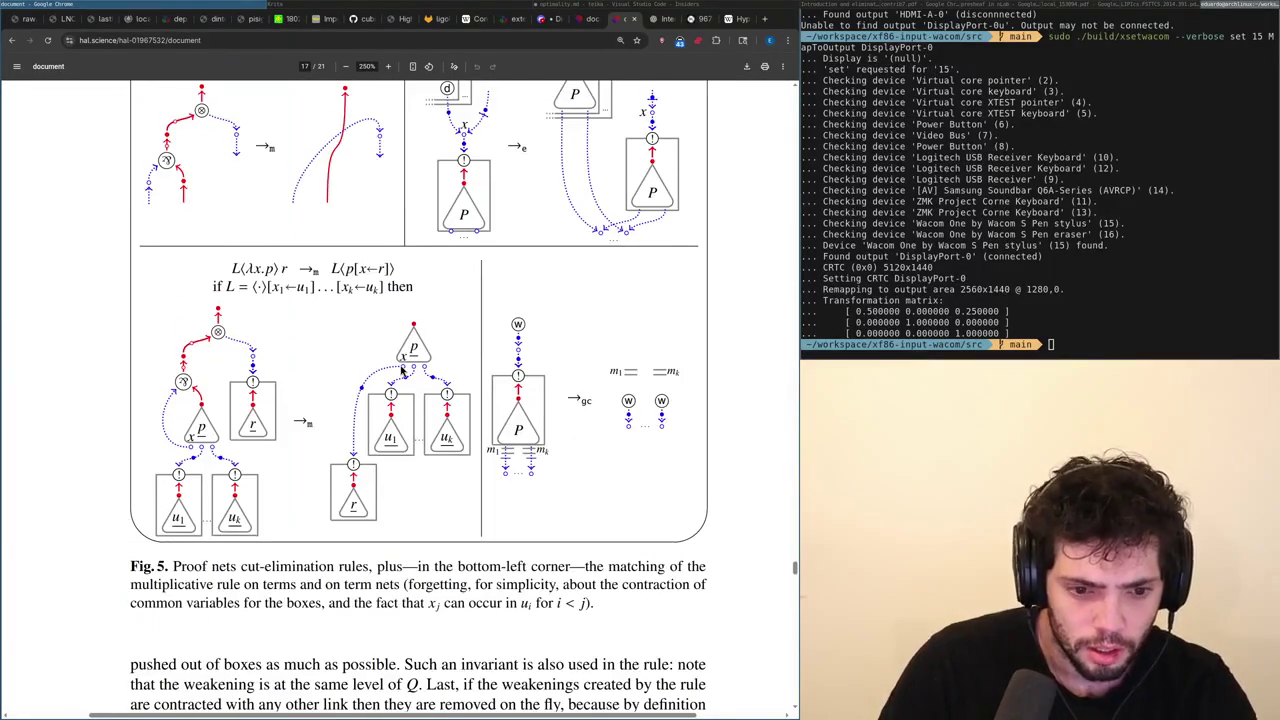
pyautogui.scroll(3, 401, 371)
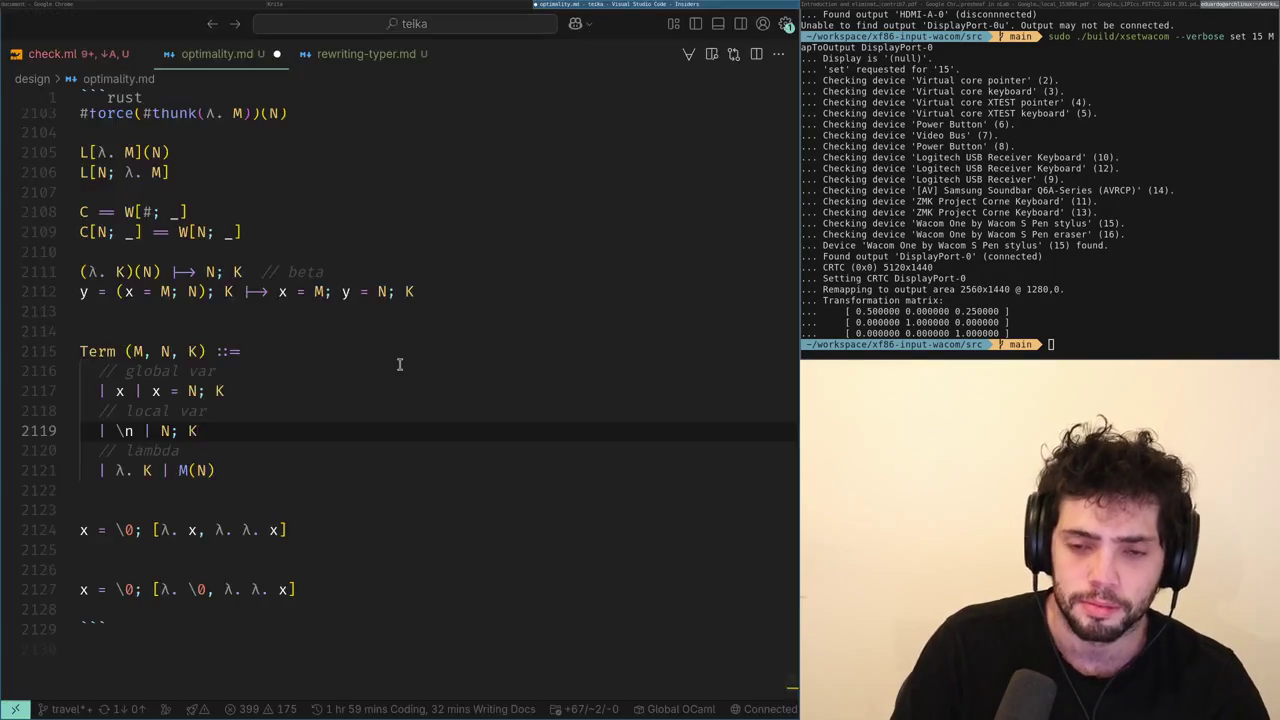
# Look over lines 2122–2124 below the Term grammar in optimality.md, then return to the Krita net diagram.
pyautogui.hotkey('alt', 'Tab')
pyautogui.hotkey('alt', 'Tab')
pyautogui.hotkey('alt', 'Tab')
pyautogui.hotkey('alt', 'Tab')
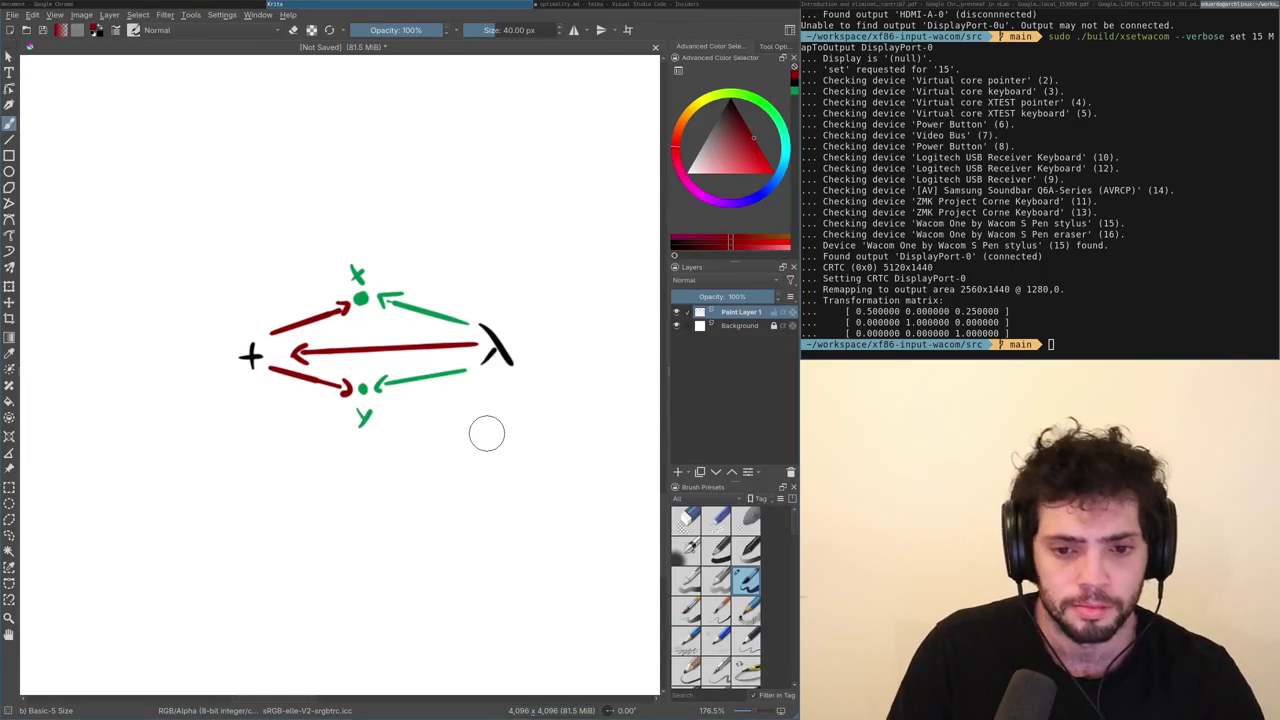
pyautogui.hotkey('alt', 'Tab')
pyautogui.press('Down')
pyautogui.press('Down')
pyautogui.press('Down')
pyautogui.press('Up')
pyautogui.press('Up')
pyautogui.press('Up')
pyautogui.hotkey('alt', 'Tab')
pyautogui.hotkey('alt', 'Tab')
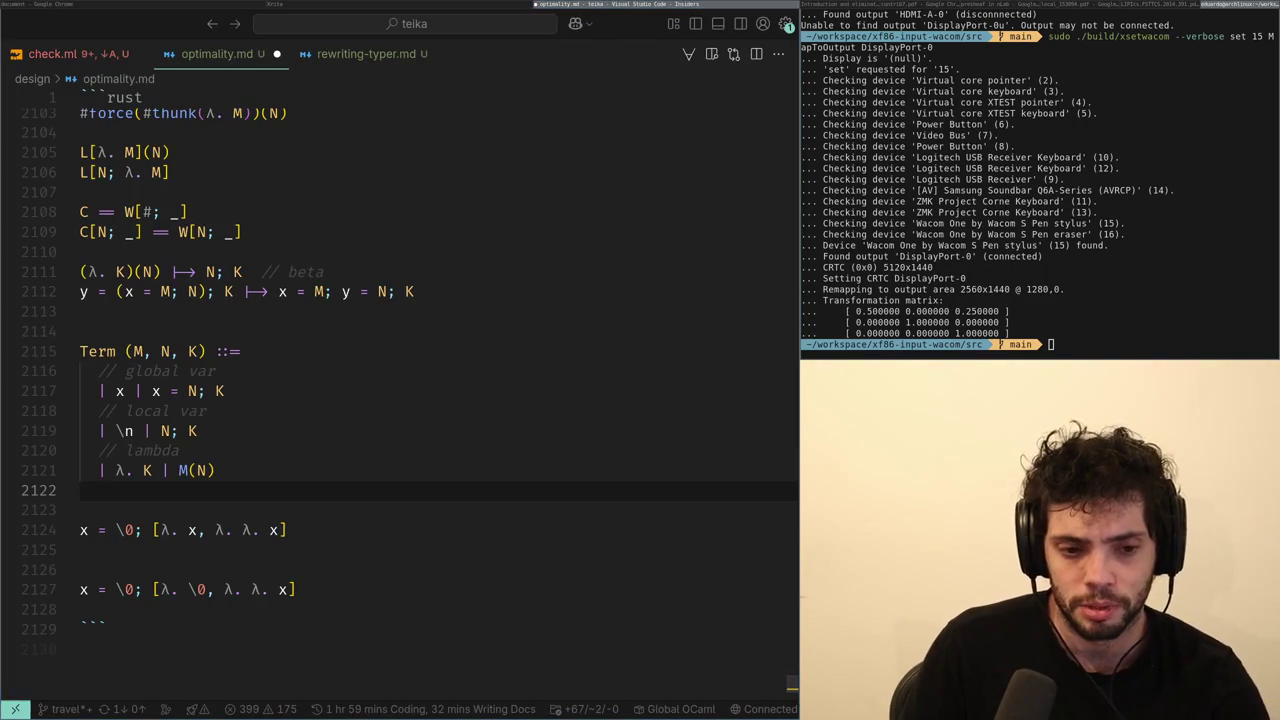
pyautogui.press('Down')
pyautogui.press('Down')
pyautogui.hotkey('alt', 'Tab')
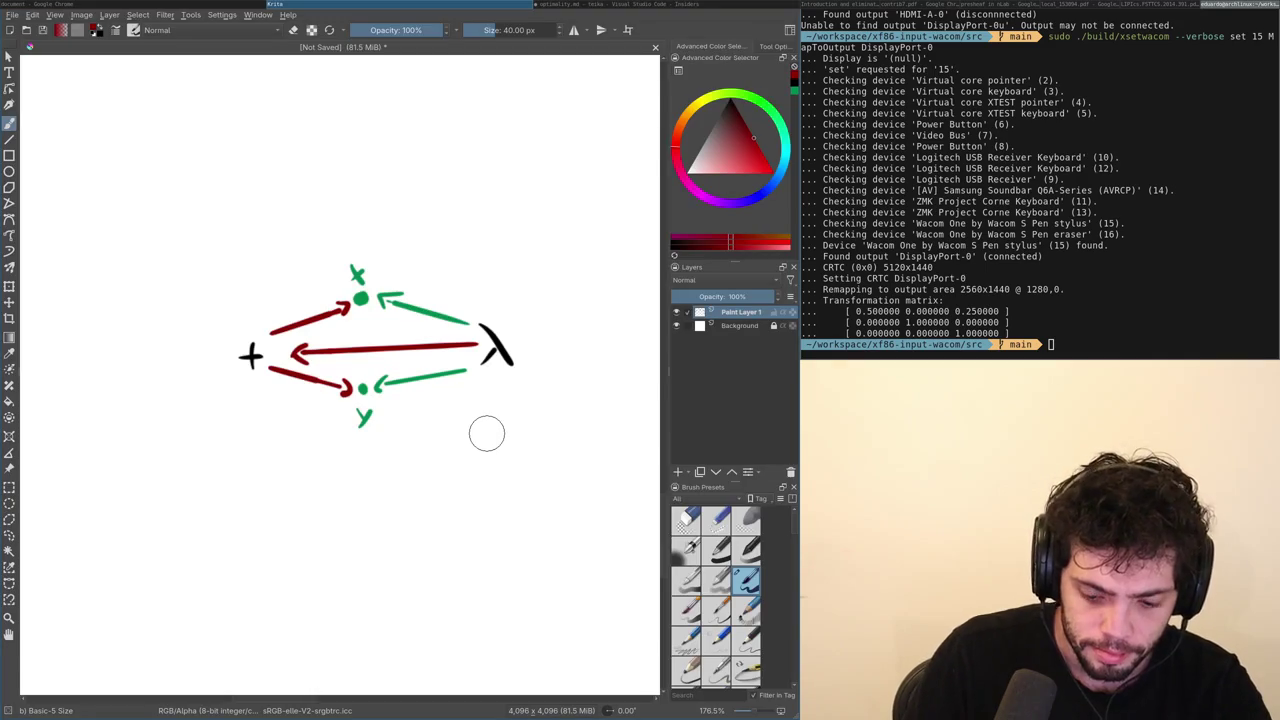
pyautogui.hotkey('alt', 'Tab')
pyautogui.hotkey('alt', 'Tab')
pyautogui.hotkey('alt', 'Tab')
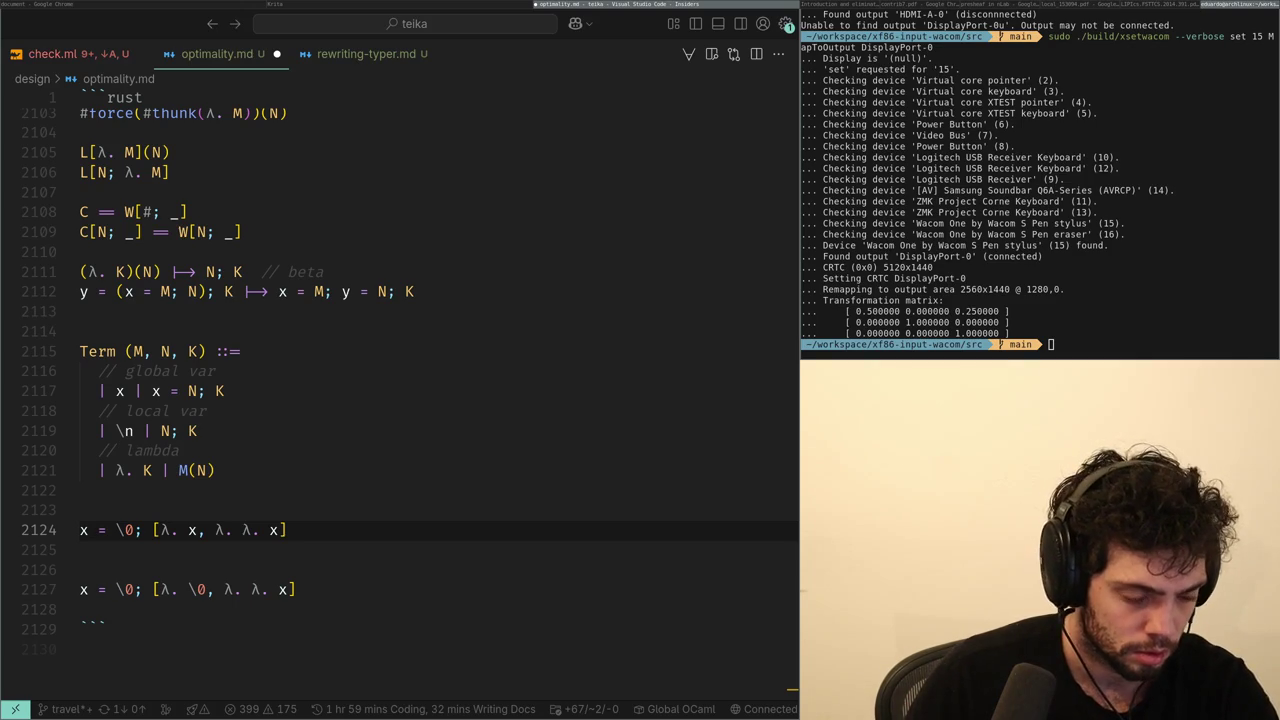
pyautogui.hotkey('alt', 'Tab')
pyautogui.hotkey('alt', 'Tab')
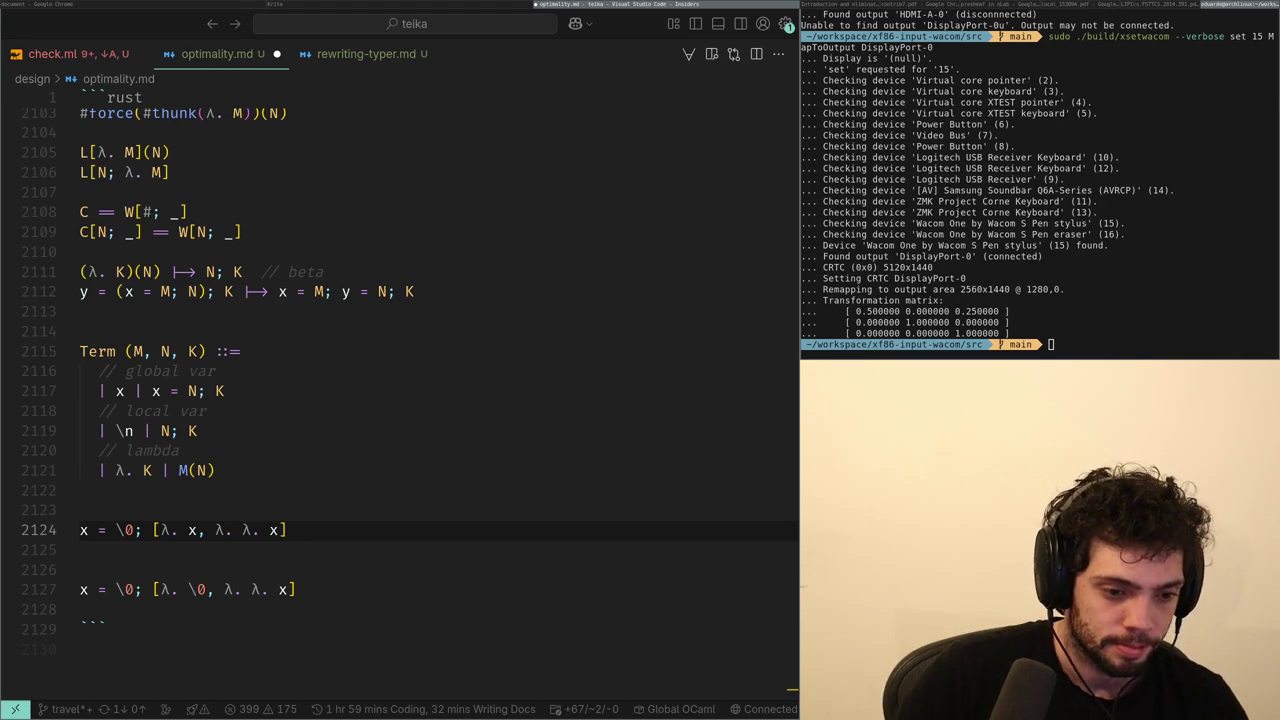
pyautogui.click(215, 530)
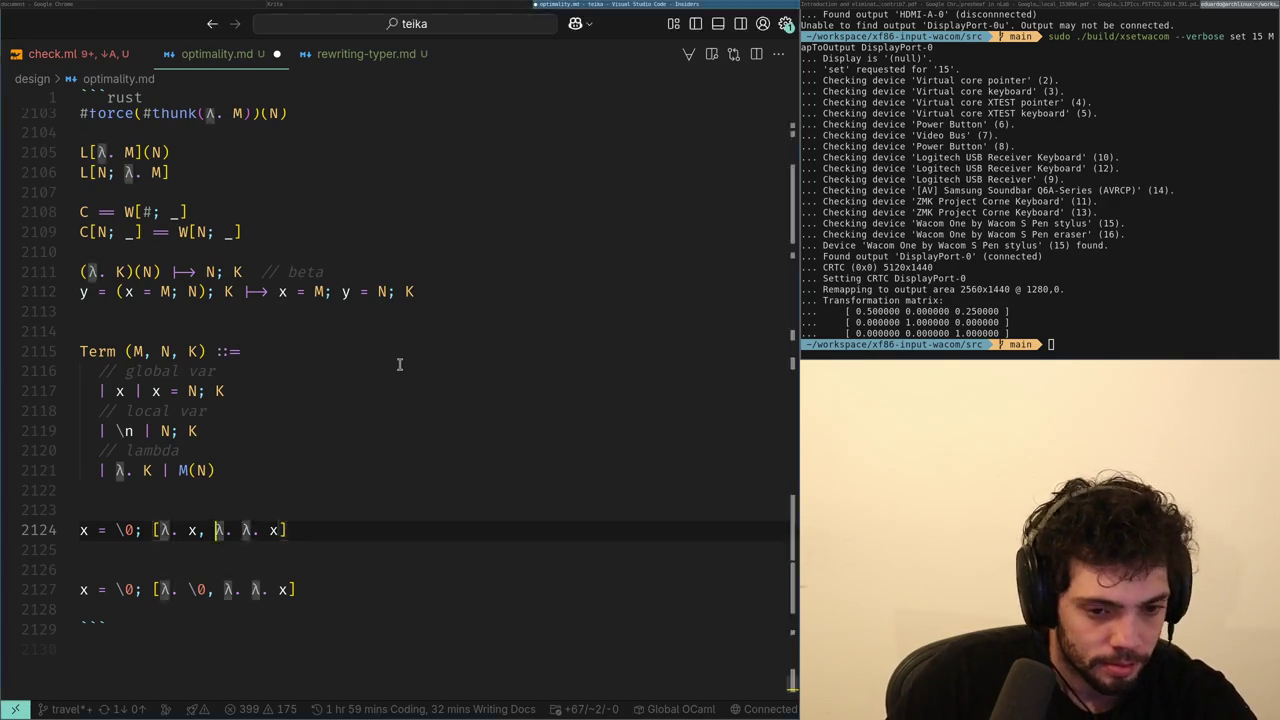
# Compare the Krita drawing with the Proof Nets paper, ending on Fig. 5 at page 17.
pyautogui.hotkey('alt', 'Tab')
pyautogui.hotkey('alt', 'Tab')
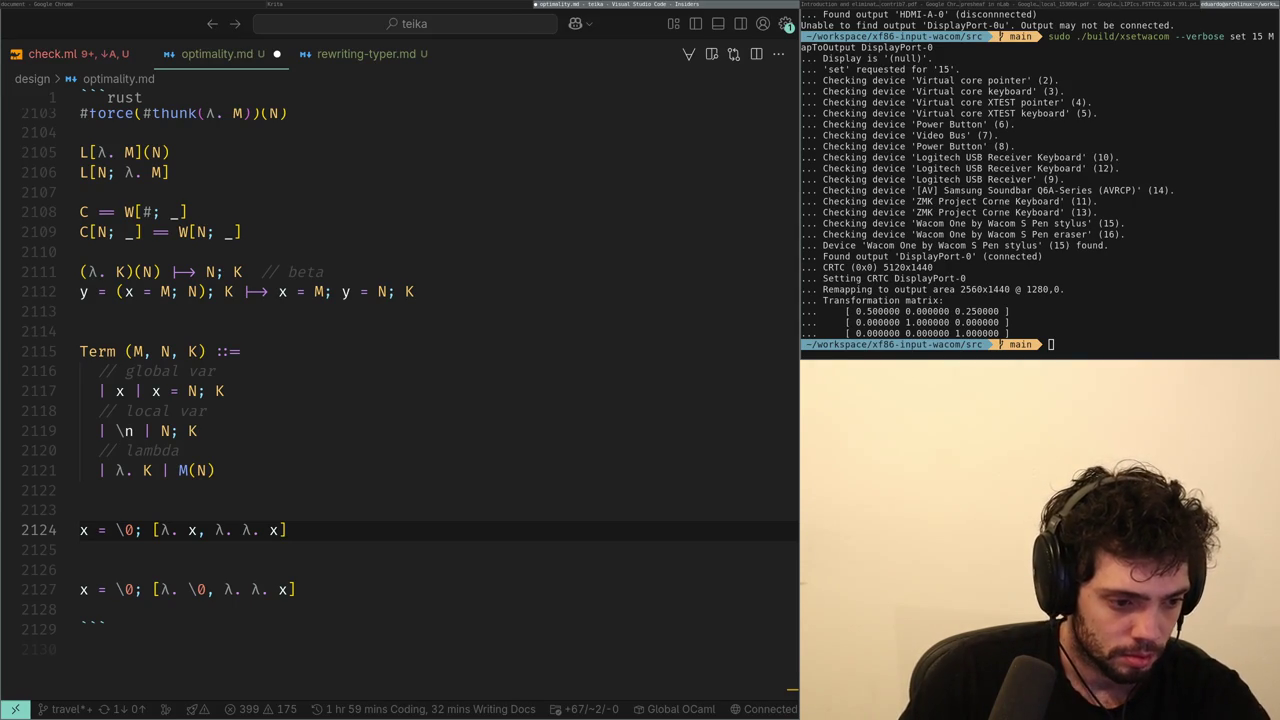
pyautogui.hotkey('alt', 'Tab')
pyautogui.hotkey('alt', 'Tab')
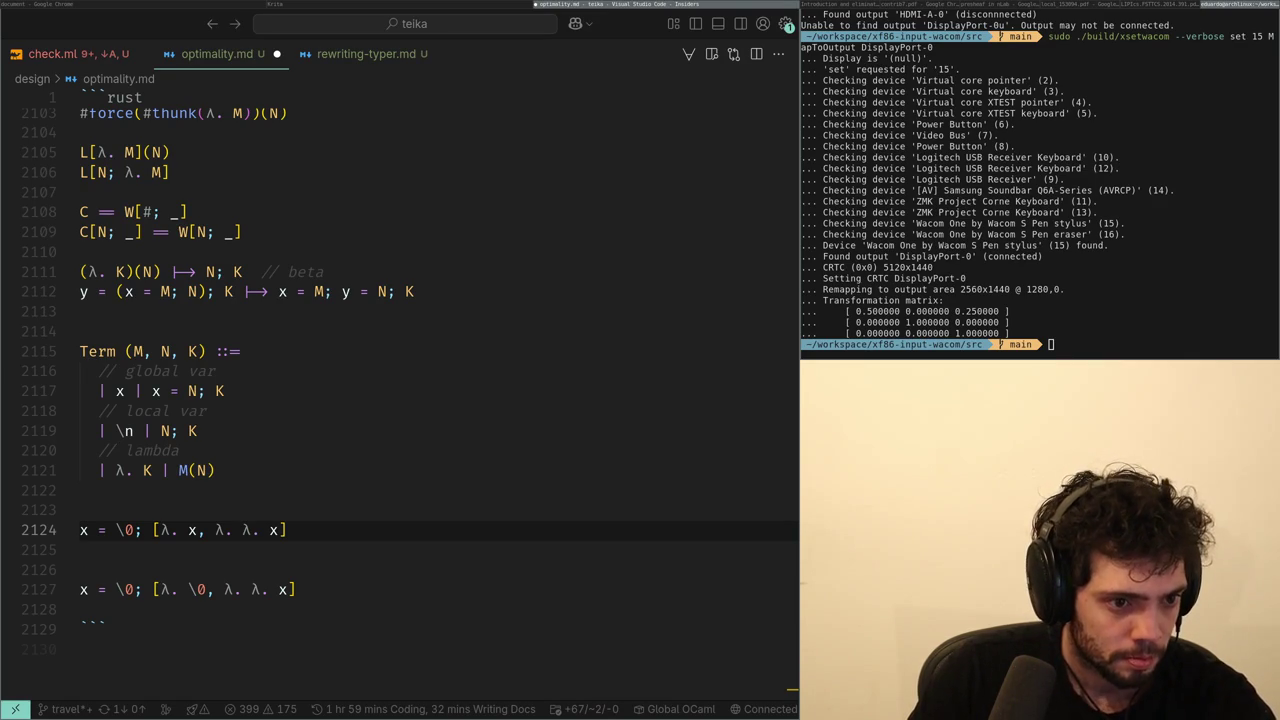
pyautogui.hotkey('alt', 'Tab')
pyautogui.hotkey('alt', 'Tab')
pyautogui.scroll(-5, 401, 371)
pyautogui.hotkey('alt', 'Tab')
pyautogui.hotkey('alt', 'Tab')
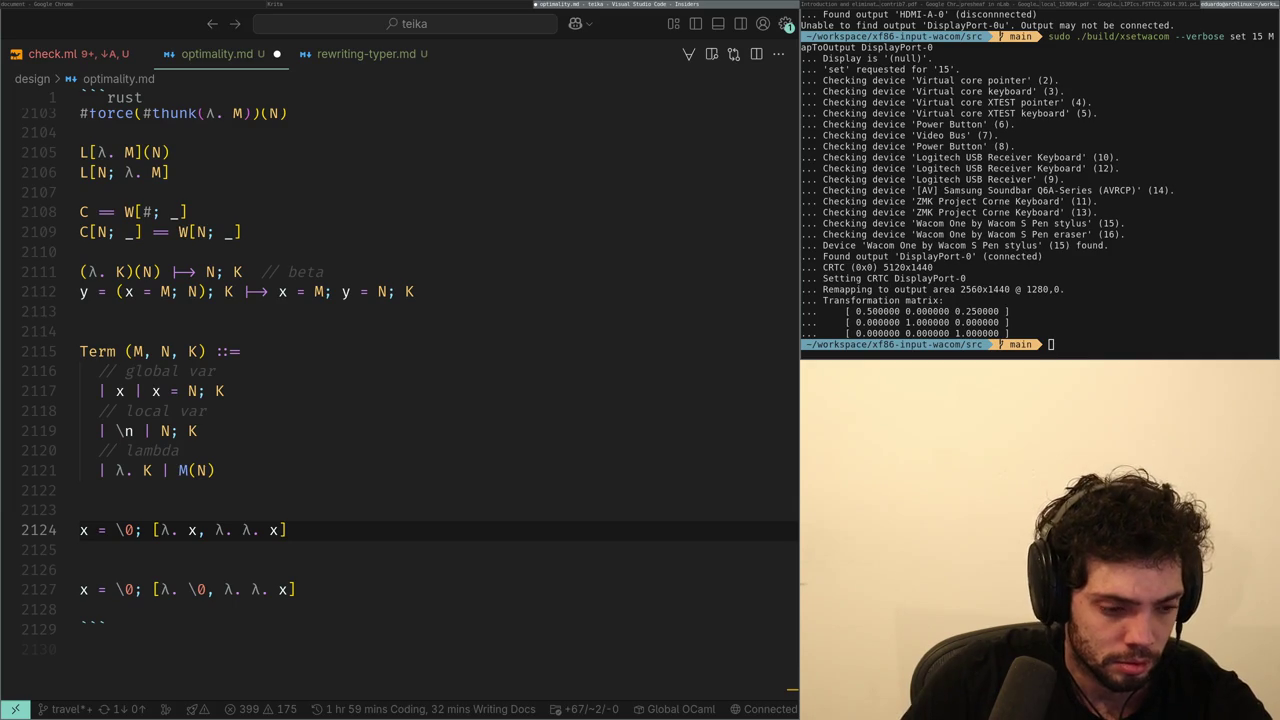
pyautogui.press('super+Left')
pyautogui.press('super+Left')
pyautogui.press('super+Right')
pyautogui.press('super+Left')
pyautogui.press('super+Left')
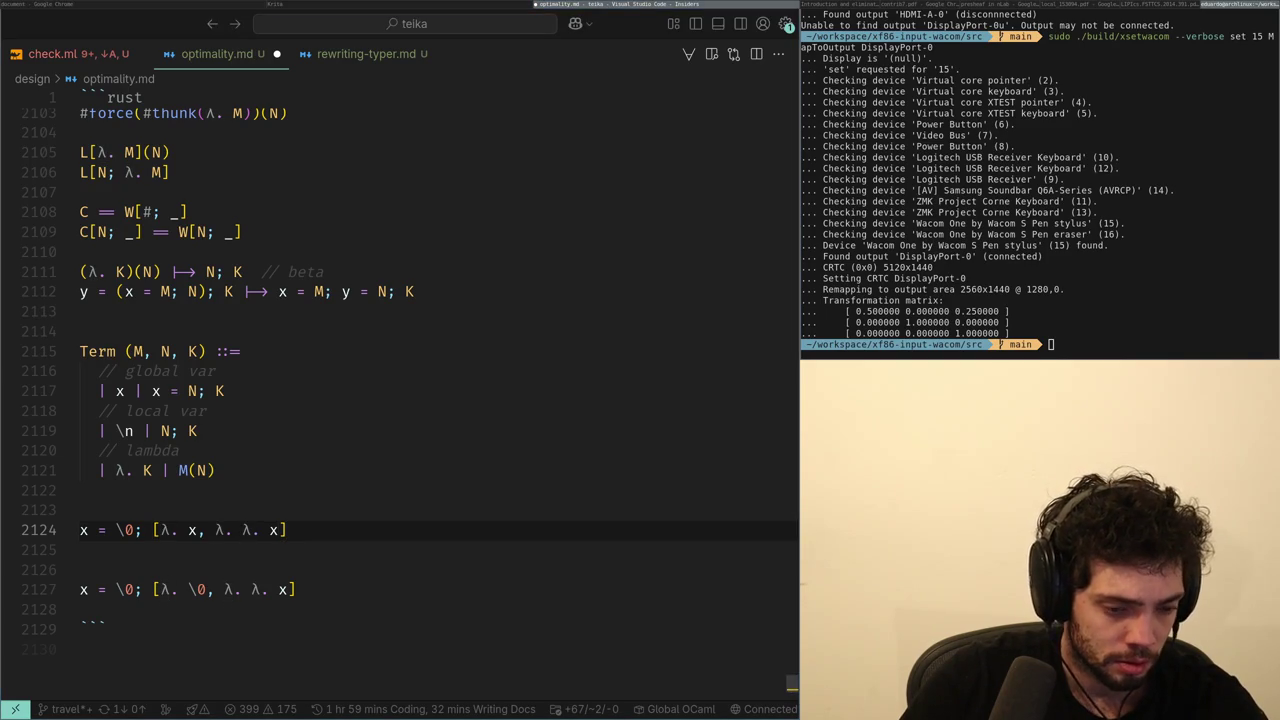
pyautogui.press('super+Left')
pyautogui.press('super+Left')
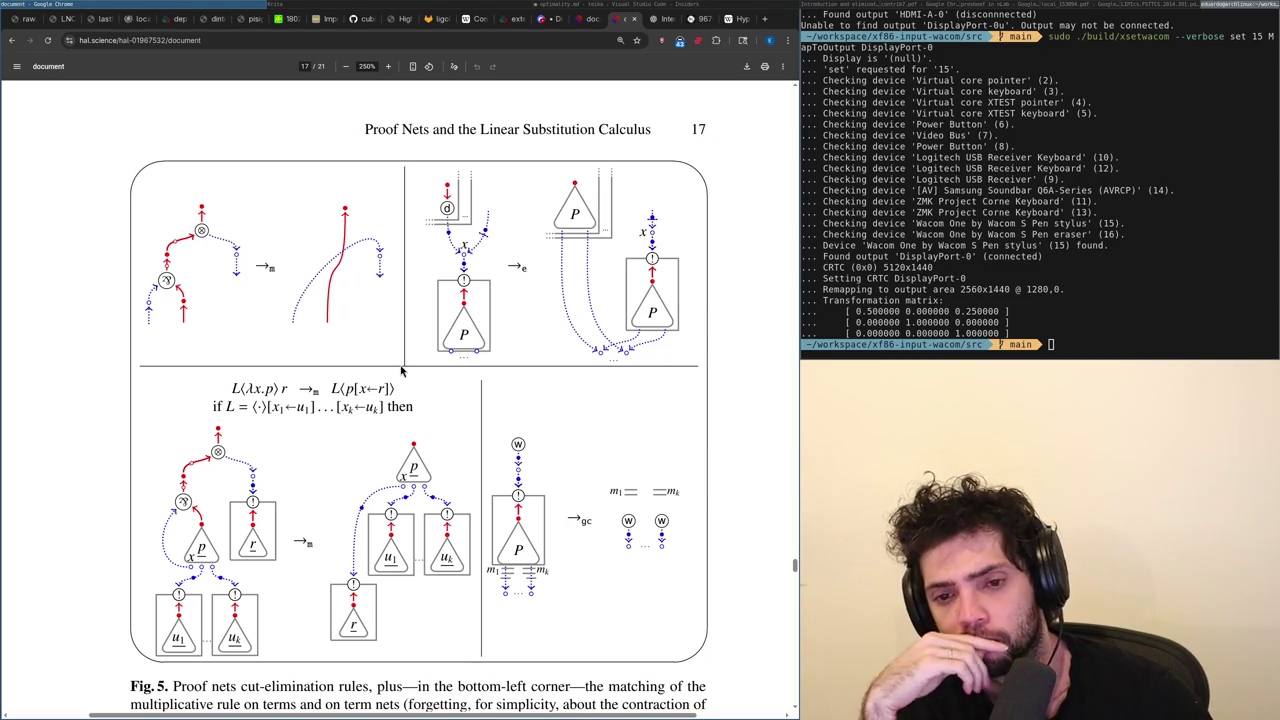
# Cycle from the Chrome paper through Krita back to the optimality.md notes.
pyautogui.hotkey('alt', 'Tab')
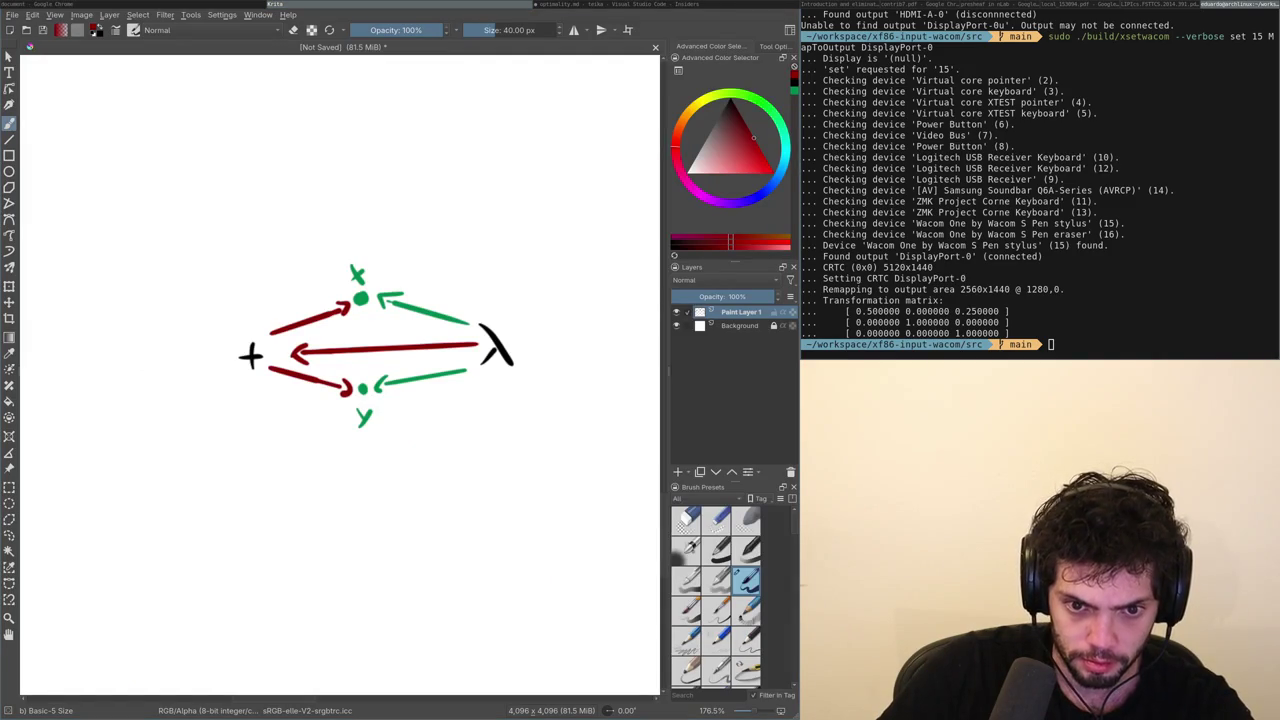
pyautogui.hotkey('alt', 'Tab')
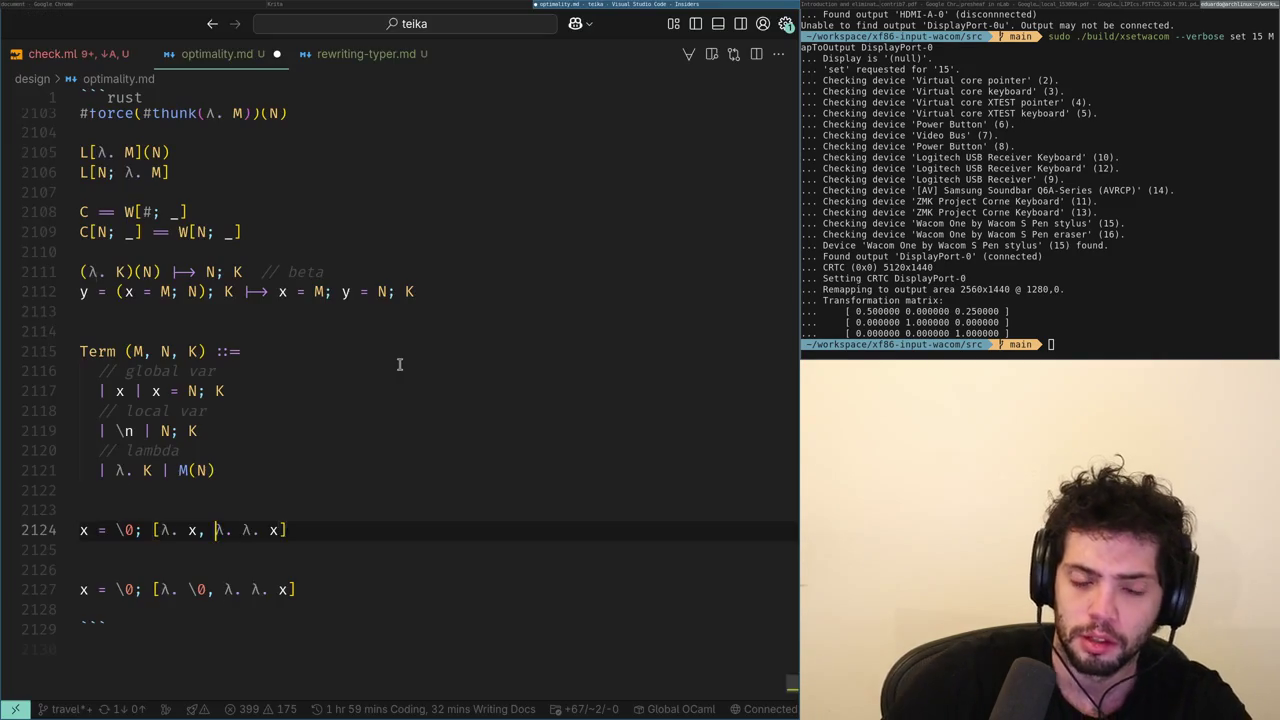
# Insert the line 'x = \0 + \1;' above the existing example term in optimality.md.
pyautogui.hotkey('ctrl', 'shift', 'Return')
pyautogui.hotkey('ctrl', 'shift', 'Return')
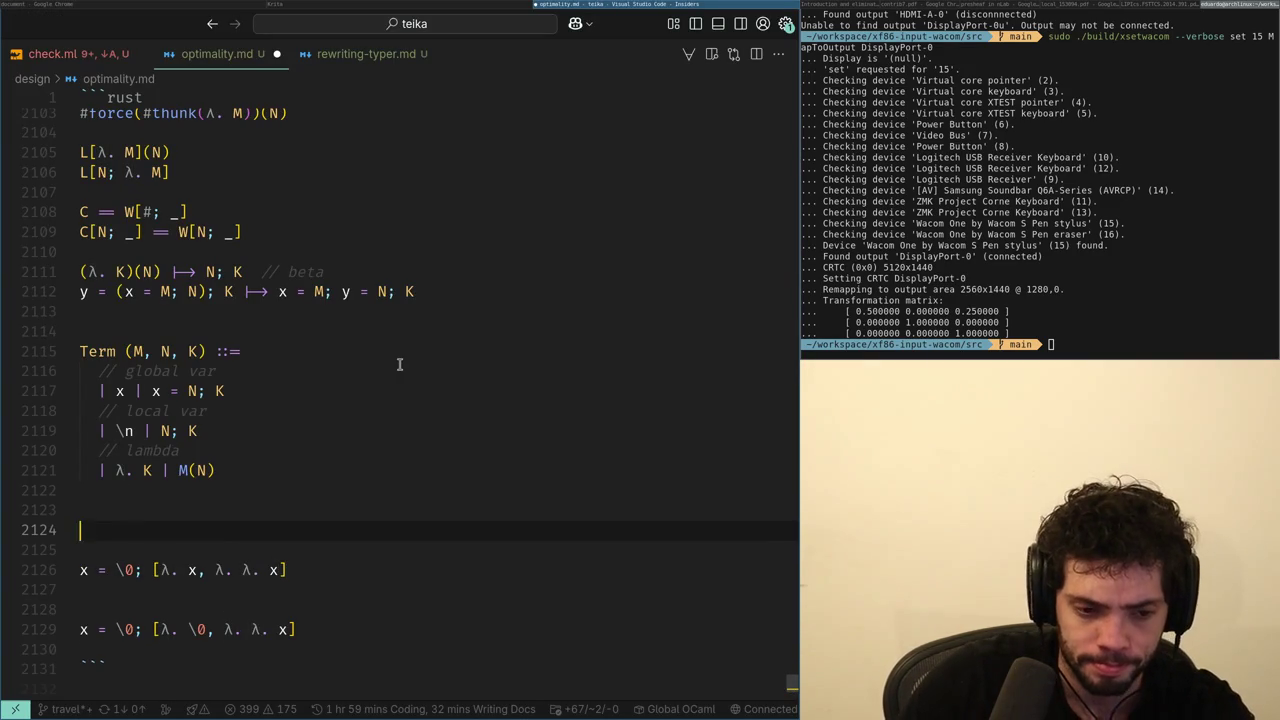
pyautogui.write('x =\\0 + \\0')
pyautogui.press('BackSpace')
pyautogui.write('1;')
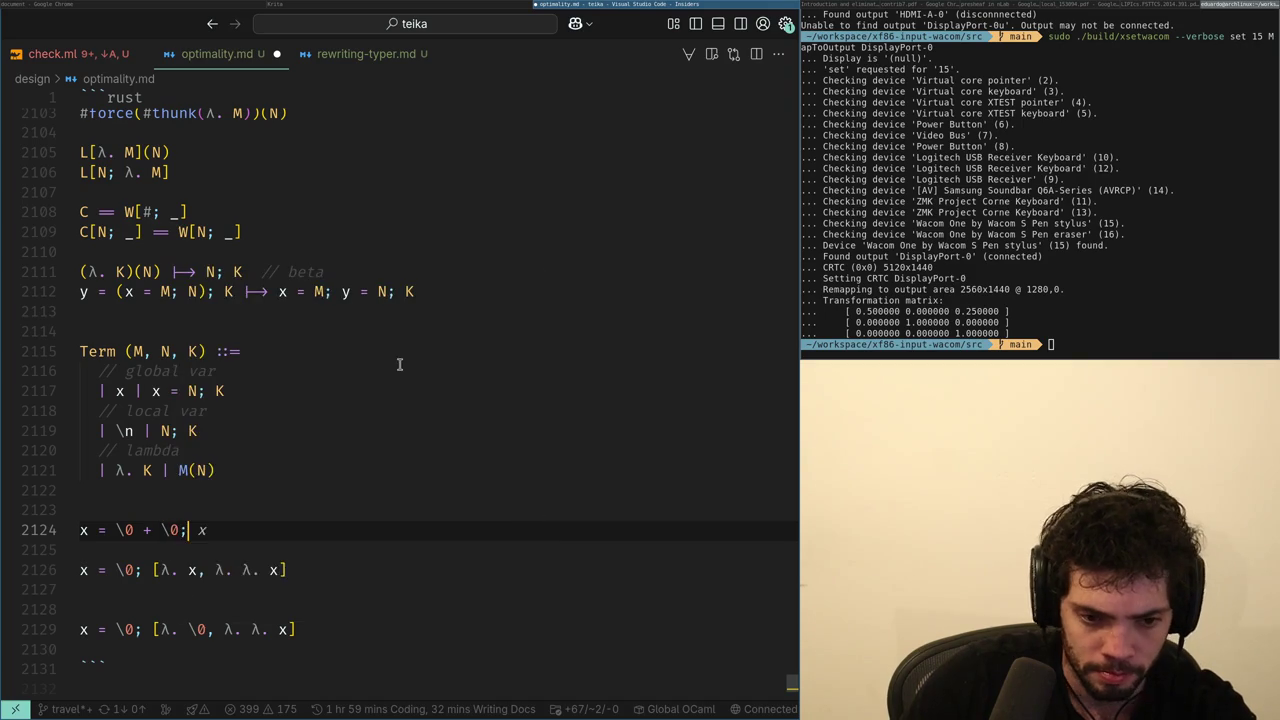
pyautogui.hotkey('alt', 'Tab')
pyautogui.hotkey('alt', 'Tab')
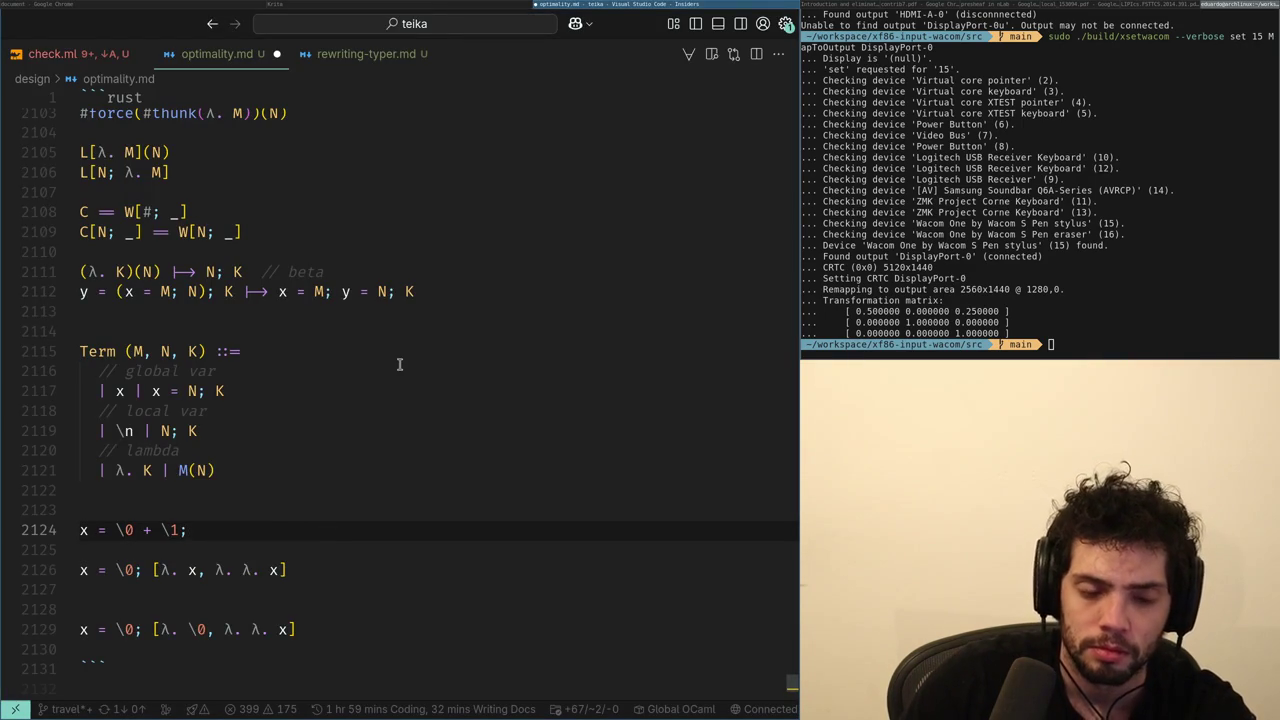
pyautogui.hotkey('alt', 'Tab')
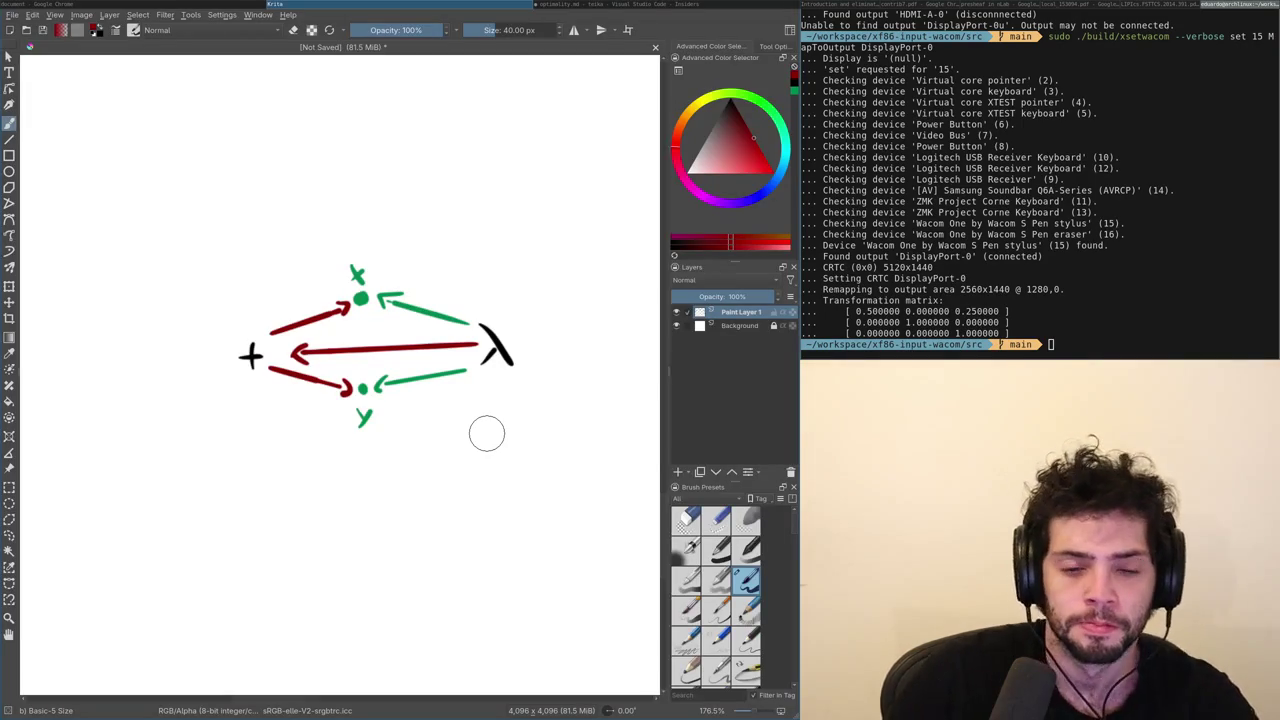
pyautogui.hotkey('alt', 'Tab')
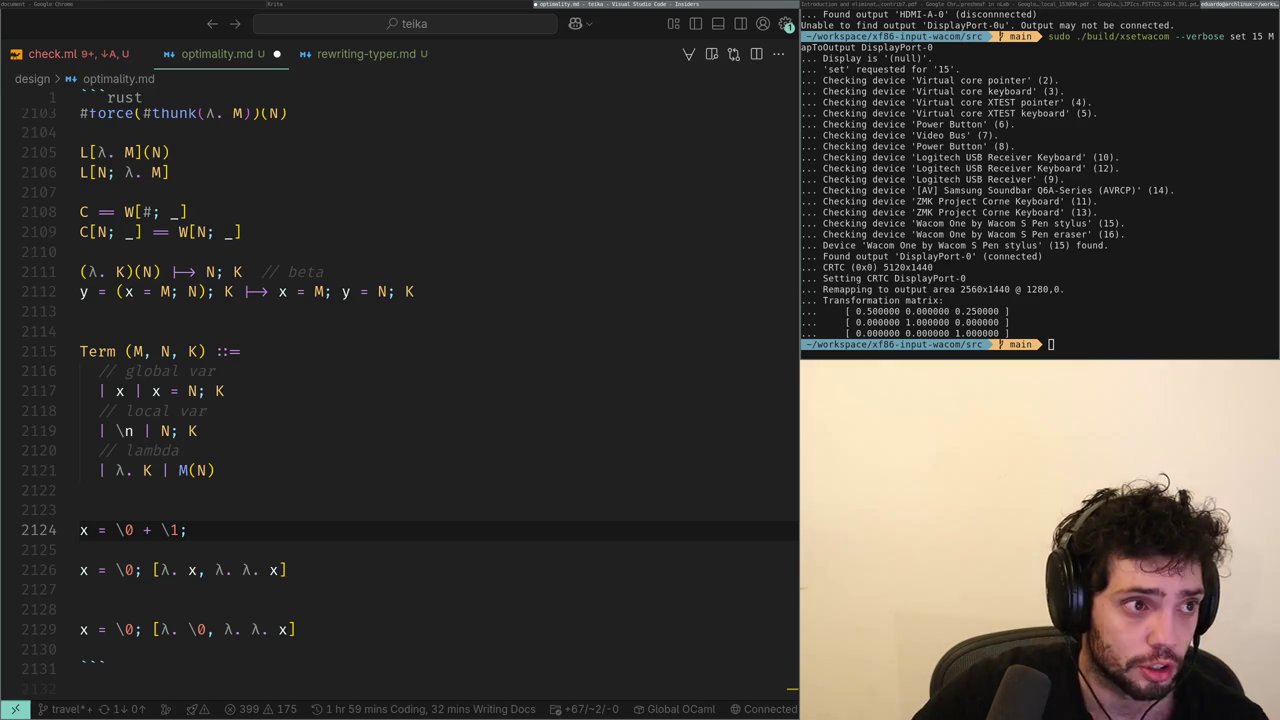
pyautogui.press('super+Left')
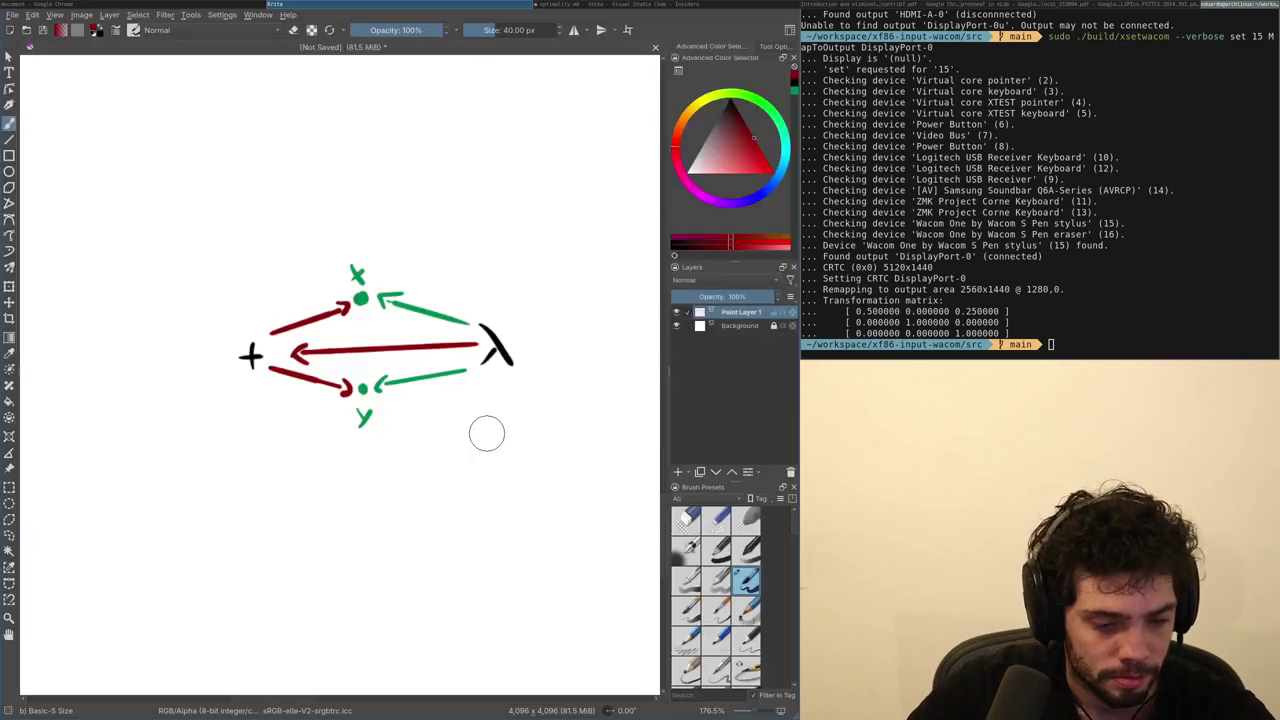
# Review Fig. 5 of the Proof Nets paper against the Krita net drawing.
pyautogui.press('super+Left')
pyautogui.scroll(-6, 401, 371)
pyautogui.scroll(5, 401, 371)
pyautogui.scroll(-4, 401, 370)
pyautogui.scroll(2, 401, 371)
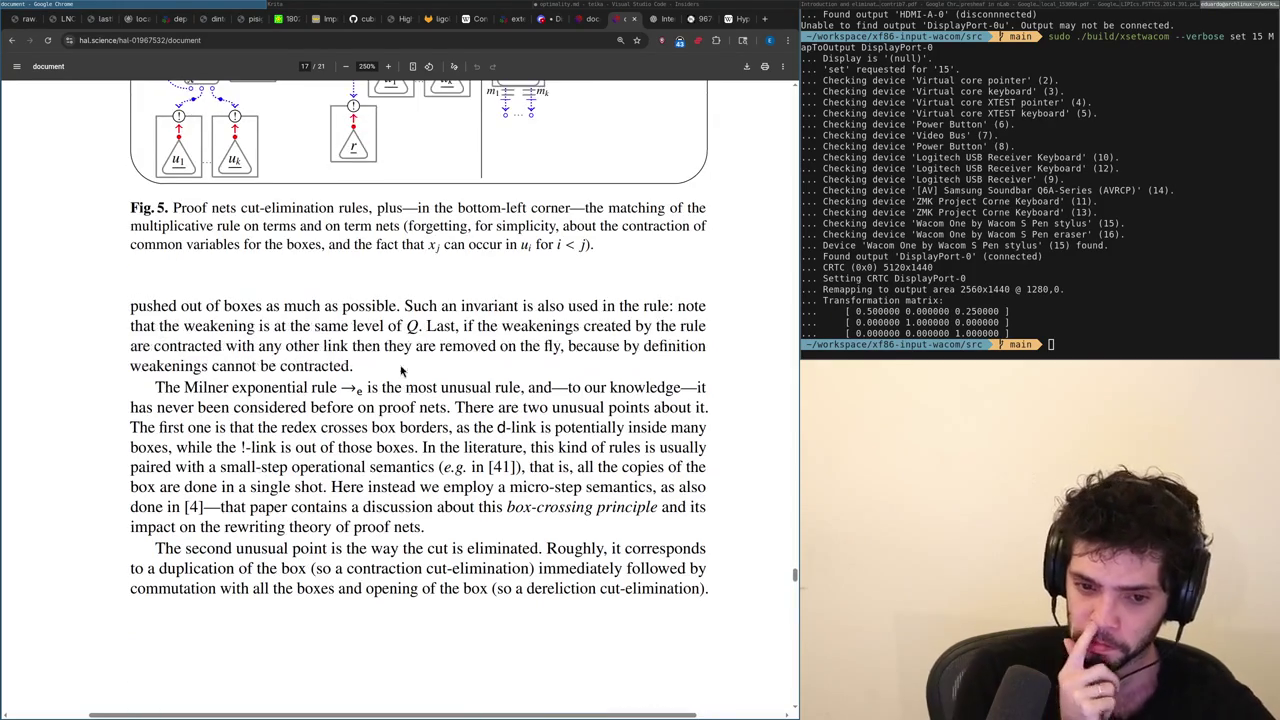
pyautogui.scroll(2, 401, 371)
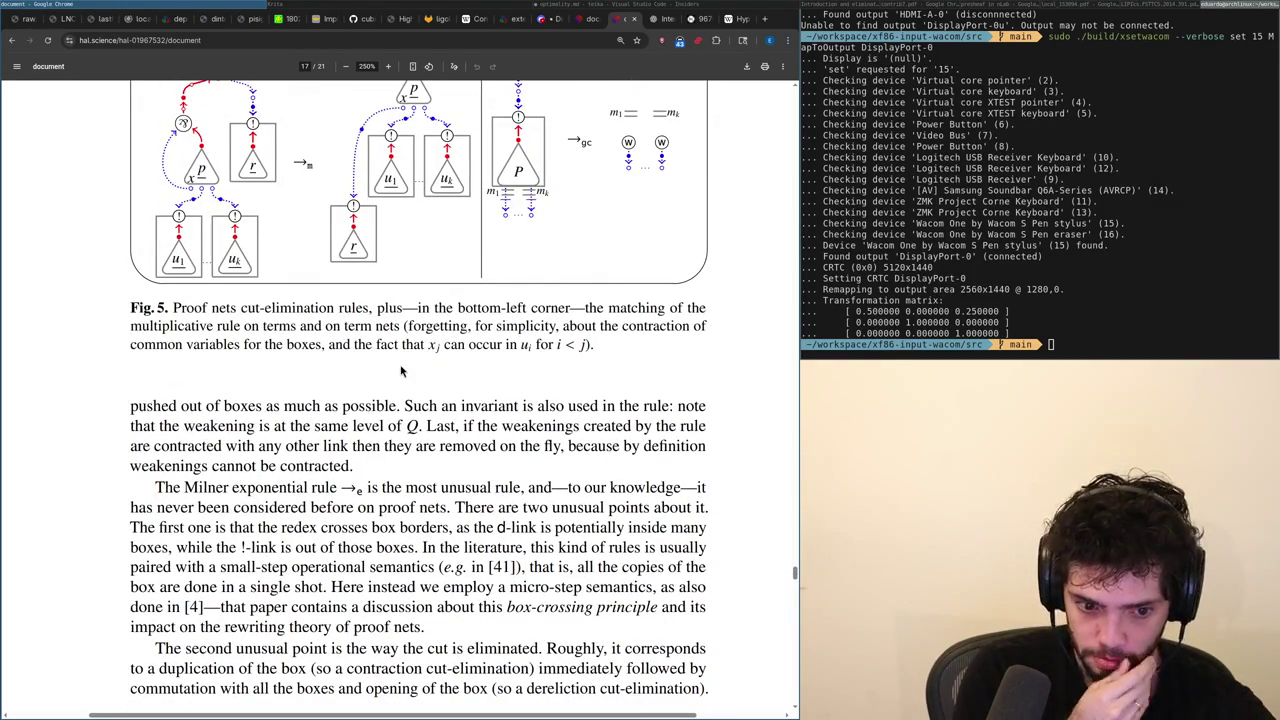
pyautogui.scroll(1, 401, 371)
pyautogui.scroll(5, 401, 371)
pyautogui.hotkey('alt', 'Tab')
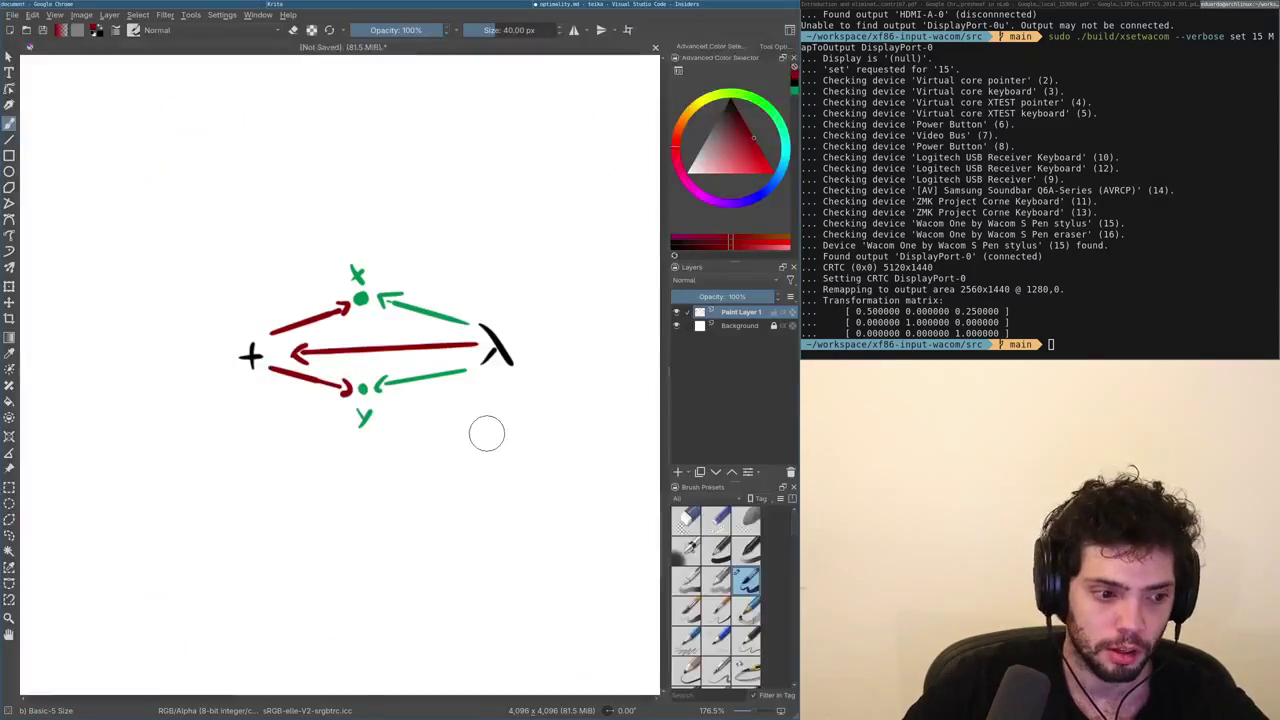
pyautogui.hotkey('alt', 'Tab')
pyautogui.hotkey('alt', 'Tab')
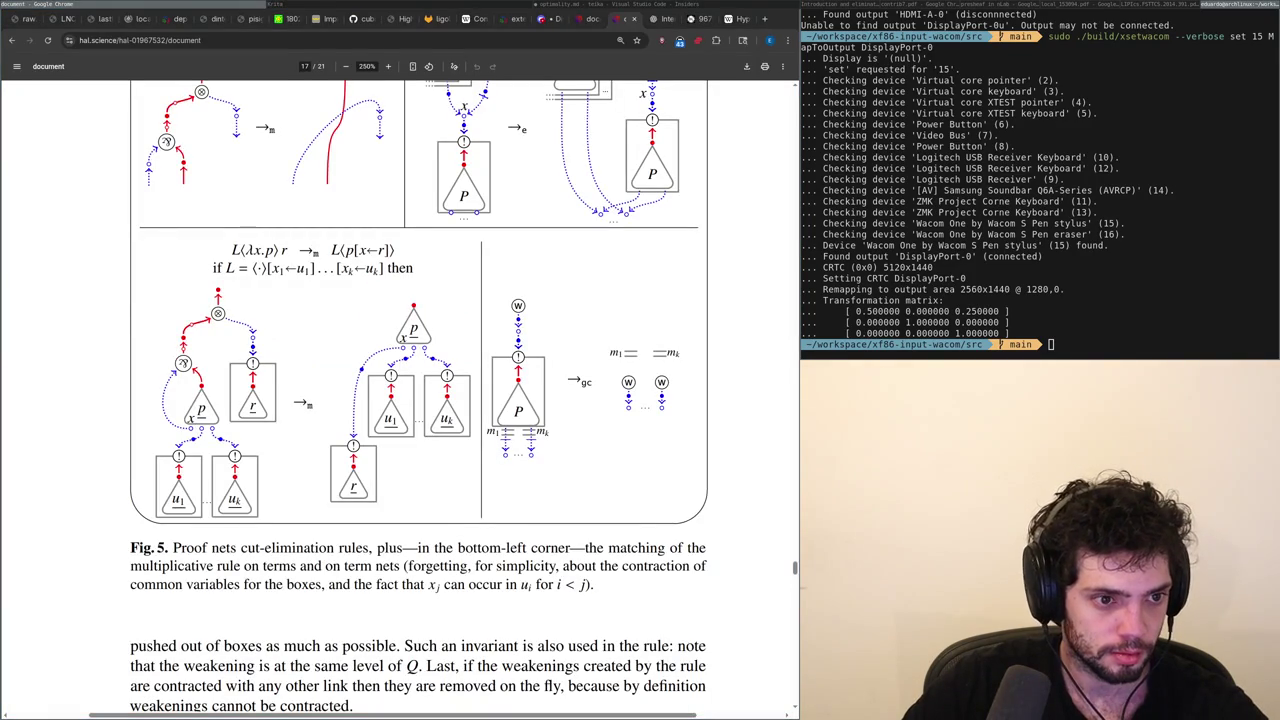
pyautogui.hotkey('alt', 'Tab')
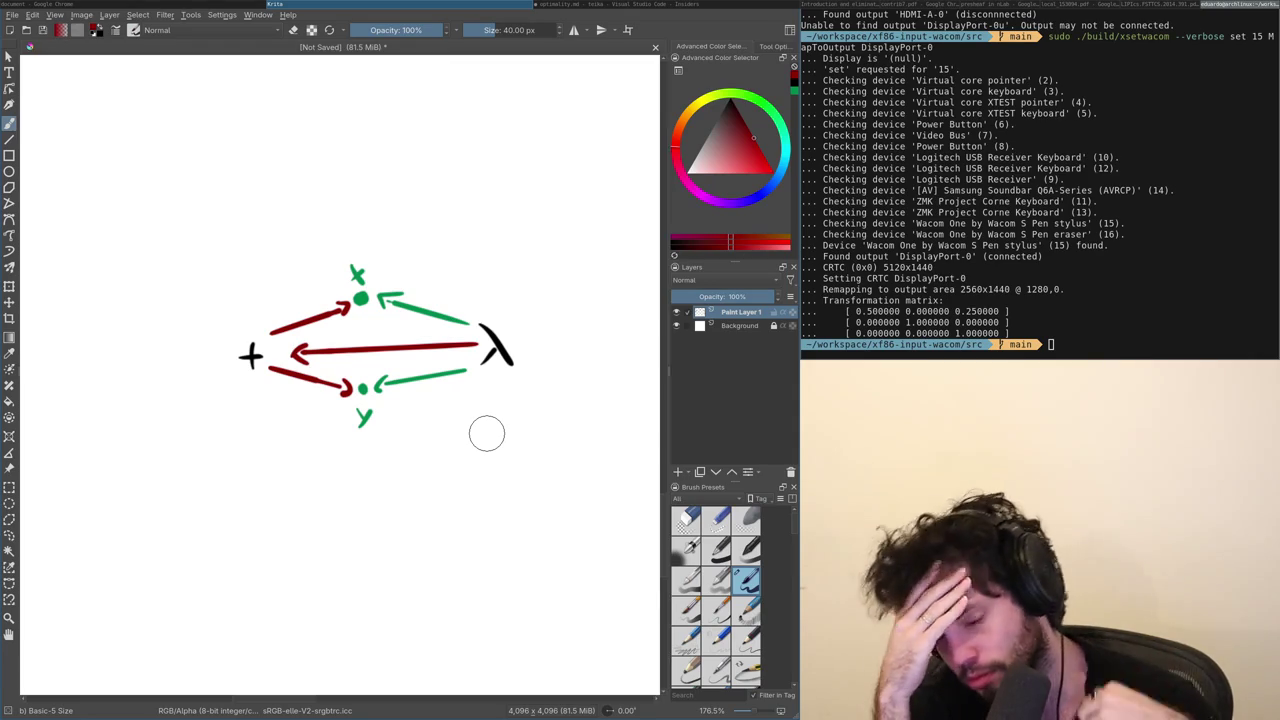
pyautogui.hotkey('alt', 'Tab')
# Append the term 'λ. \0; x' to the end of line 2124.
pyautogui.press('End')
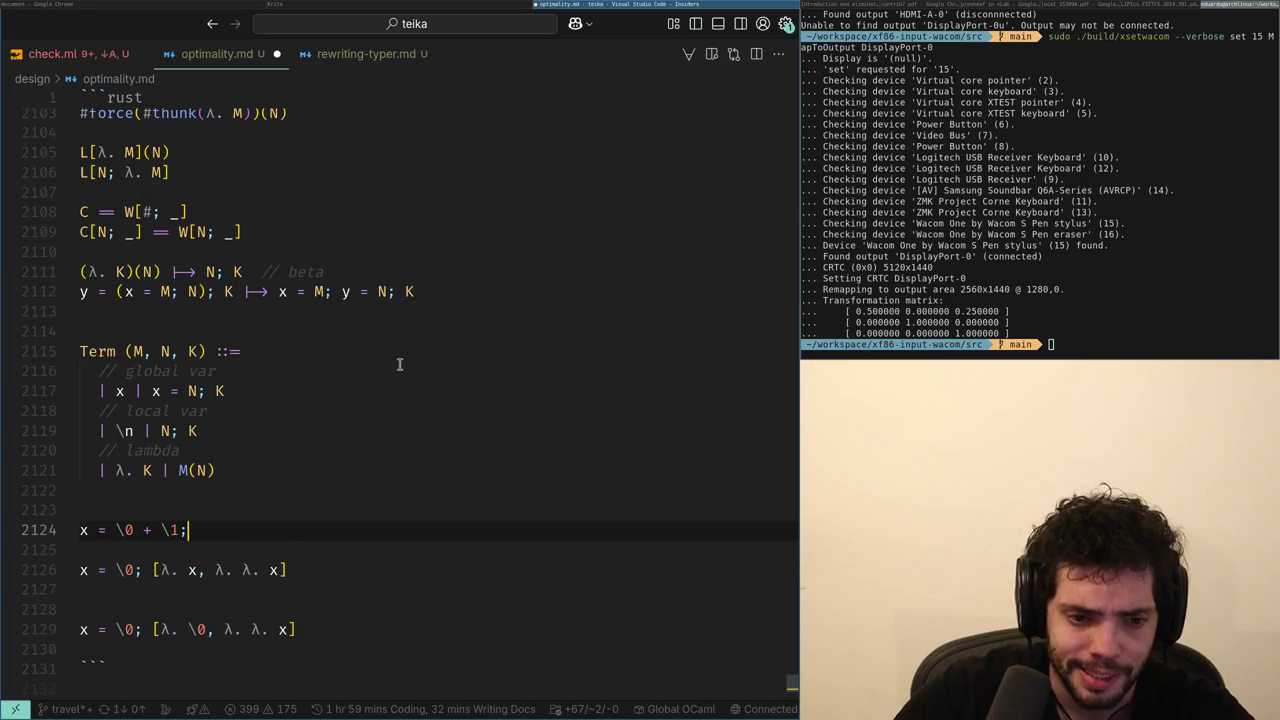
pyautogui.write(' \\l')
pyautogui.press('Down')
pyautogui.press('Return')
pyautogui.write('. x')
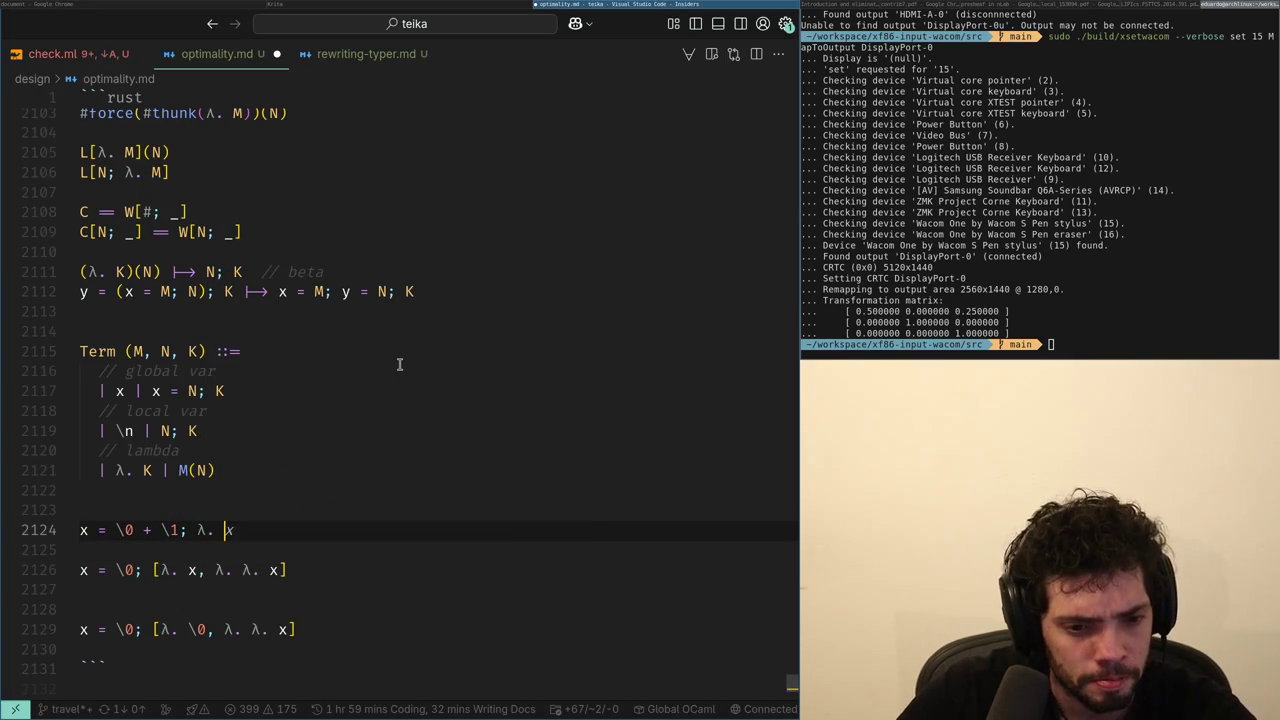
pyautogui.write('\\0; ')
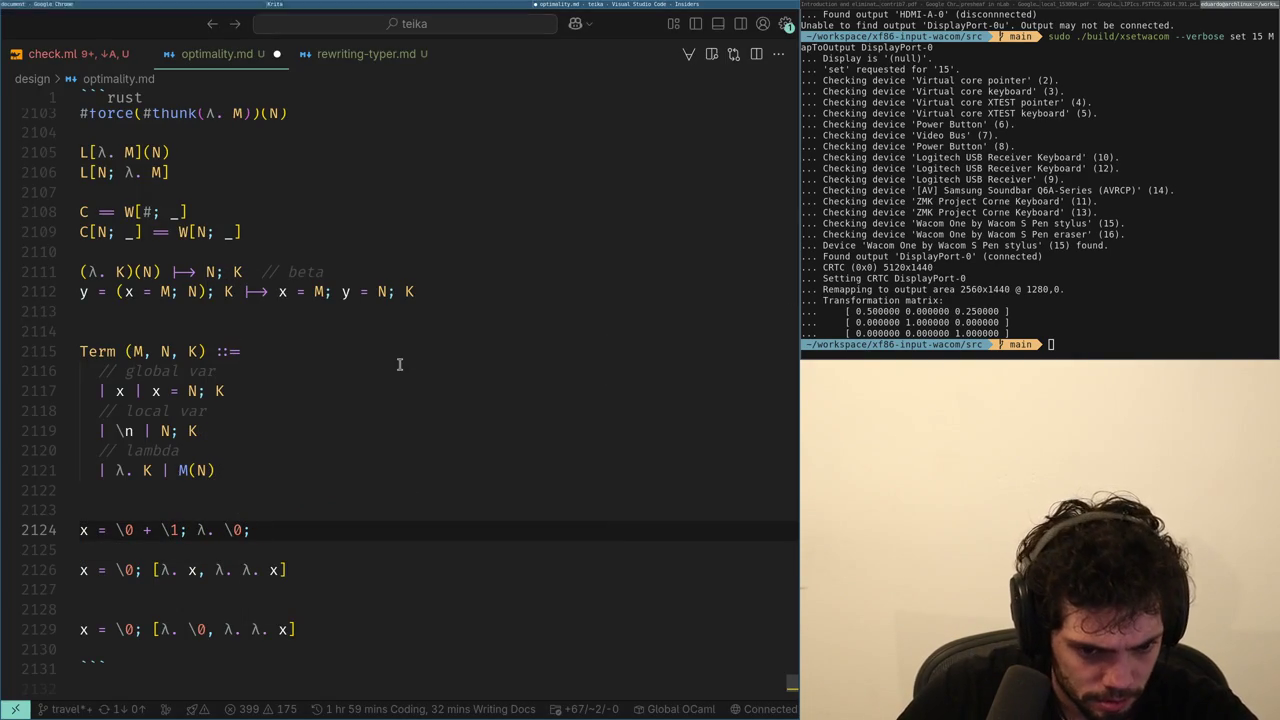
pyautogui.write('x')
# Duplicate line 2124 and undo it, keeping 'x = \0 + \1; λ. \0; x' unchanged.
pyautogui.hotkey('ctrl', 'Left')
pyautogui.hotkey('ctrl', 'Left')
pyautogui.hotkey('ctrl', 'Left')
pyautogui.hotkey('ctrl', 'Left')
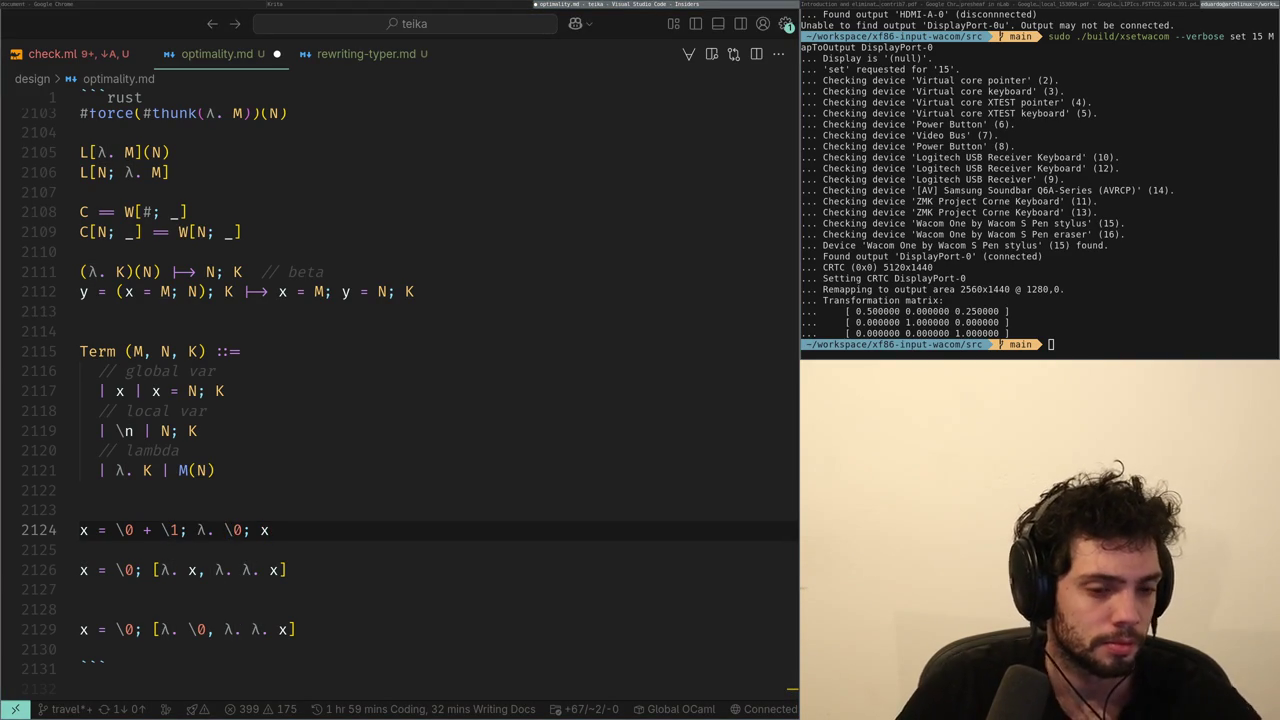
pyautogui.hotkey('shift', 'alt', 'Down')
pyautogui.hotkey('ctrl', 'z')
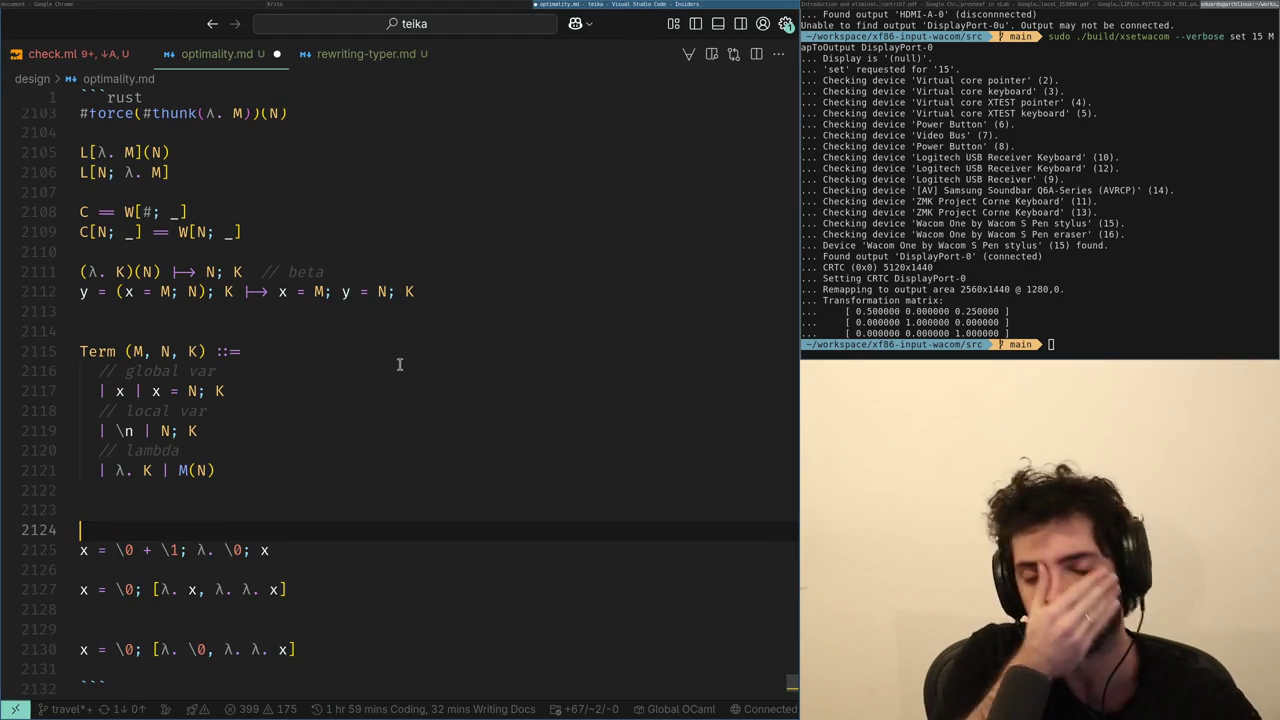
pyautogui.hotkey('ctrl', 'z')
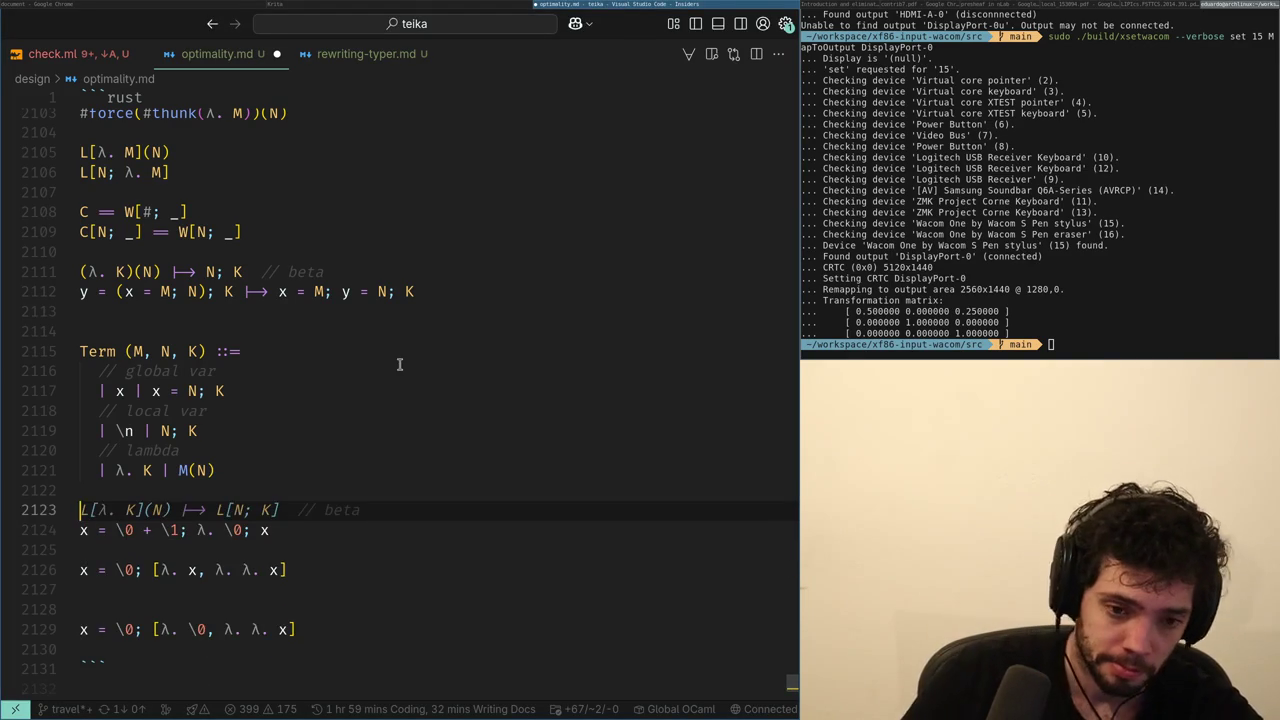
pyautogui.hotkey('alt', 'Tab')
pyautogui.hotkey('alt', 'Tab')
pyautogui.hotkey('alt', 'Tab')
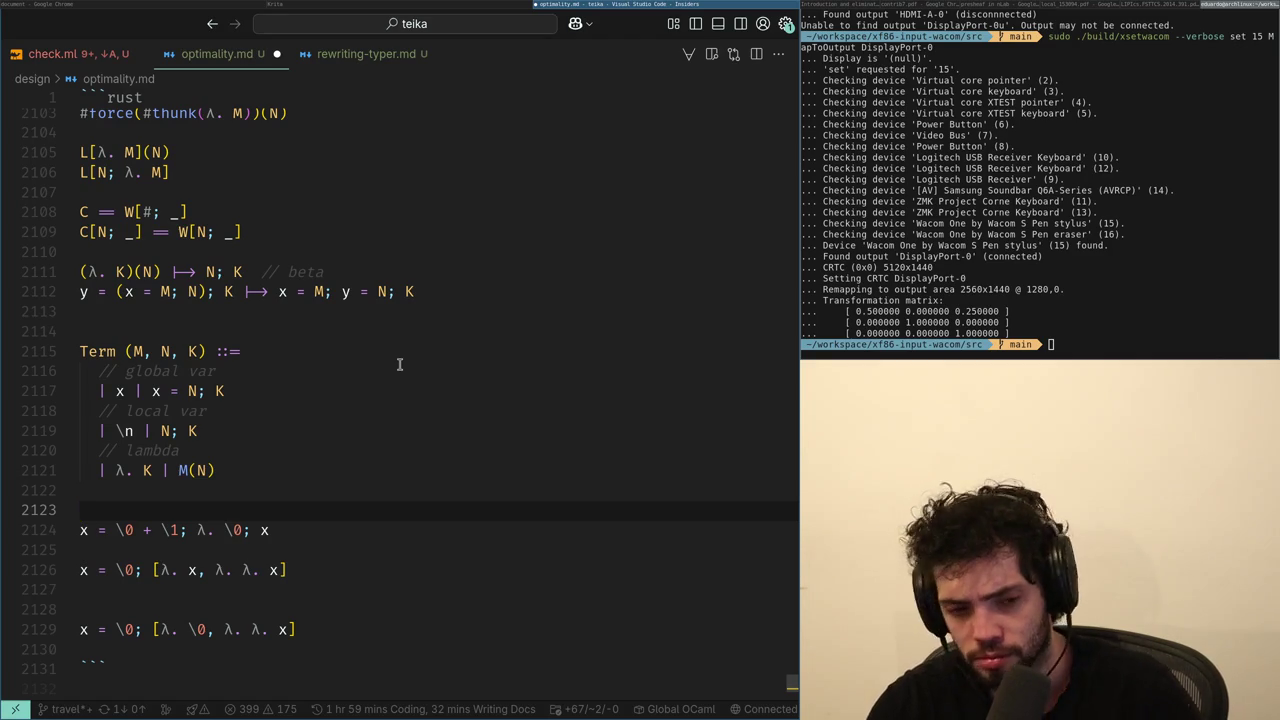
pyautogui.hotkey('alt', 'Tab')
pyautogui.hotkey('alt', 'Tab')
# Scroll the PDF up from page 17 to the Fig. 3 expression-to-net diagrams on page 12.
pyautogui.scroll(1, 399, 367)
pyautogui.scroll(1, 399, 367)
pyautogui.scroll(1, 399, 367)
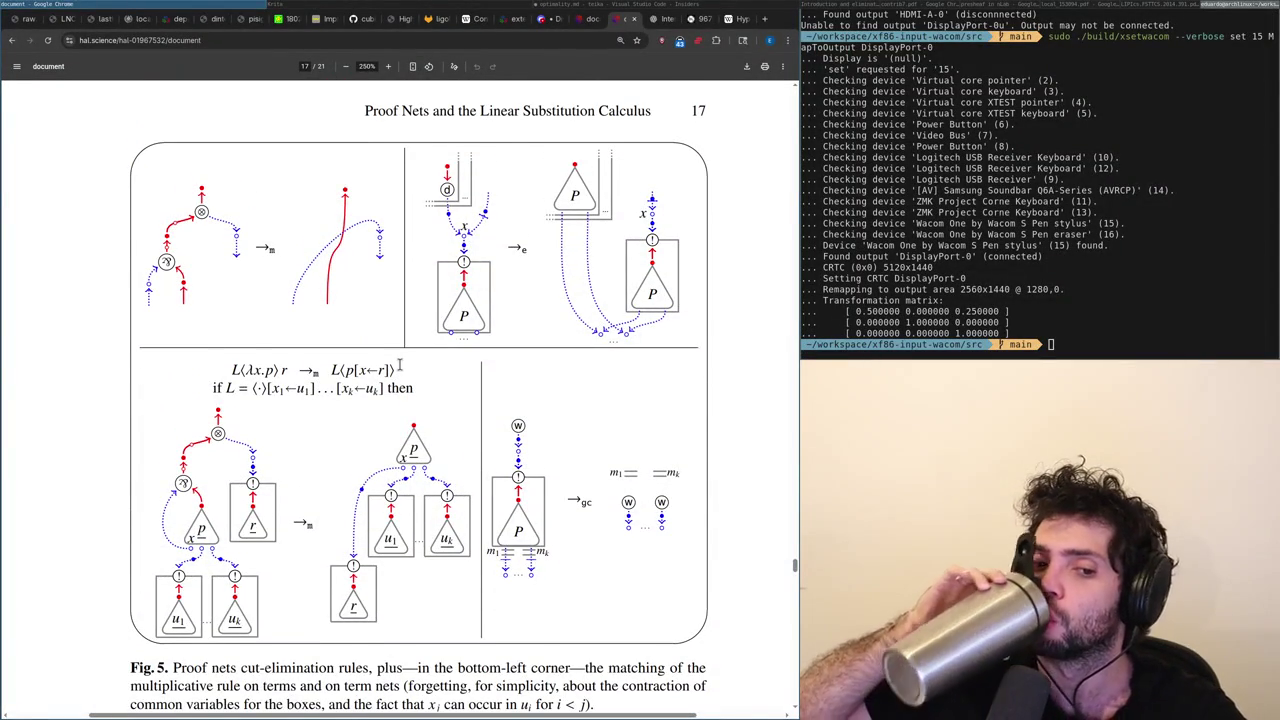
pyautogui.scroll(1, 399, 365)
pyautogui.scroll(1, 399, 365)
pyautogui.scroll(3, 399, 365)
pyautogui.scroll(2, 399, 365)
pyautogui.scroll(3, 399, 365)
pyautogui.scroll(5, 399, 365)
pyautogui.scroll(3, 399, 365)
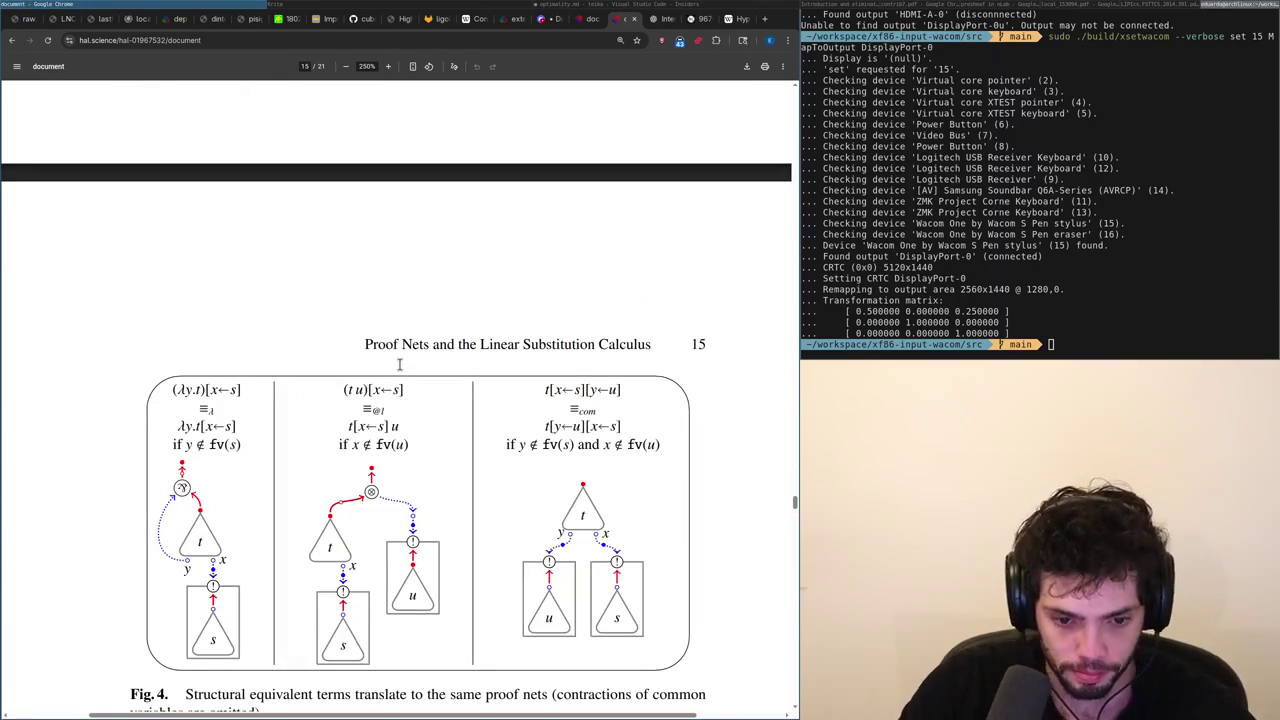
pyautogui.scroll(5, 399, 365)
pyautogui.scroll(5, 399, 365)
pyautogui.scroll(5, 399, 365)
pyautogui.scroll(-5, 399, 365)
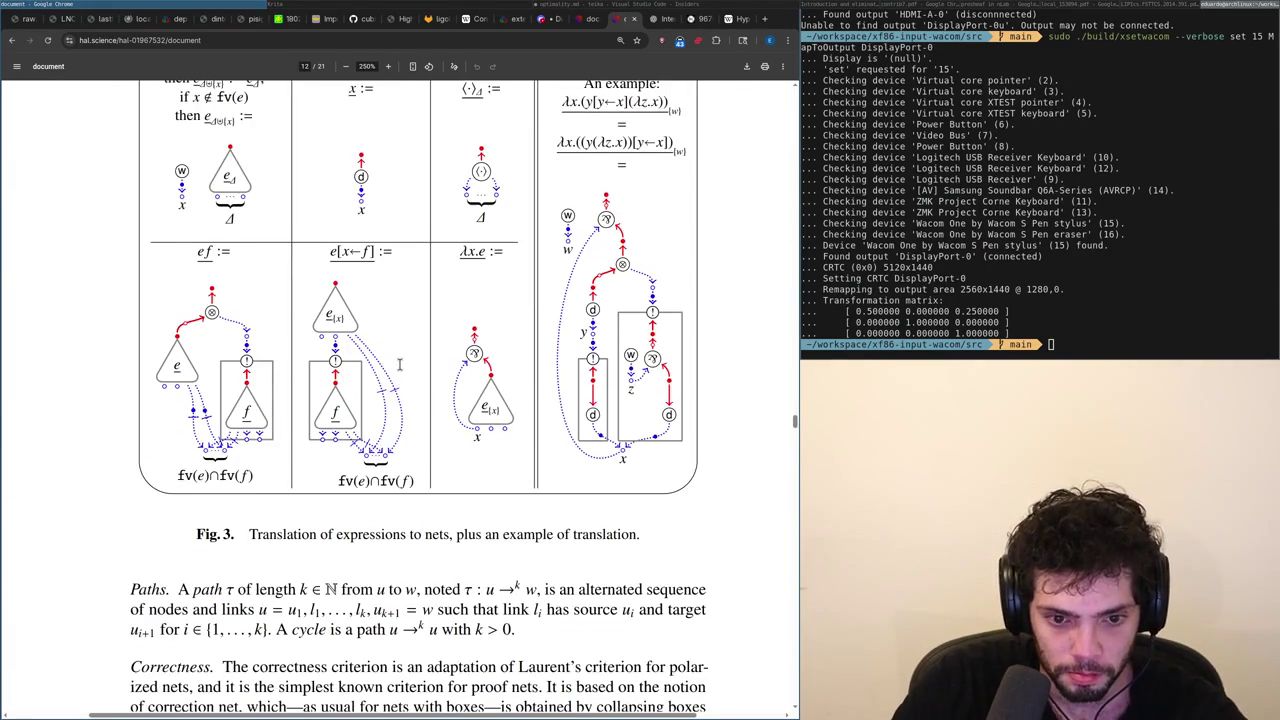
pyautogui.scroll(2, 399, 365)
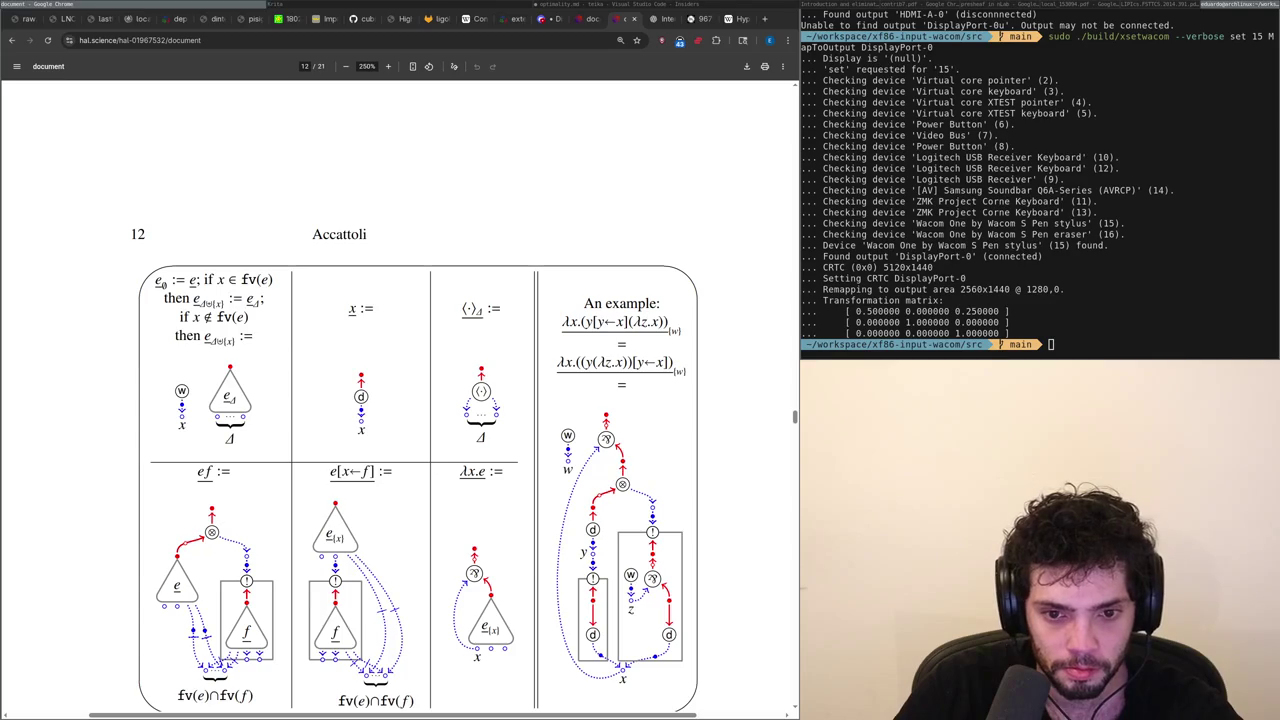
pyautogui.scroll(-1, 400, 371)
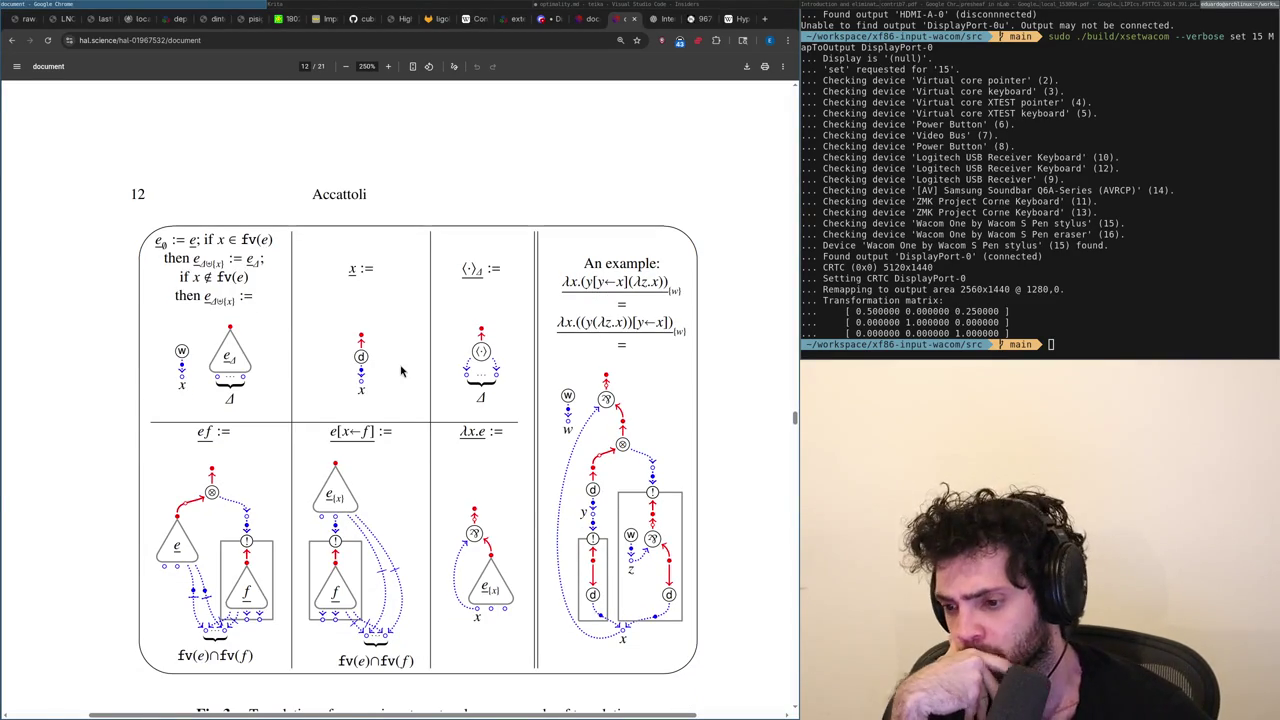
pyautogui.hotkey('alt', 'Tab')
pyautogui.hotkey('alt', 'Tab')
pyautogui.hotkey('alt', 'Tab')
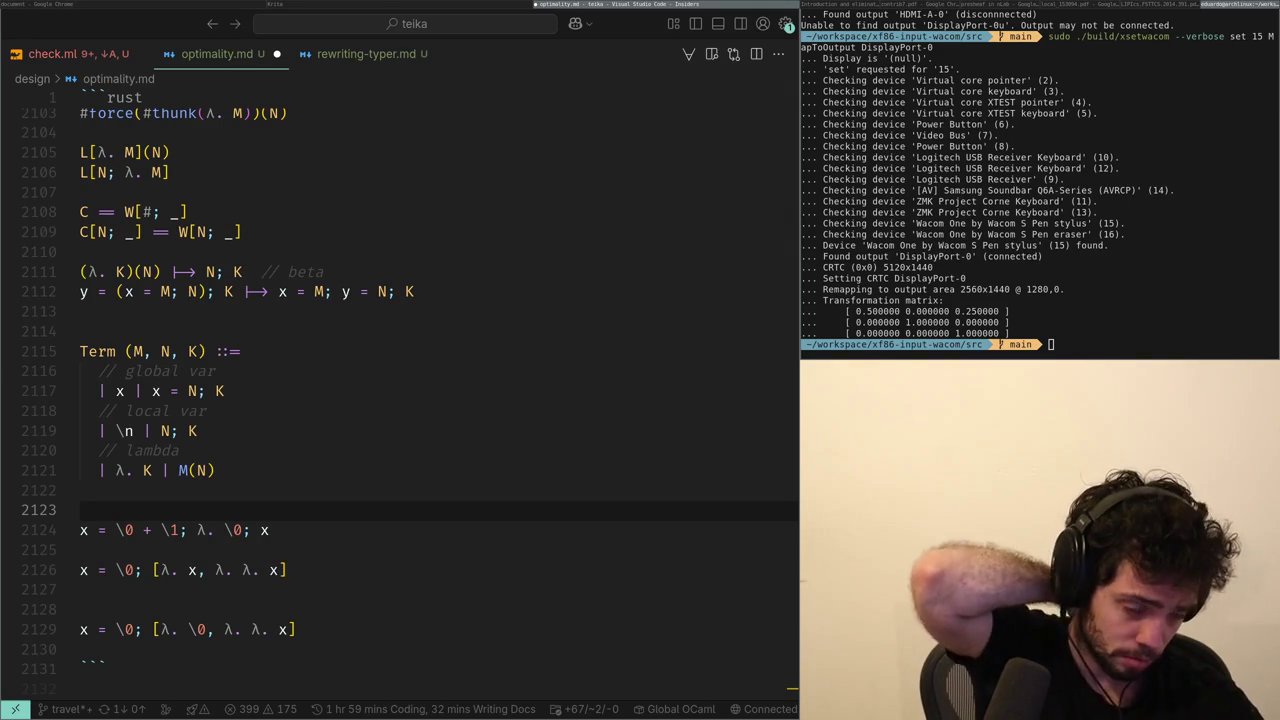
# Switch to Krita's hand-drawn net diagram linking +, x, y and λ.
pyautogui.hotkey('alt', 'Tab')
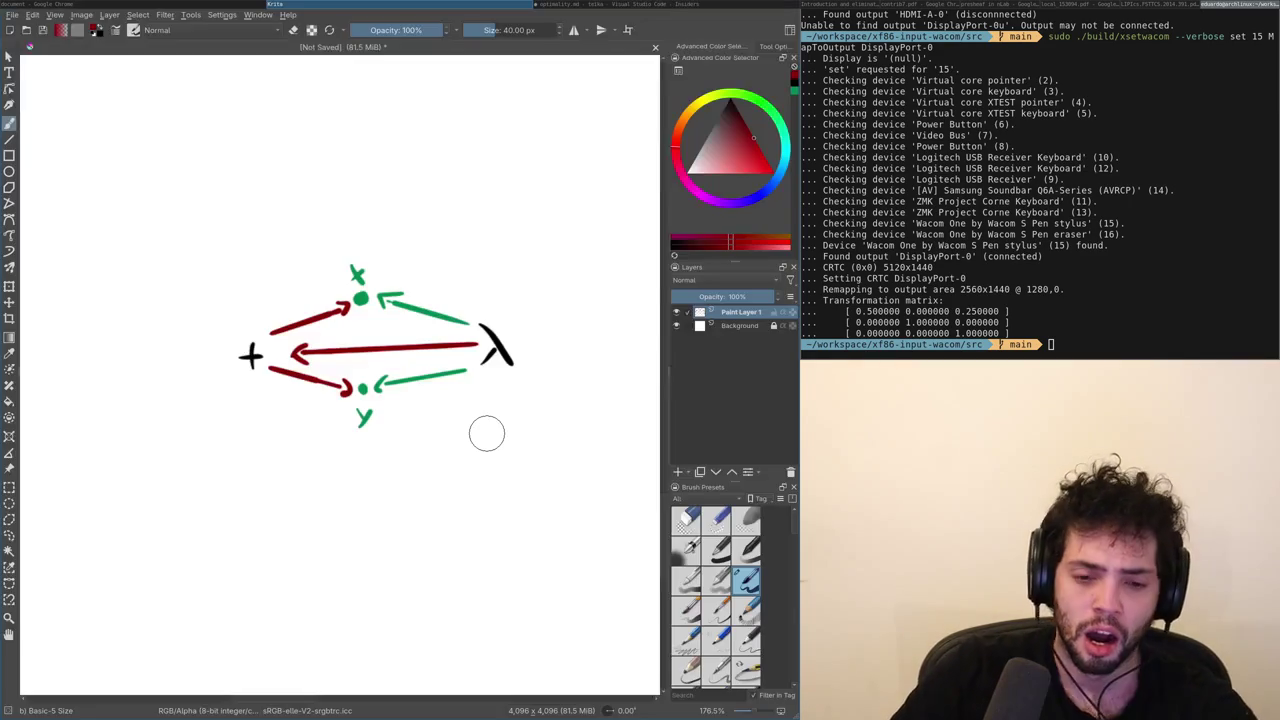
# Switch from the Krita net back to Fig. 3 of the paper.
pyautogui.hotkey('alt', 'Tab')
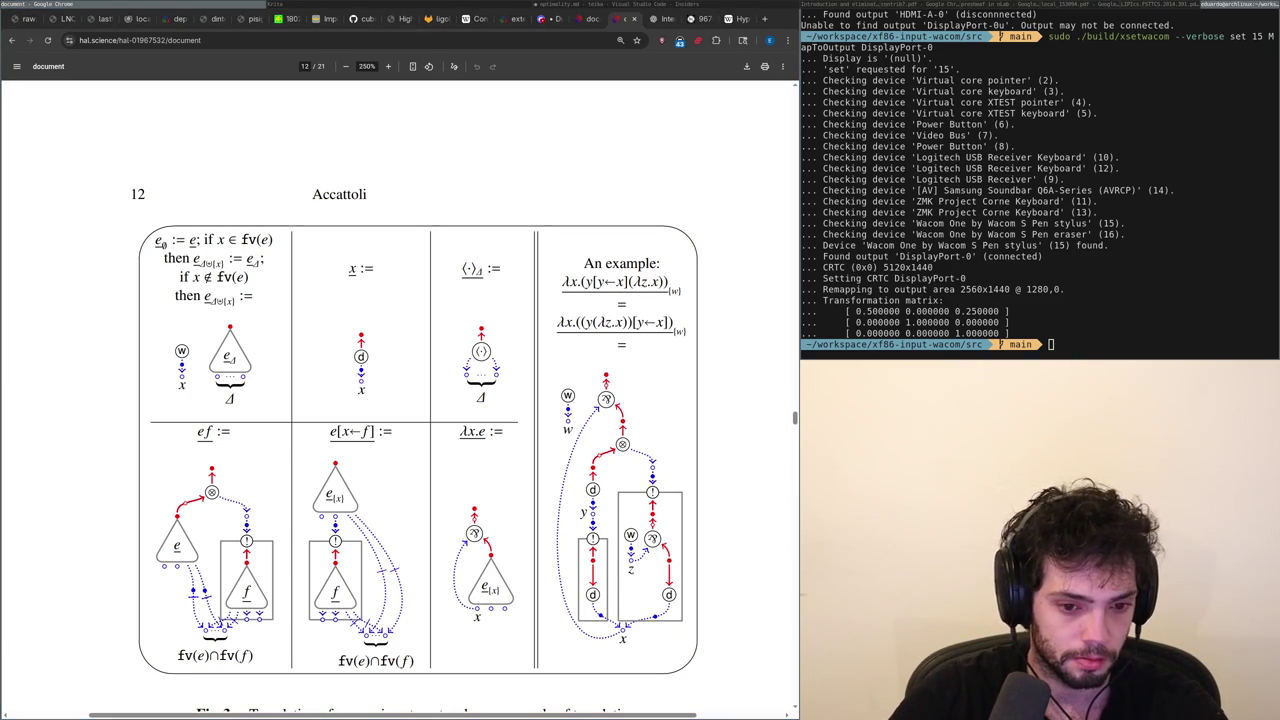
pyautogui.scroll(2, 400, 371)
pyautogui.scroll(10, 400, 371)
pyautogui.scroll(10, 403, 371)
pyautogui.scroll(15, 400, 371)
pyautogui.scroll(10, 400, 371)
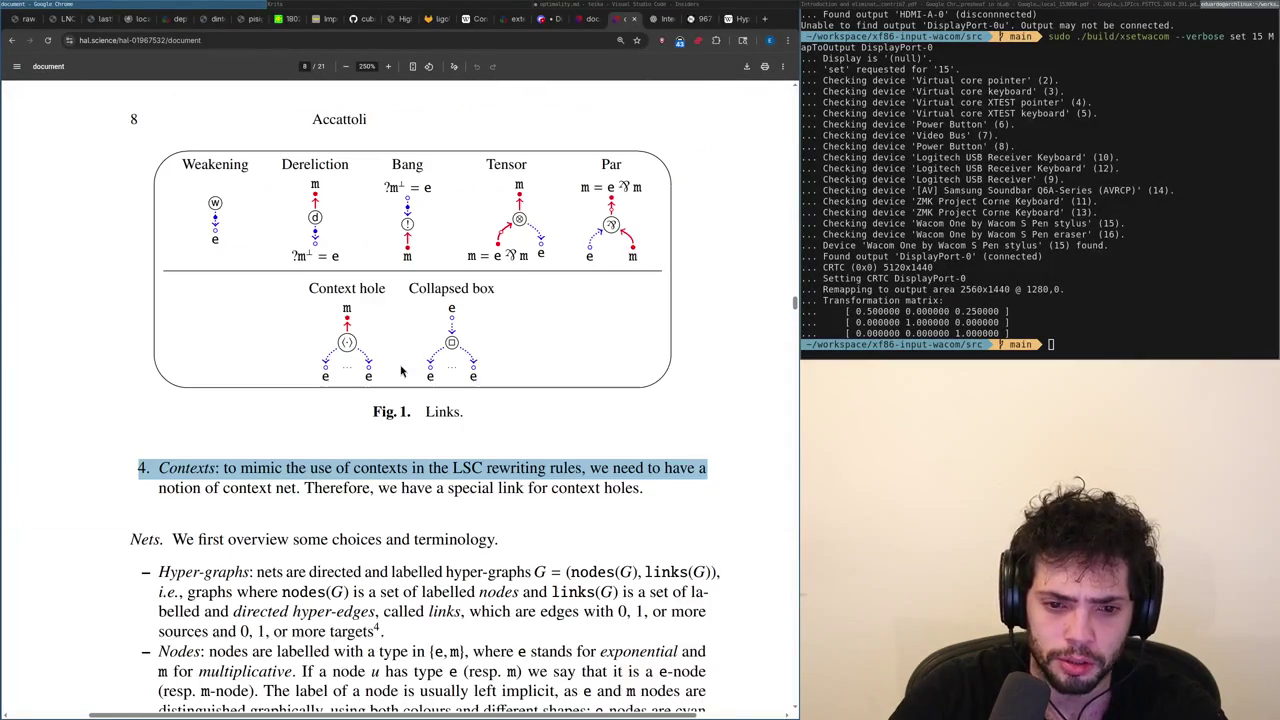
pyautogui.scroll(1, 400, 371)
pyautogui.scroll(4, 400, 371)
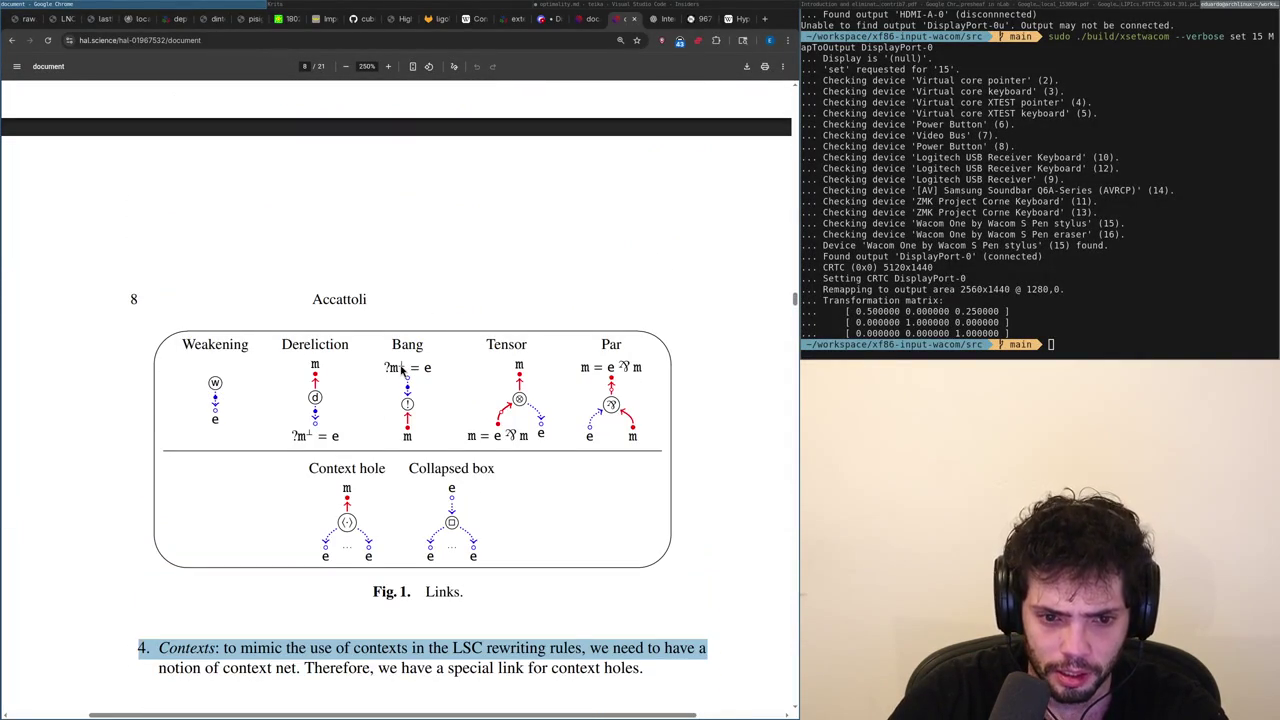
pyautogui.scroll(-8, 401, 369)
pyautogui.scroll(-8, 401, 369)
pyautogui.scroll(-15, 400, 371)
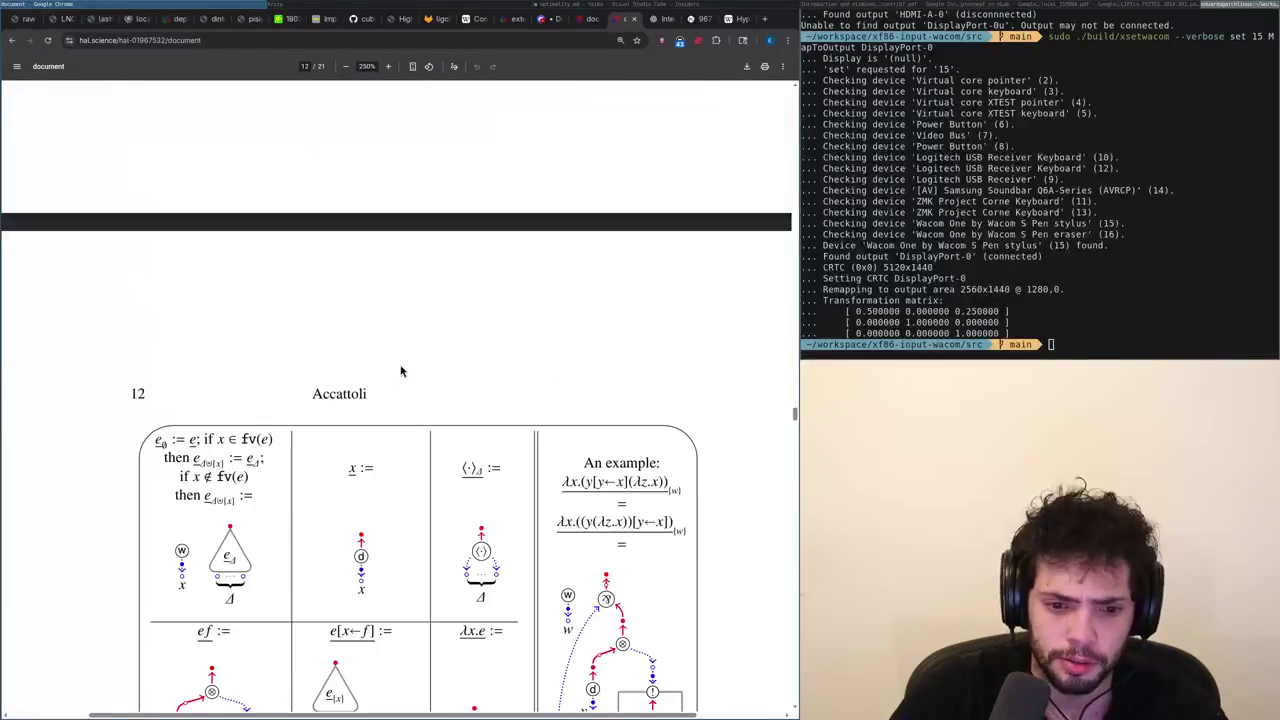
pyautogui.scroll(-12, 400, 371)
pyautogui.scroll(1, 400, 371)
pyautogui.scroll(1, 400, 371)
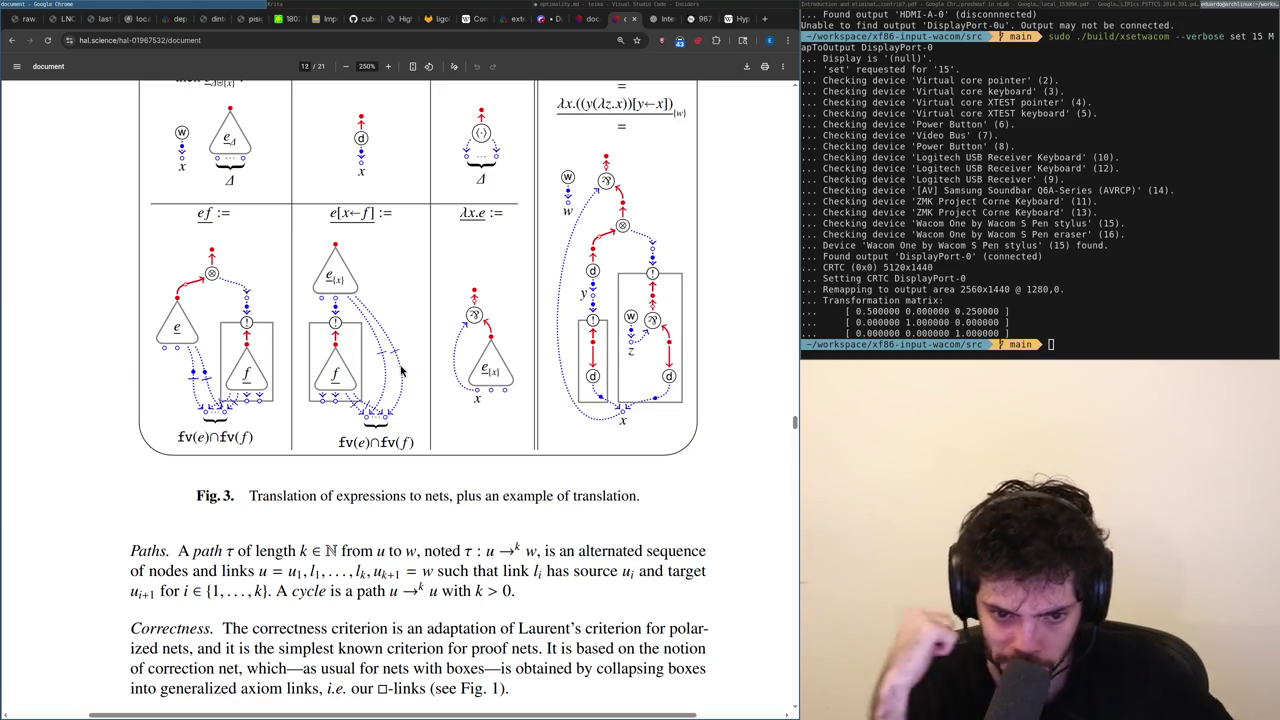
pyautogui.hotkey('alt', 'Tab')
pyautogui.hotkey('alt', 'Tab')
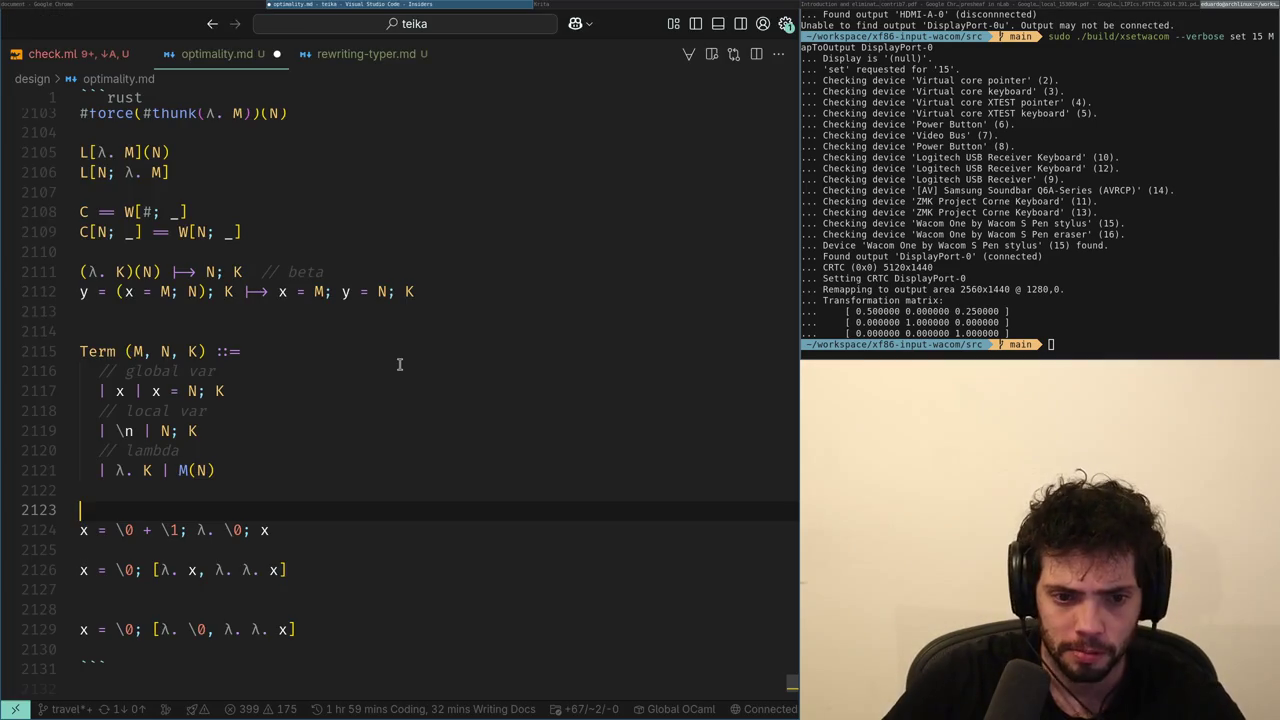
# Copy line 2124 so a duplicate of 'x = \0 + \1; λ. \0; x' sits above it.
pyautogui.press('Down')
pyautogui.press('Right')
pyautogui.press('Right')
pyautogui.press('Right')
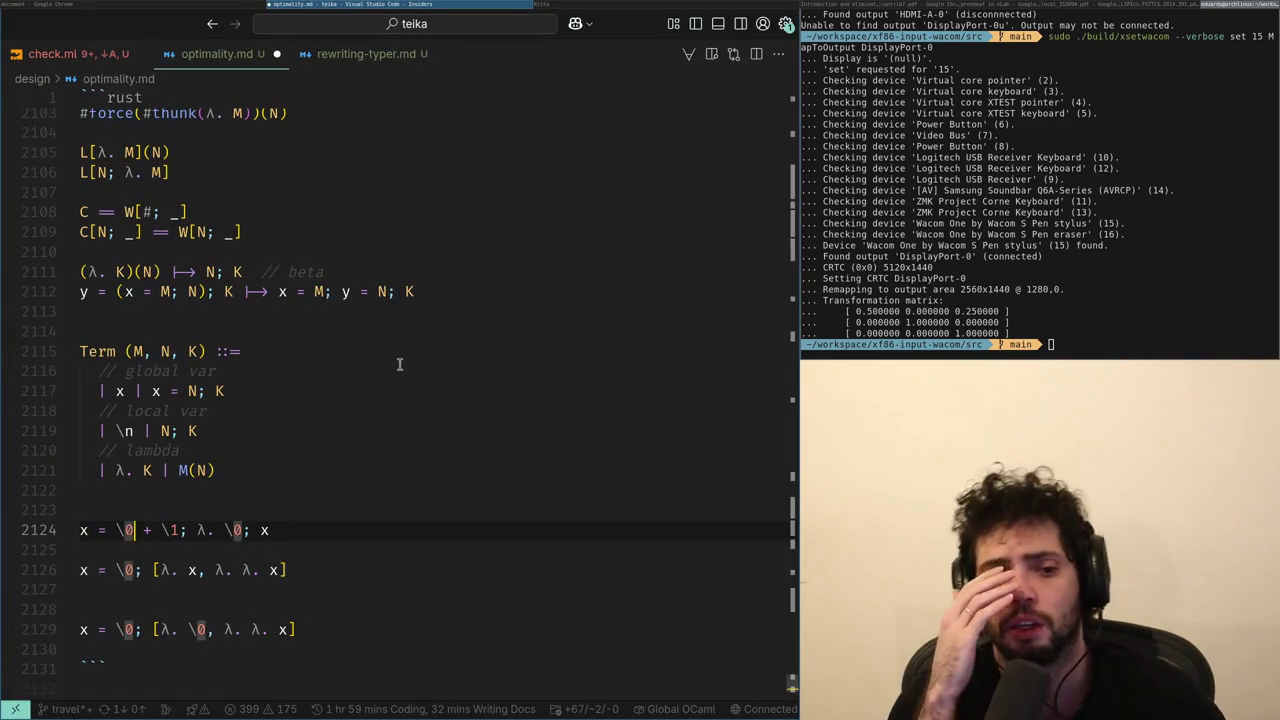
pyautogui.press('Left')
pyautogui.press('Left')
pyautogui.press('End')
pyautogui.hotkey('shift', 'Home')
pyautogui.hotkey('ctrl', 'c')
pyautogui.press('End')
pyautogui.press('Return')
pyautogui.press('Return')
pyautogui.hotkey('ctrl', 'v')
pyautogui.press('Up')
pyautogui.press('Up')
pyautogui.press('Home')
# Rewrite the copy's head as '#x[a, b] = a + b;'.
pyautogui.press('Right')
pyautogui.write('[')
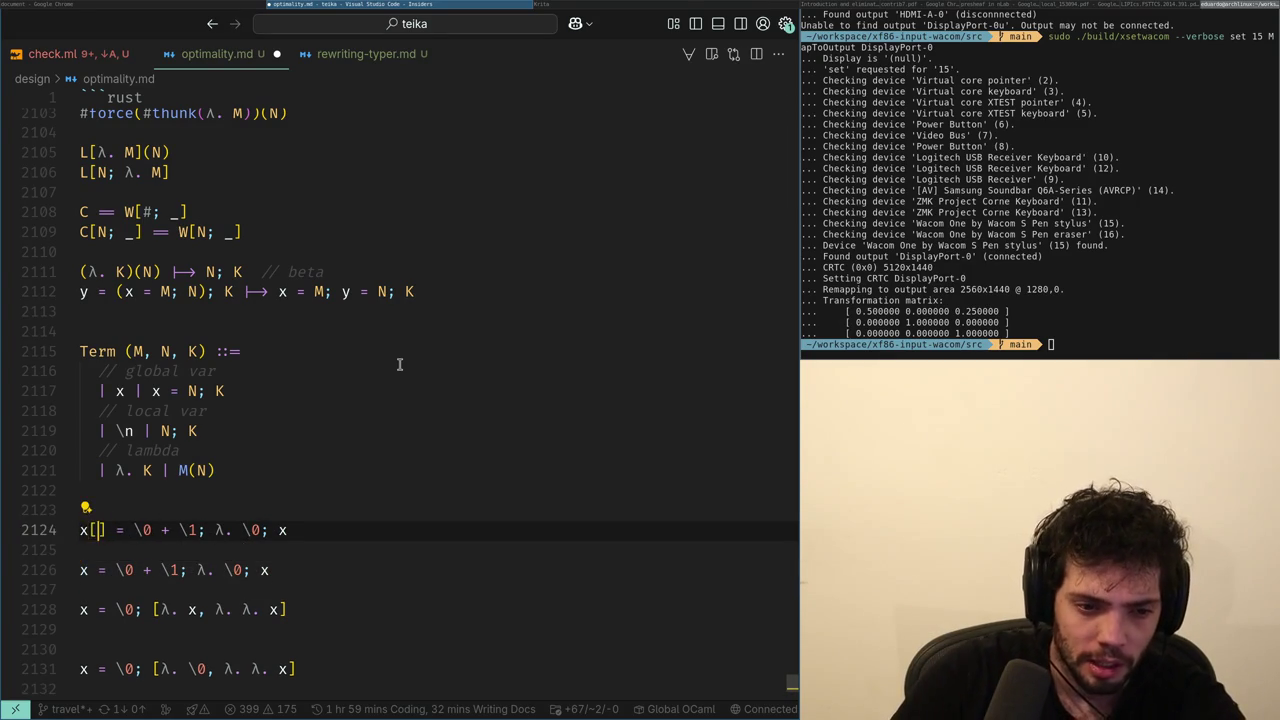
pyautogui.press('Home')
pyautogui.write('#')
pyautogui.press('Right')
pyautogui.press('Right')
pyautogui.write('a, b')
pyautogui.press('Right')
pyautogui.press('Delete')
pyautogui.press('Delete')
pyautogui.press('Right')
pyautogui.press('Right')
# Replace the copy's 'λ. \0; x' tail with '(c) ⇒ #x[c, c]'.
pyautogui.hotkey('shift', 'End')
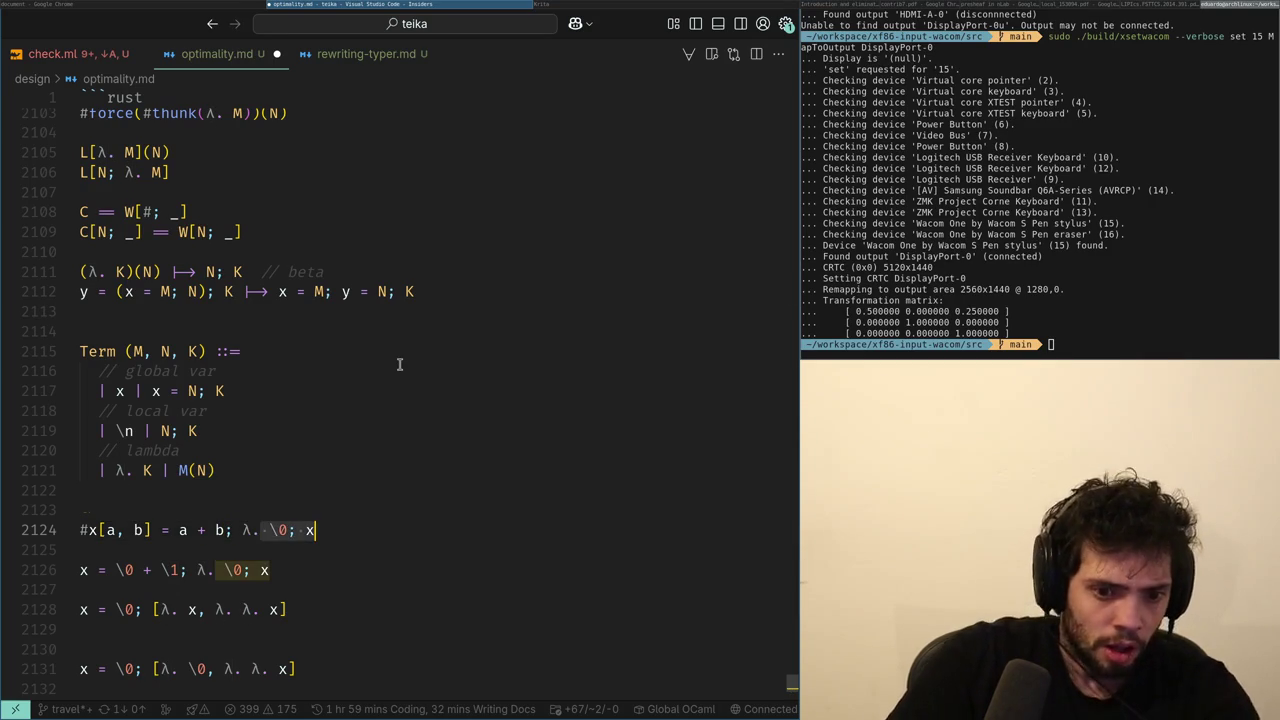
pyautogui.press('BackSpace')
pyautogui.write('#x[a, b')
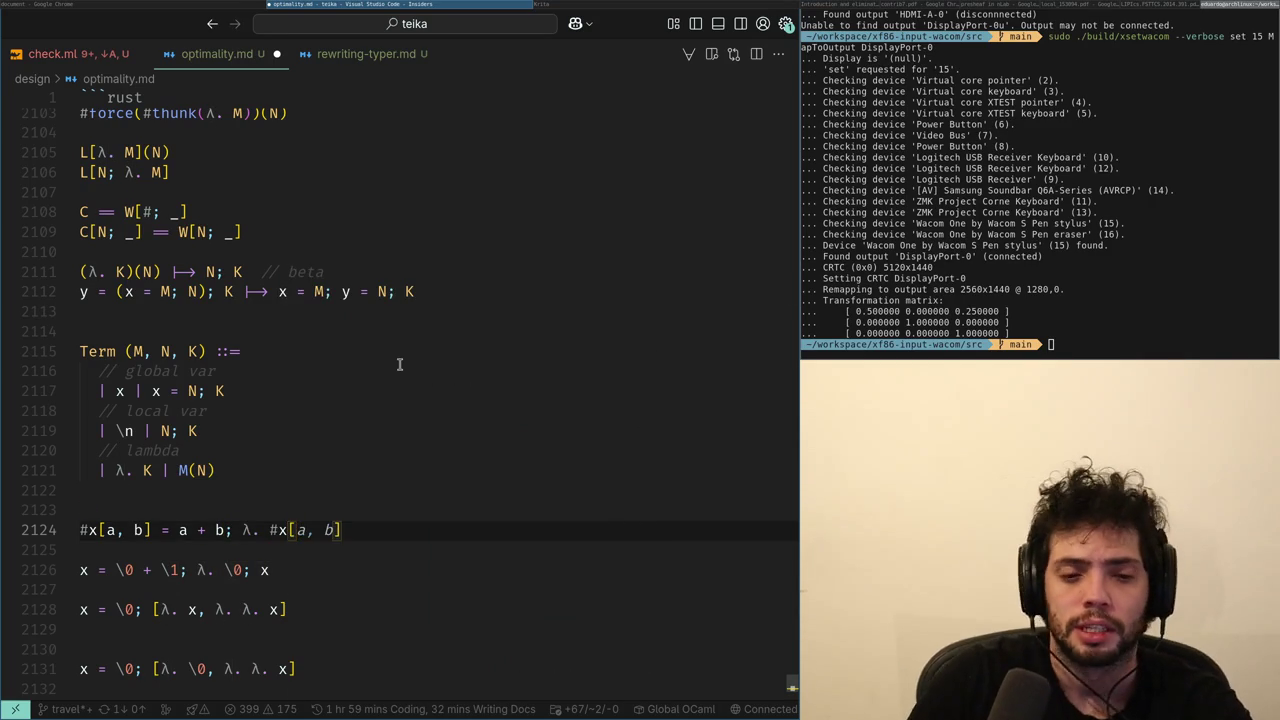
pyautogui.press('Left')
pyautogui.press('Left')
pyautogui.press('Left')
pyautogui.press('BackSpace')
pyautogui.press('BackSpace')
pyautogui.write('(c')
pyautogui.press('Right')
pyautogui.write('=>')
pyautogui.press('Right')
pyautogui.press('Right')
pyautogui.press('Right')
pyautogui.press('BackSpace')
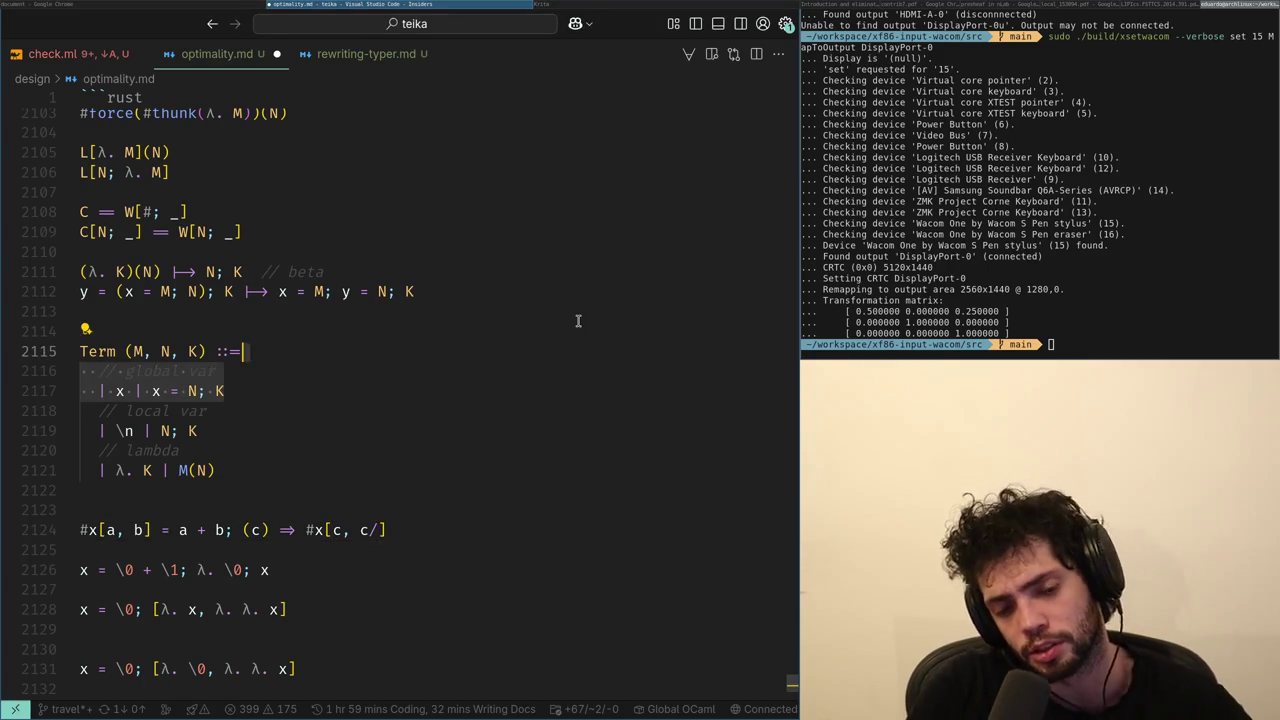
pyautogui.press('BackSpace')
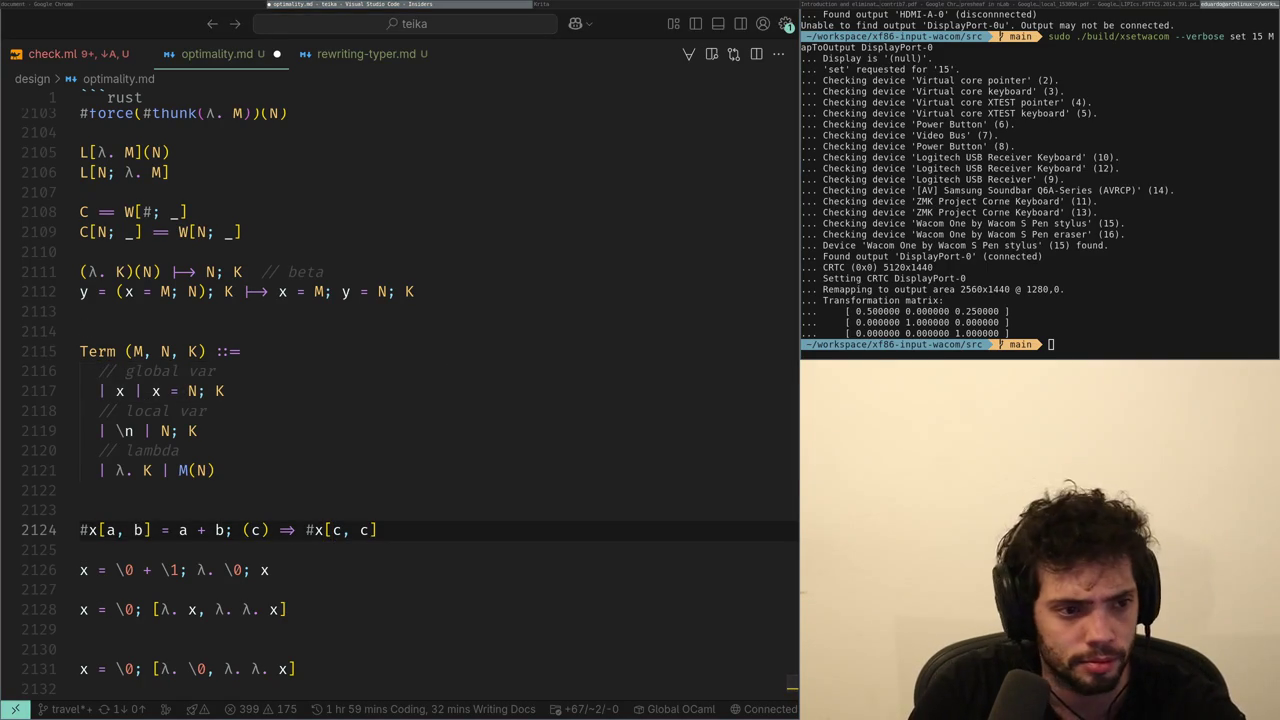
pyautogui.press('Left')
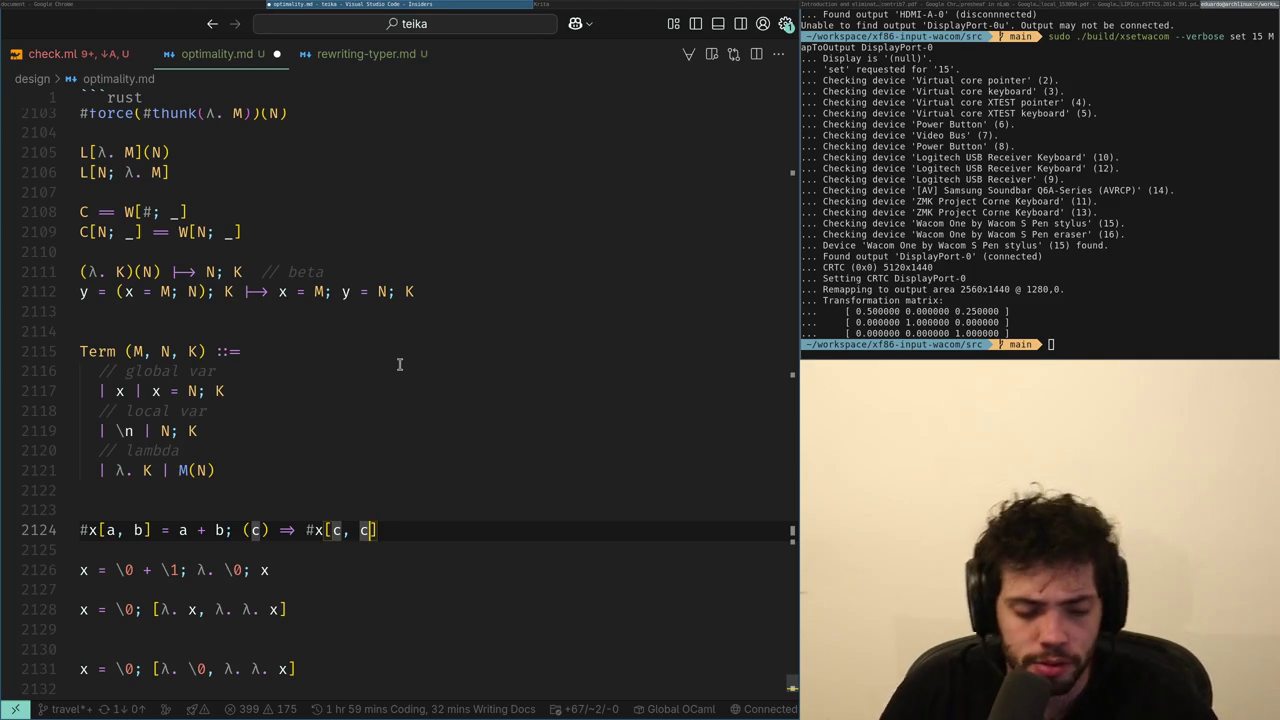
pyautogui.hotkey('alt', 'Tab')
# Scroll the PDF to page 17's Fig. 5 cut-elimination rules and view Chrome full screen.
pyautogui.scroll(5, 400, 371)
pyautogui.scroll(1, 400, 371)
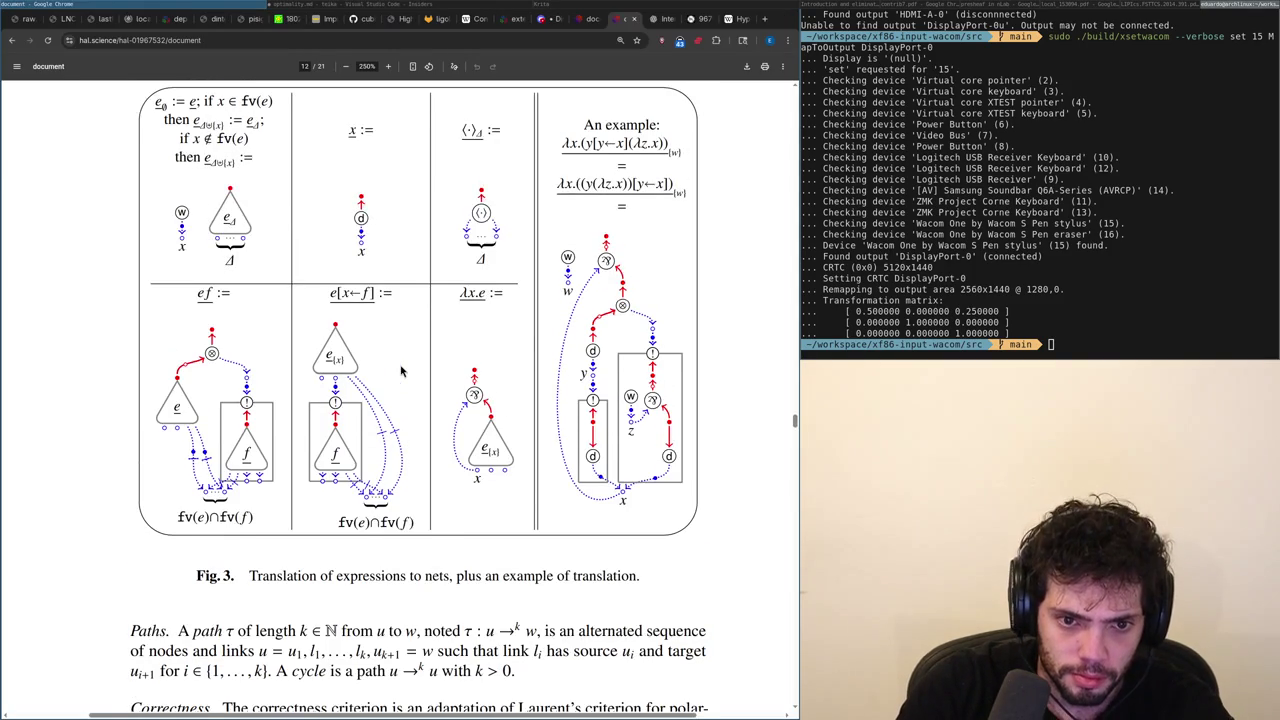
pyautogui.scroll(-10, 400, 371)
pyautogui.scroll(-10, 400, 371)
pyautogui.scroll(-10, 400, 371)
pyautogui.scroll(-10, 400, 371)
pyautogui.scroll(-10, 400, 371)
pyautogui.scroll(-5, 400, 371)
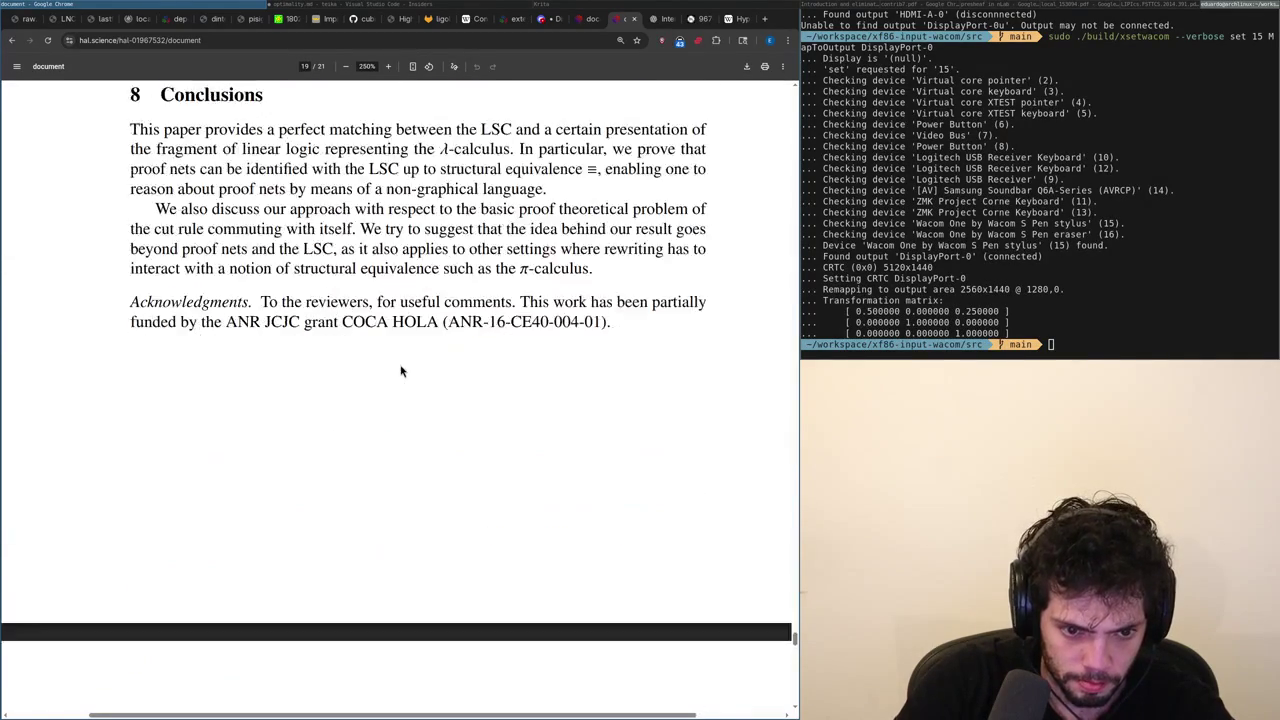
pyautogui.scroll(15, 400, 371)
pyautogui.scroll(15, 400, 371)
pyautogui.scroll(-5, 400, 371)
pyautogui.scroll(-5, 400, 371)
pyautogui.scroll(2, 400, 371)
pyautogui.scroll(1, 400, 371)
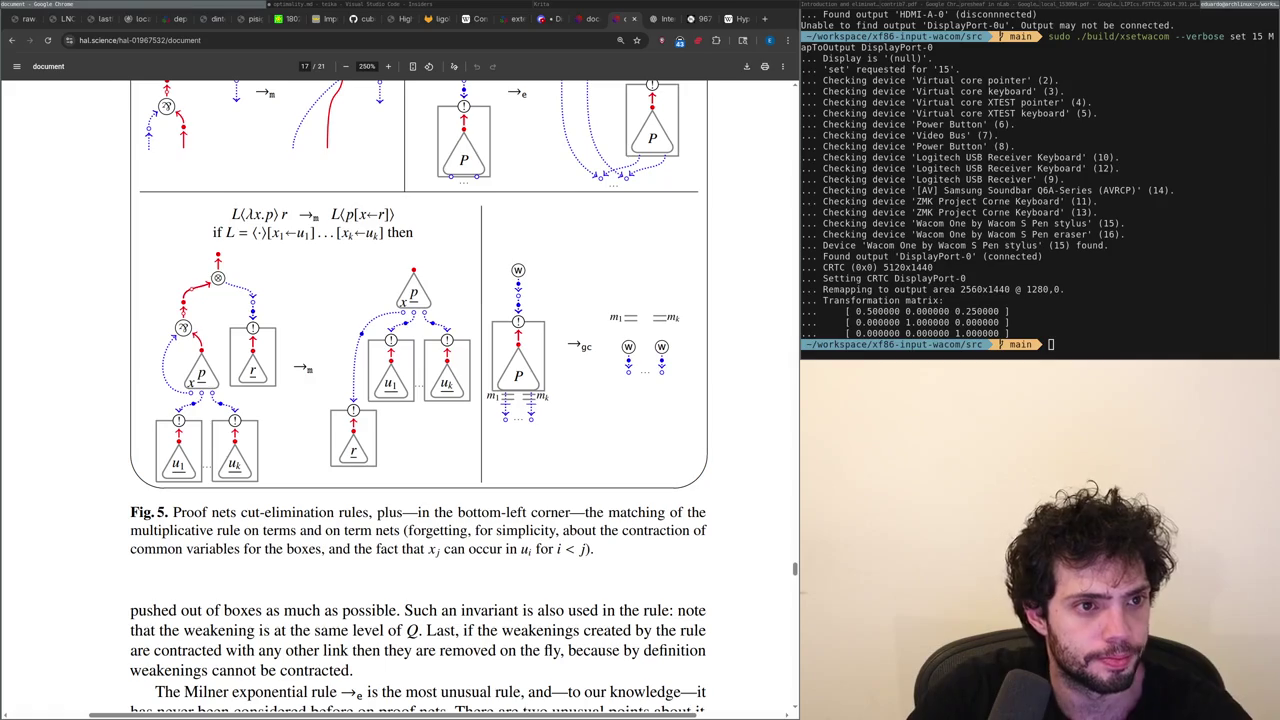
pyautogui.press('F11')
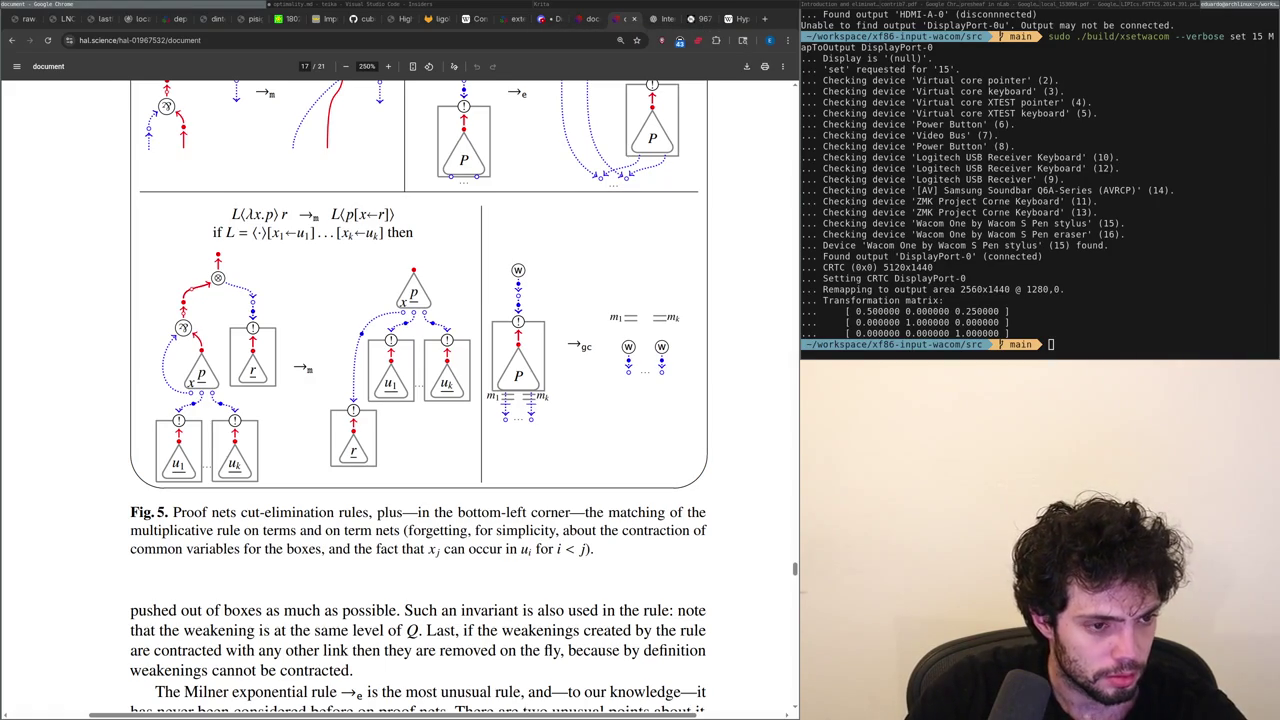